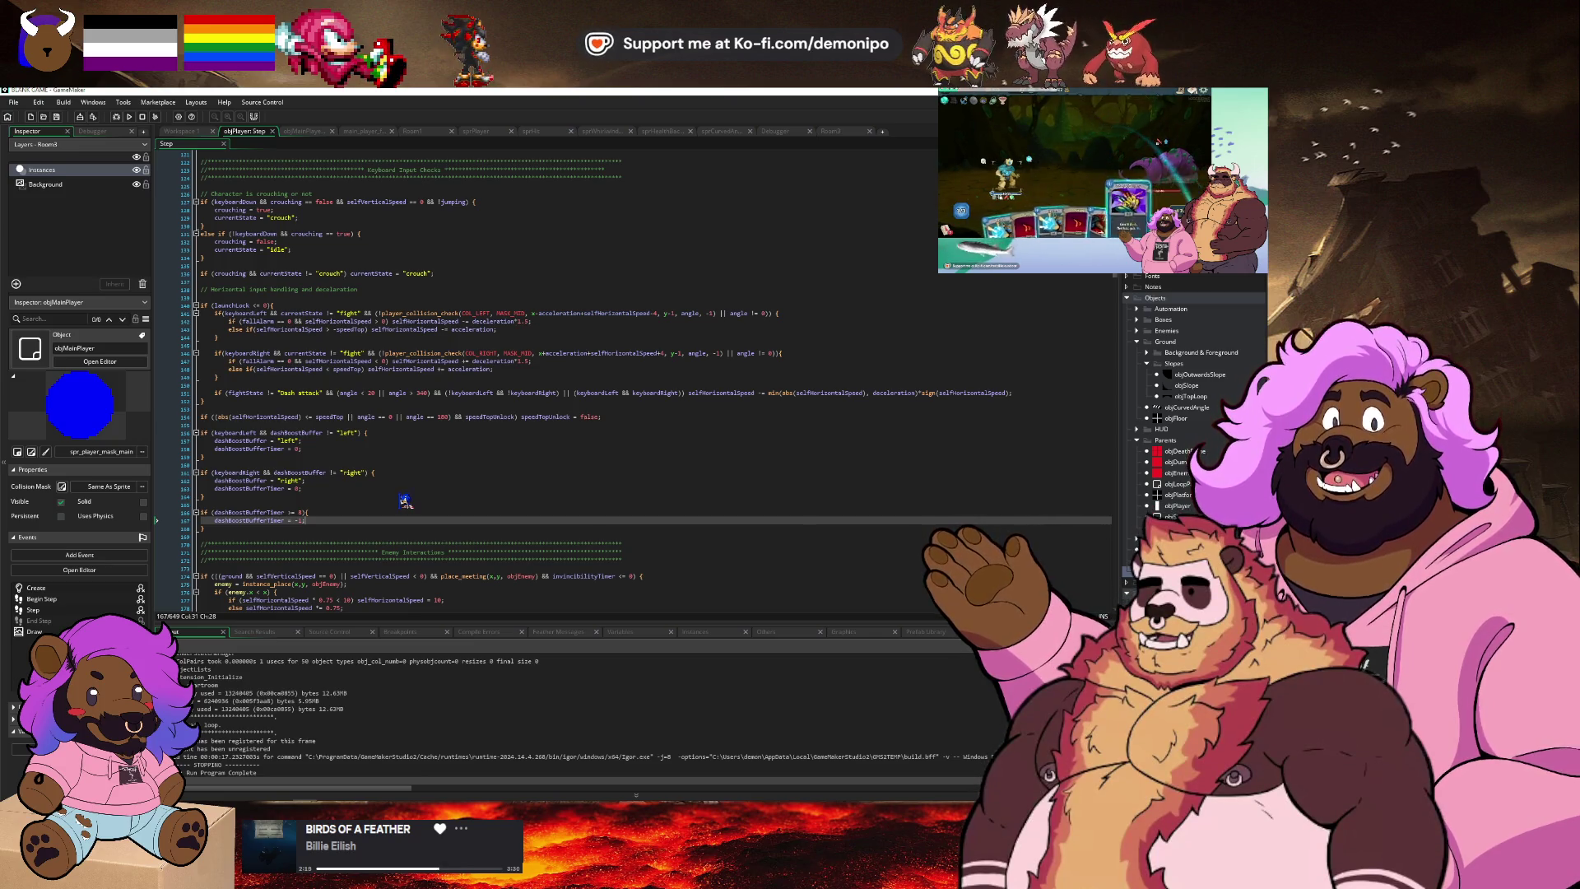
Add a 'dashBoostBuffer = false;' line below the dash-buffer timer reset.
key(Return)
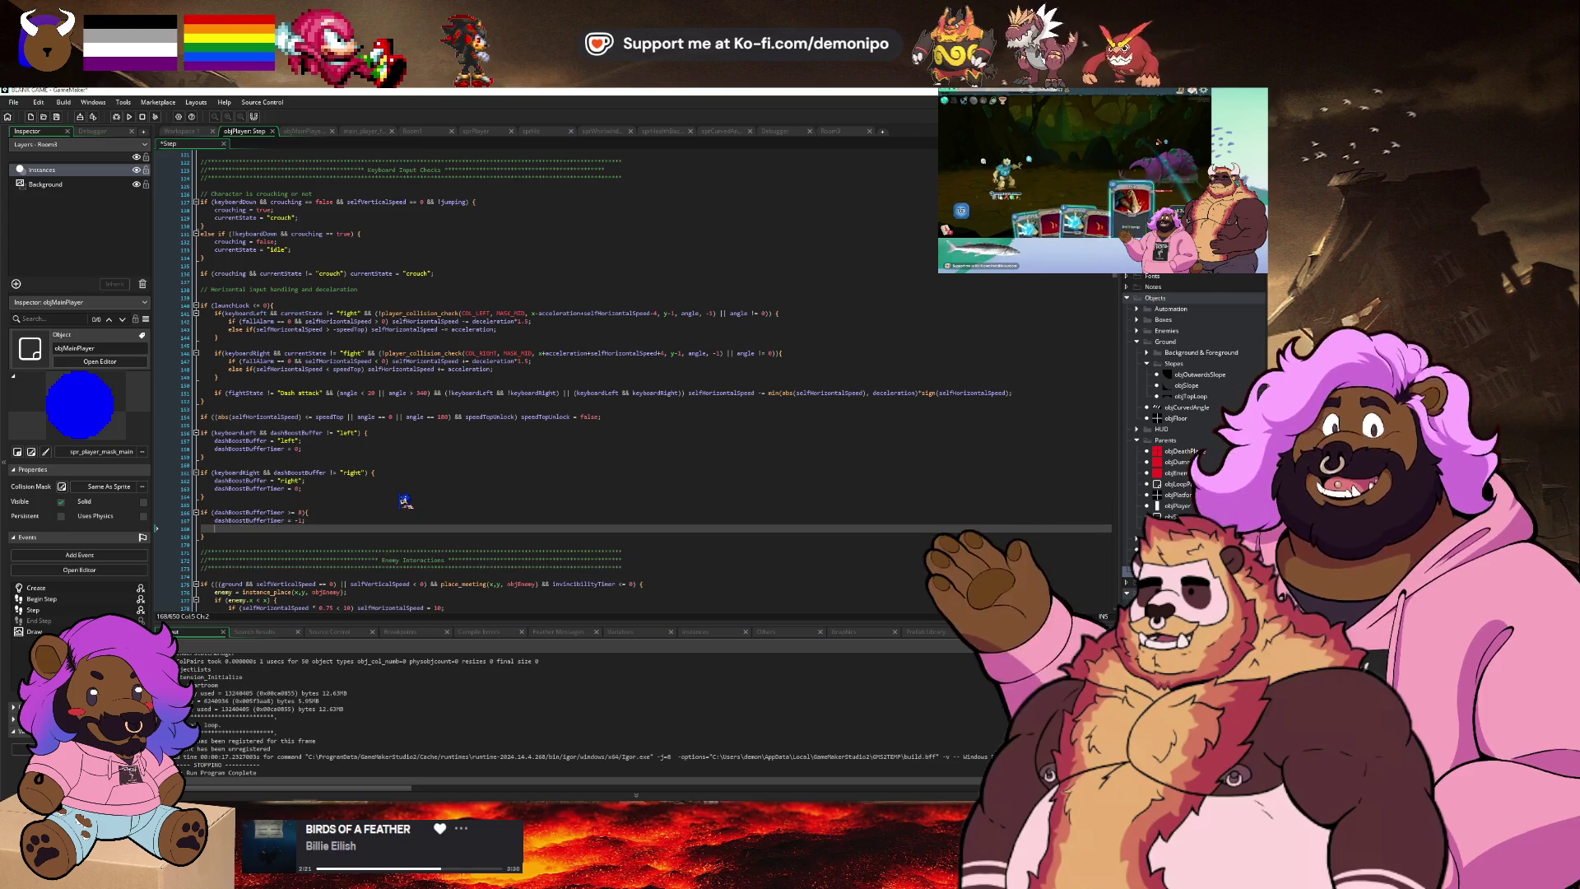
text(dashBoostBuffer = false;)
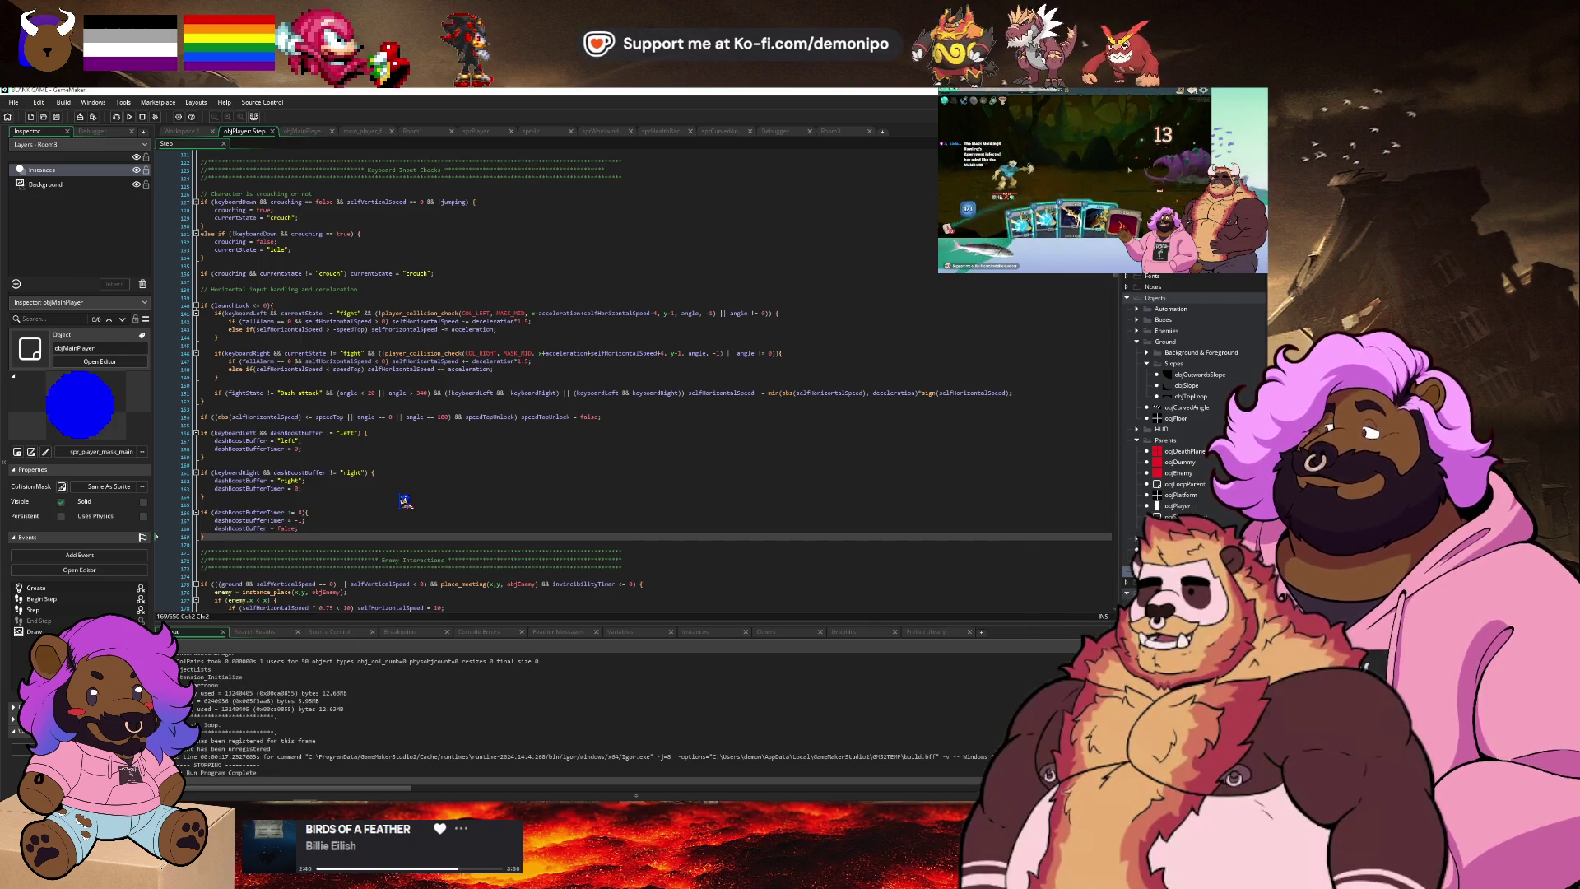
key(Up)
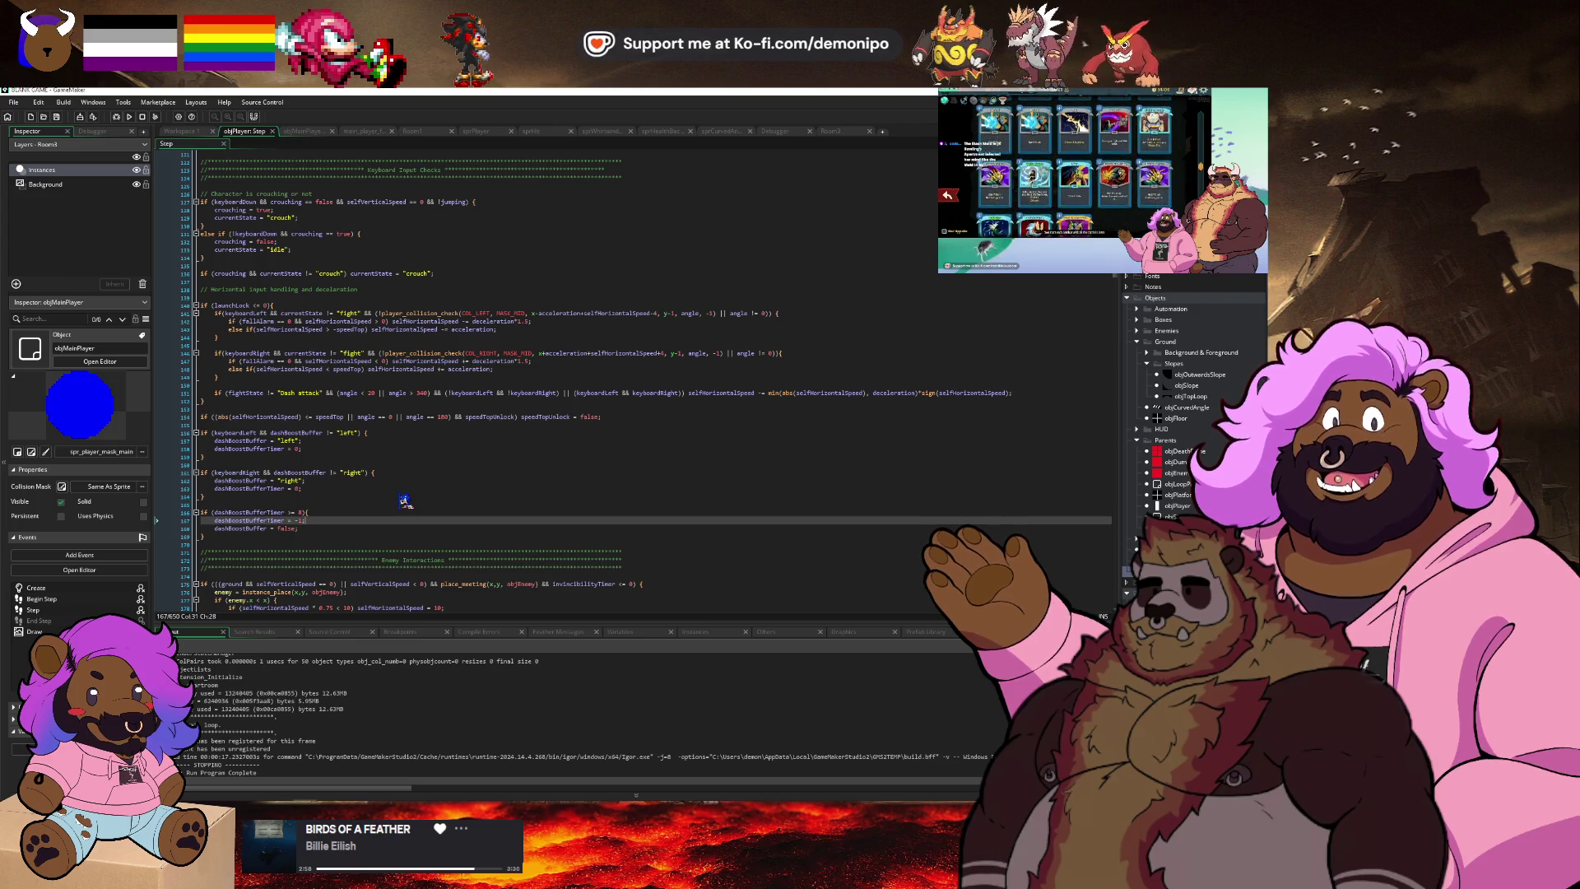
key(Down)
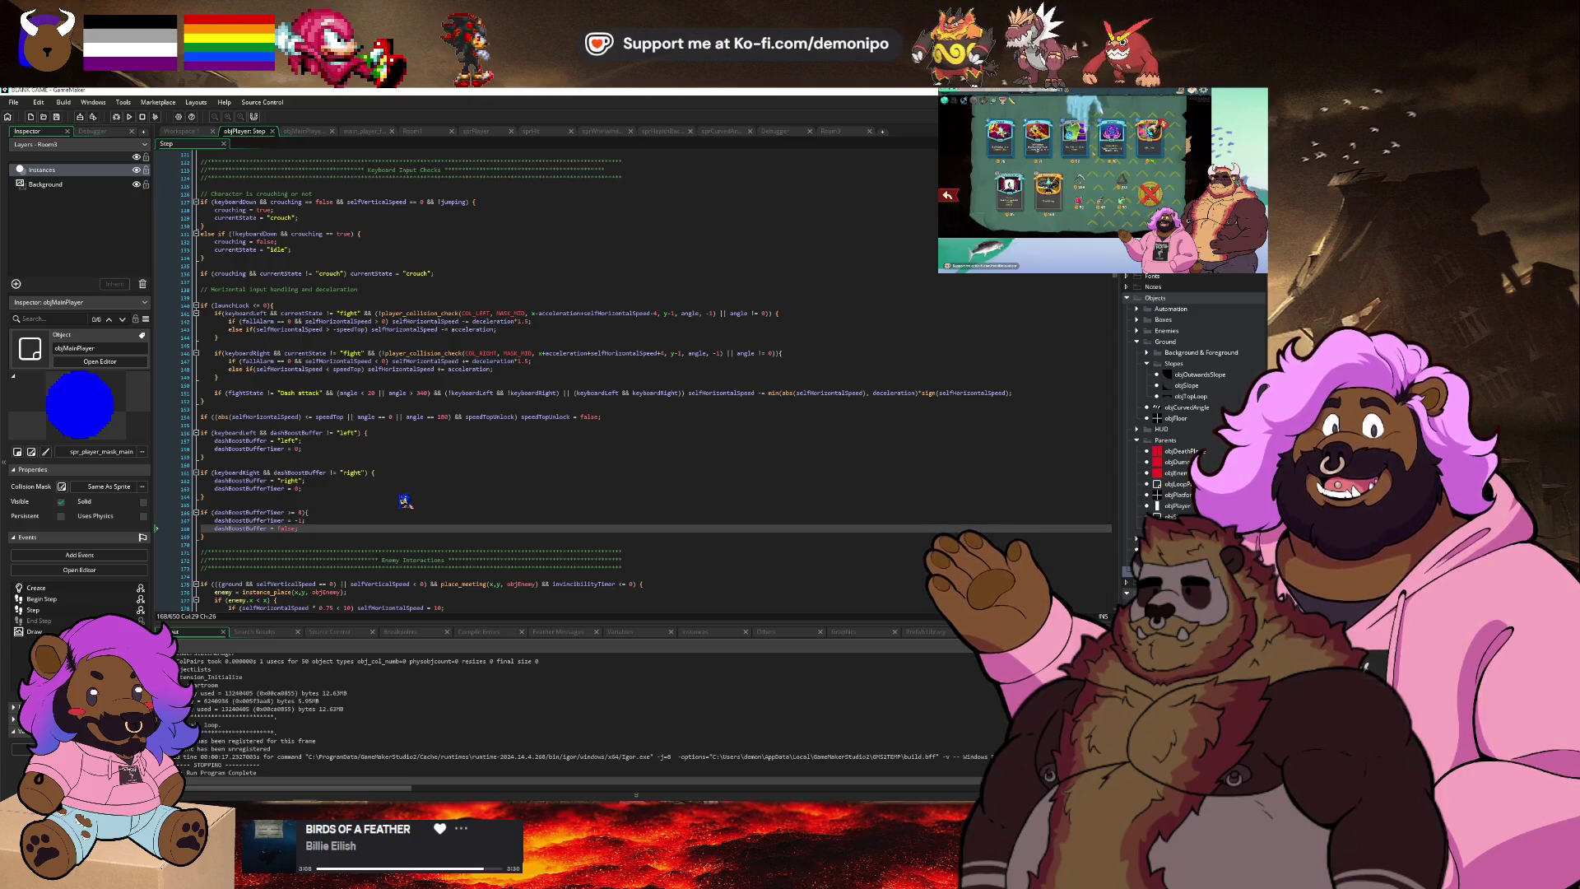
key(shift+Up)
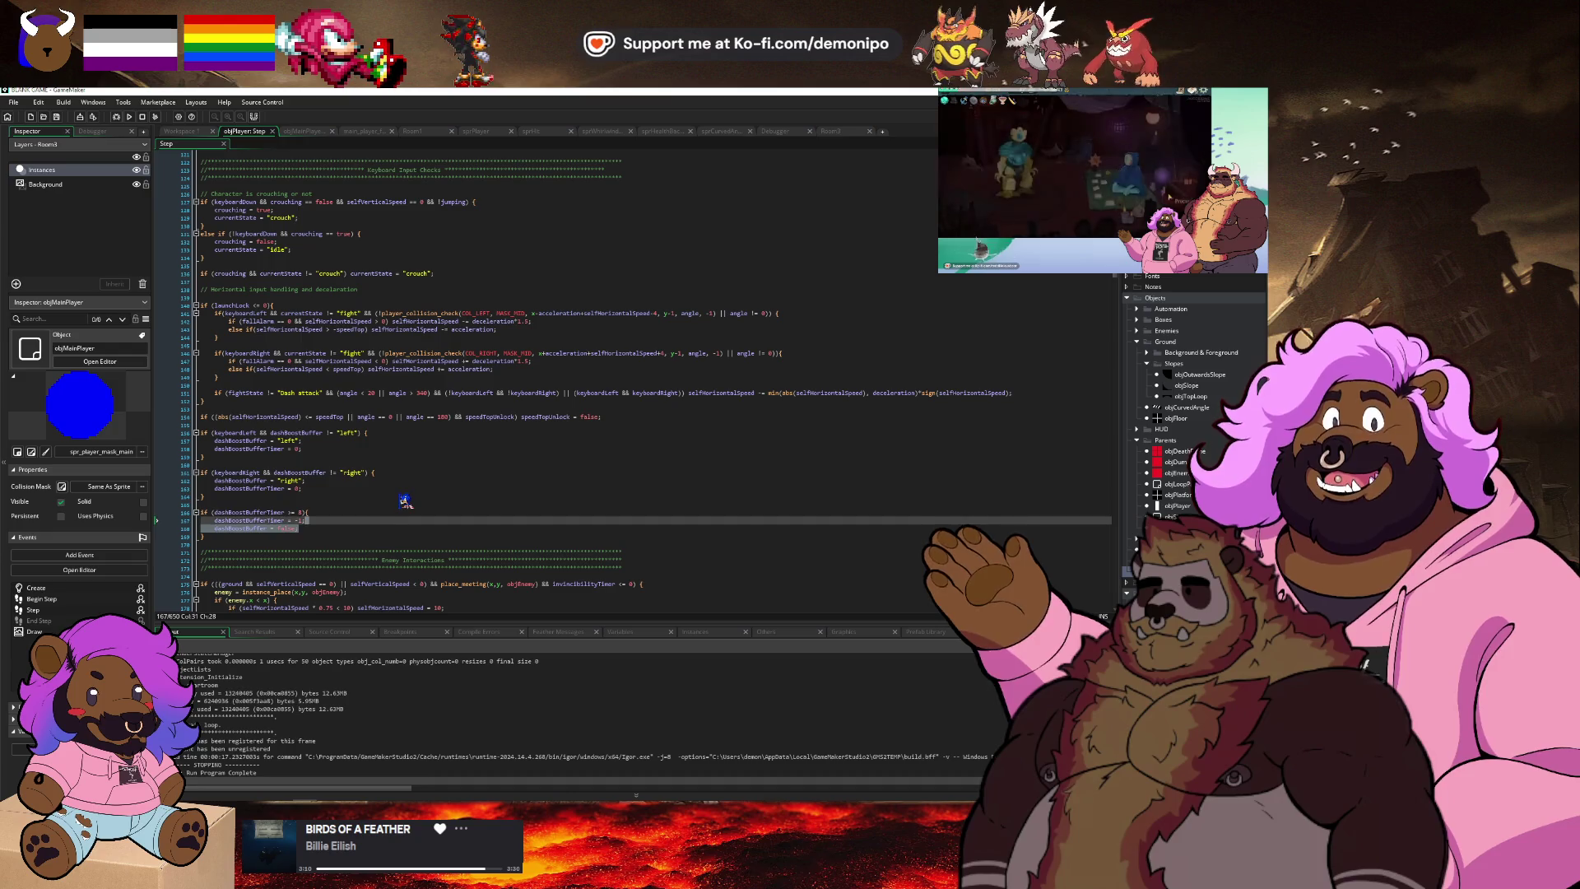
key(Left)
key(Left)
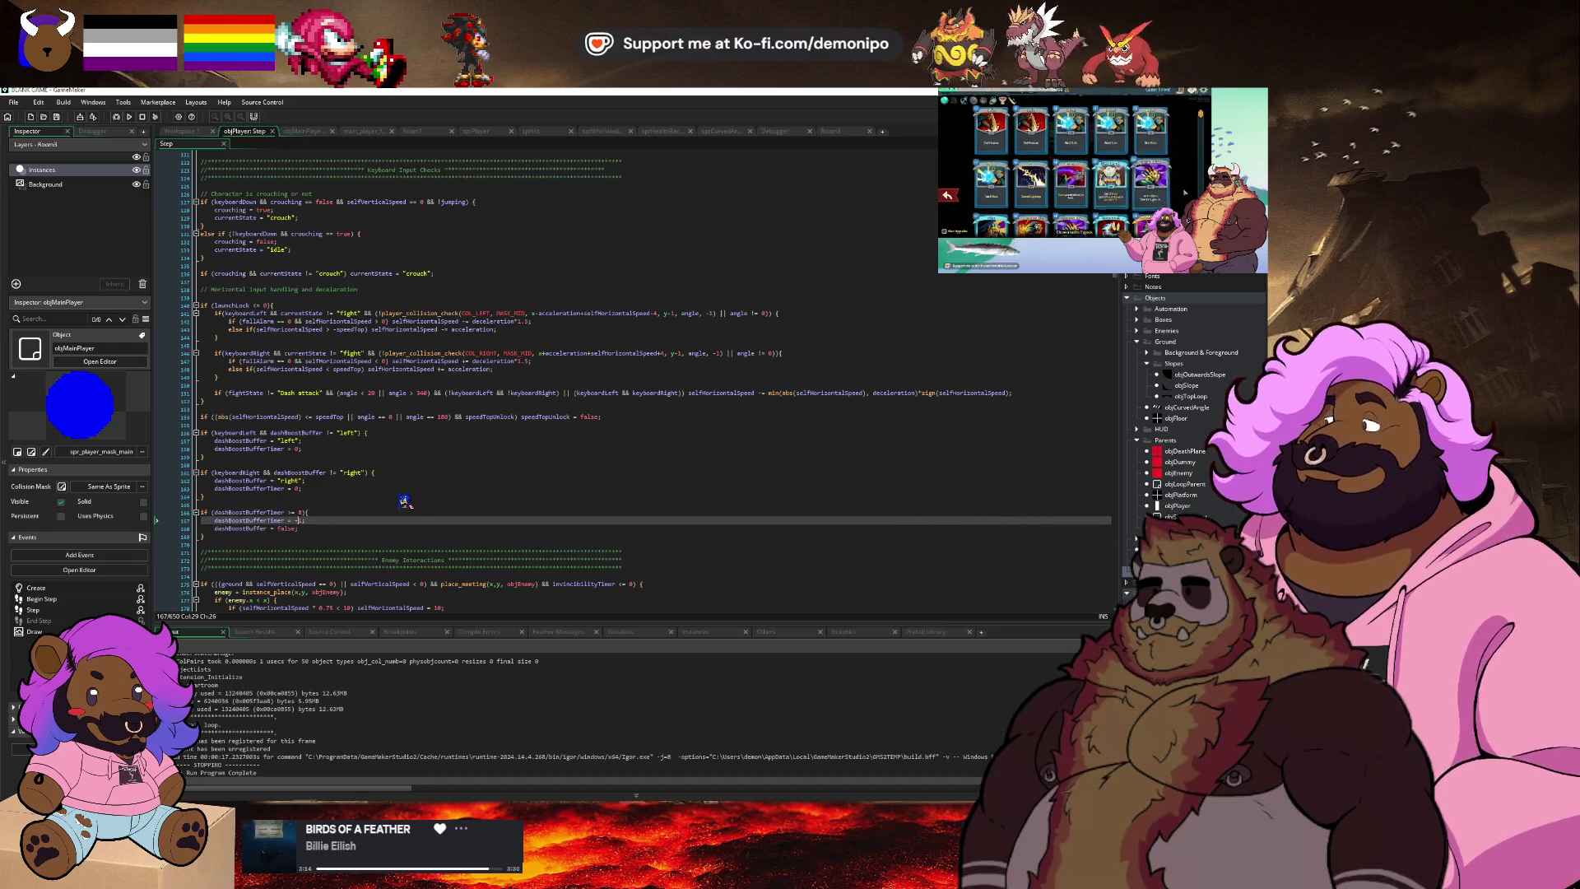
key(Down)
key(Down)
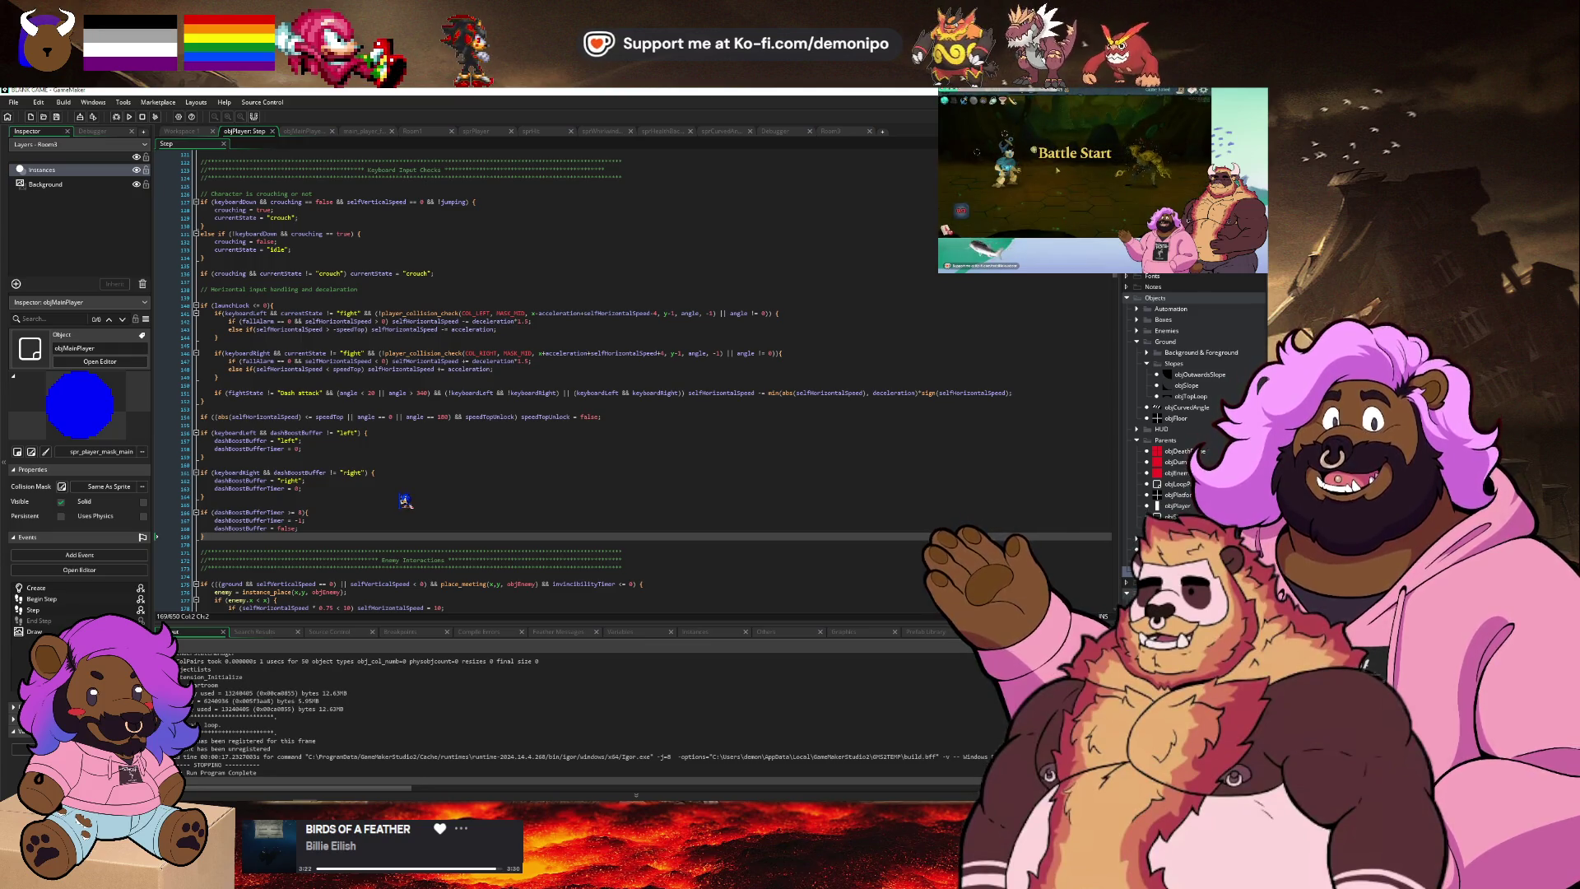
Select the dashBoostBufferTimer name in the left-dash block and return to the top of the Step code.
key(Up)
key(Up)
key(Up)
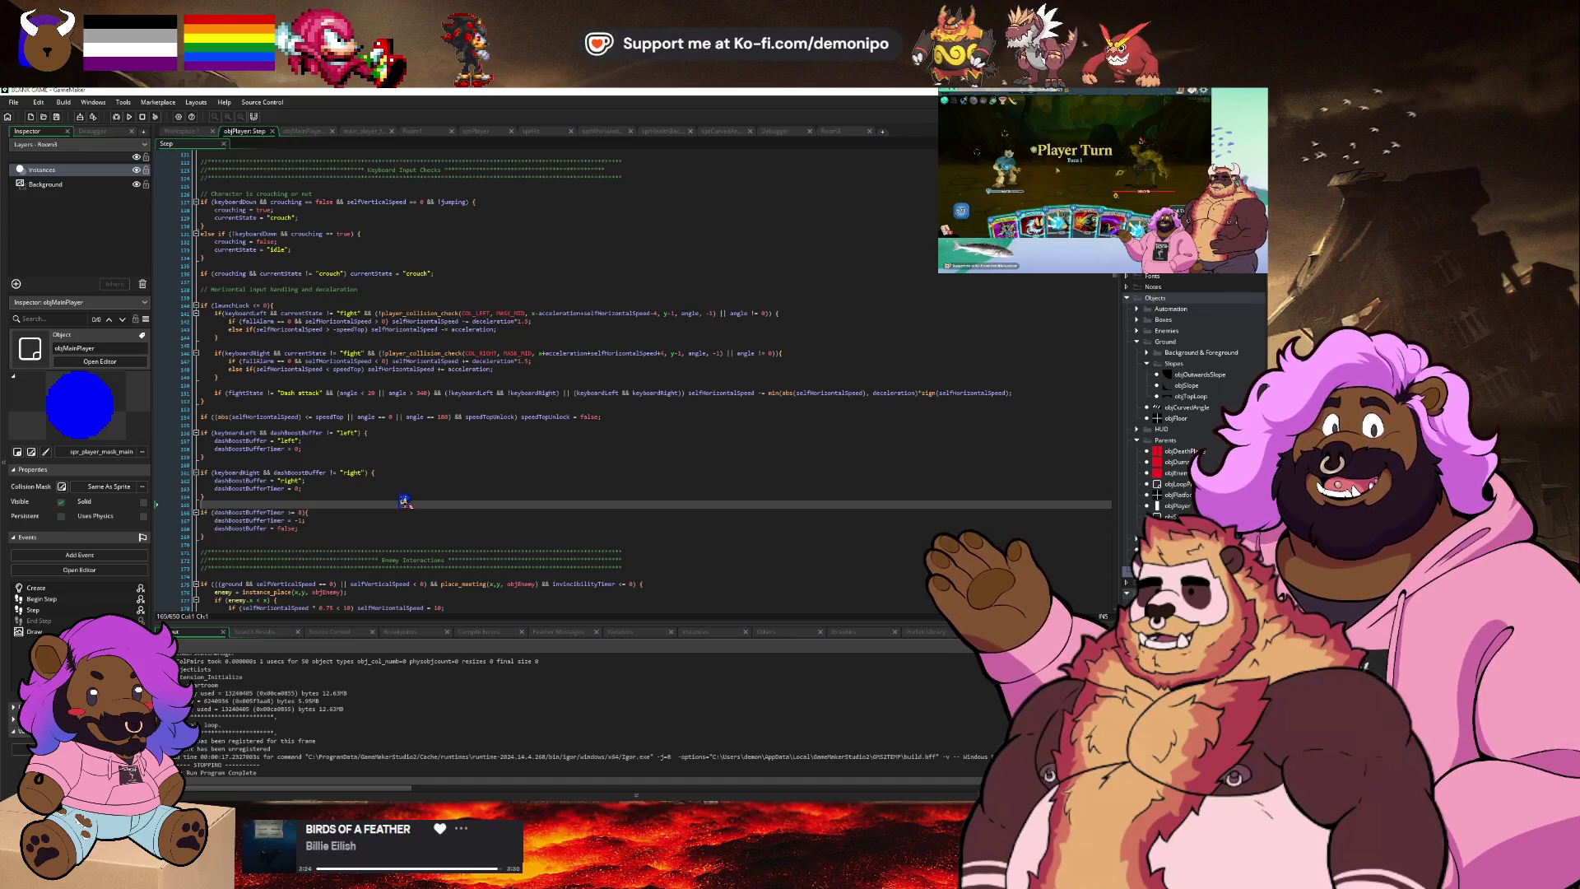
key(Up)
key(Up)
key(Up)
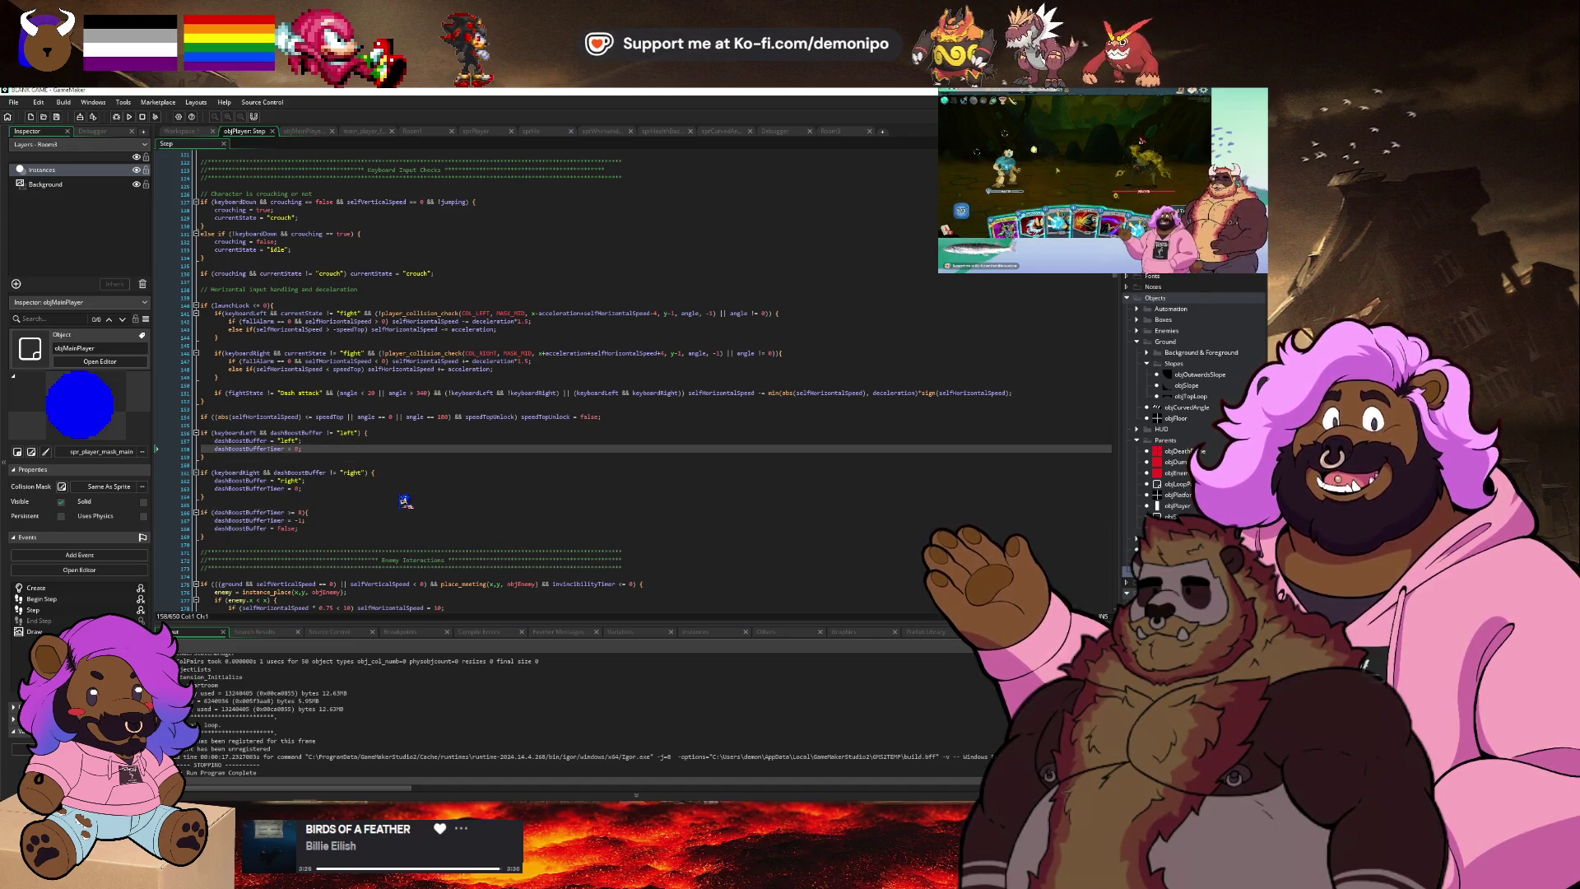
key(Right)
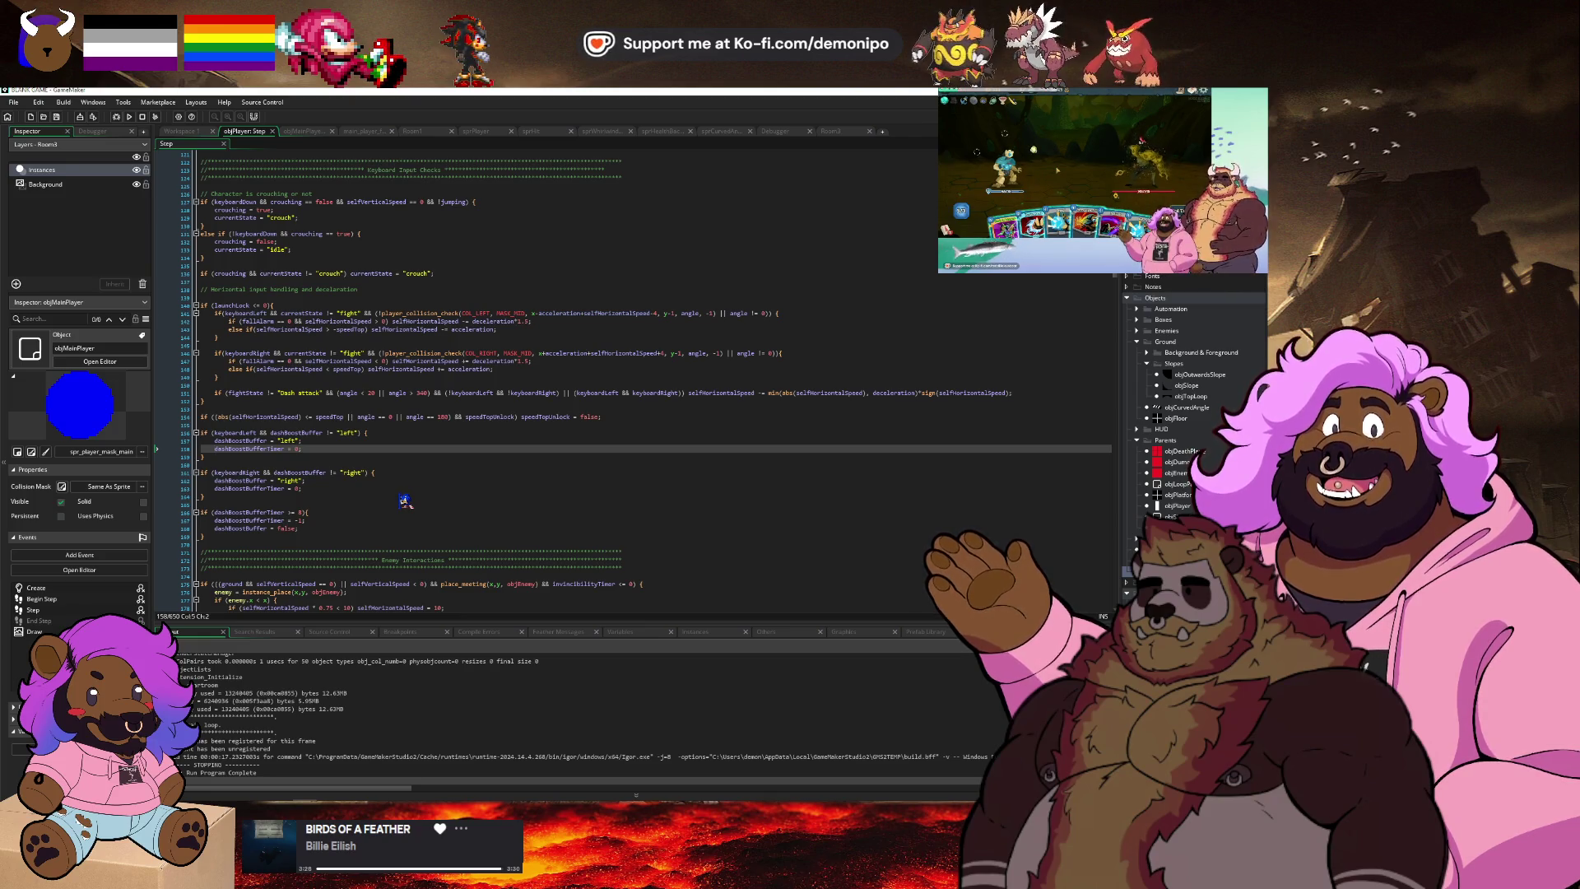
key(ctrl+shift+Right)
key(ctrl+c)
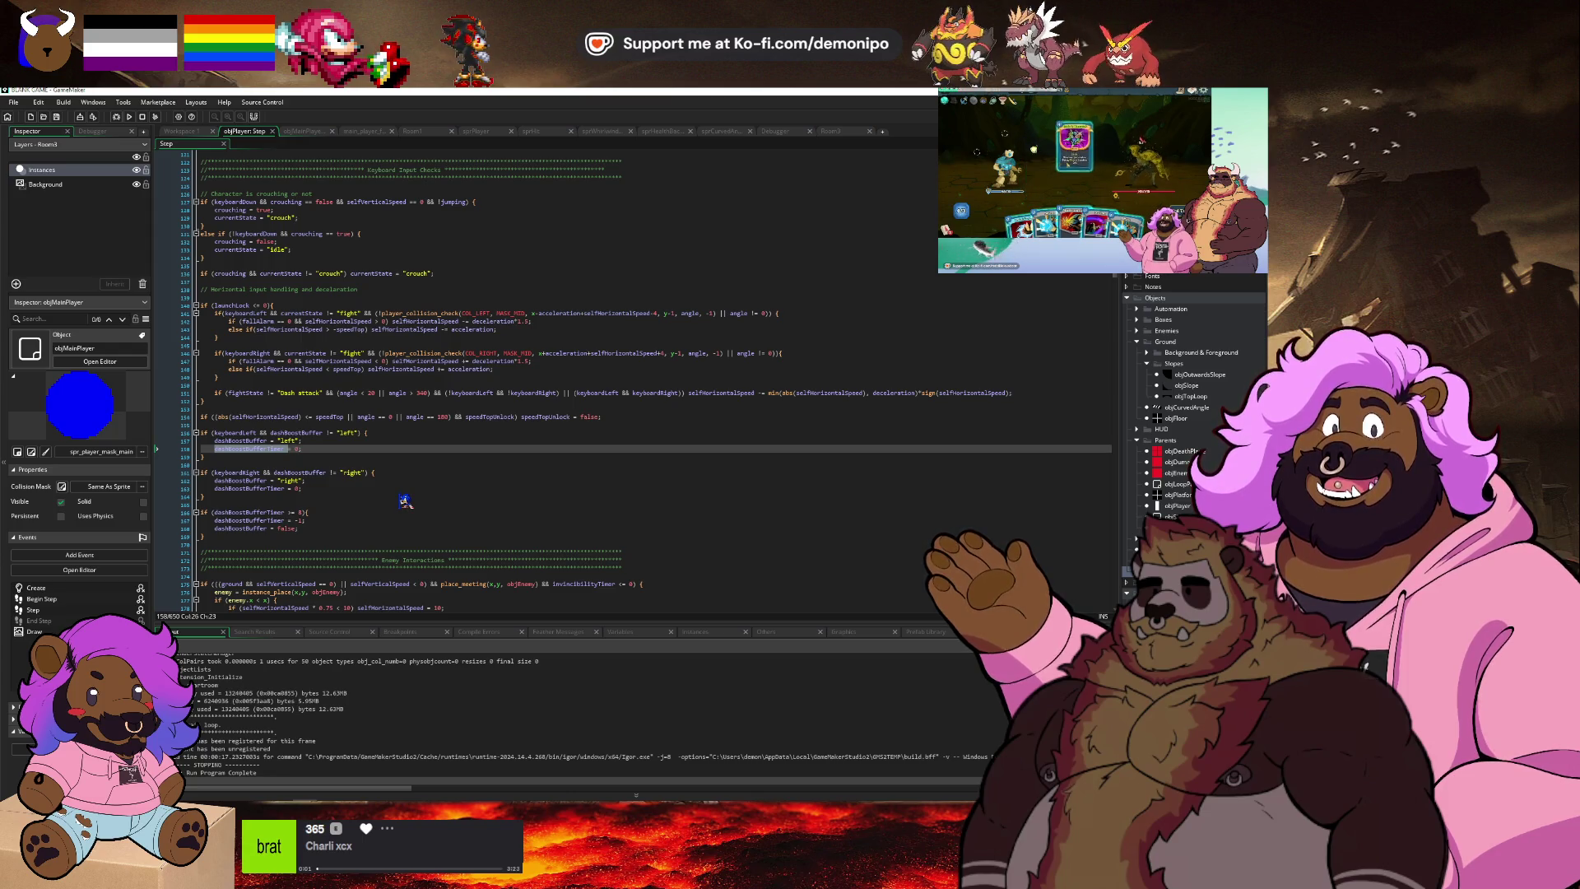
key(Page_Up)
key(Page_Up)
key(Page_Up)
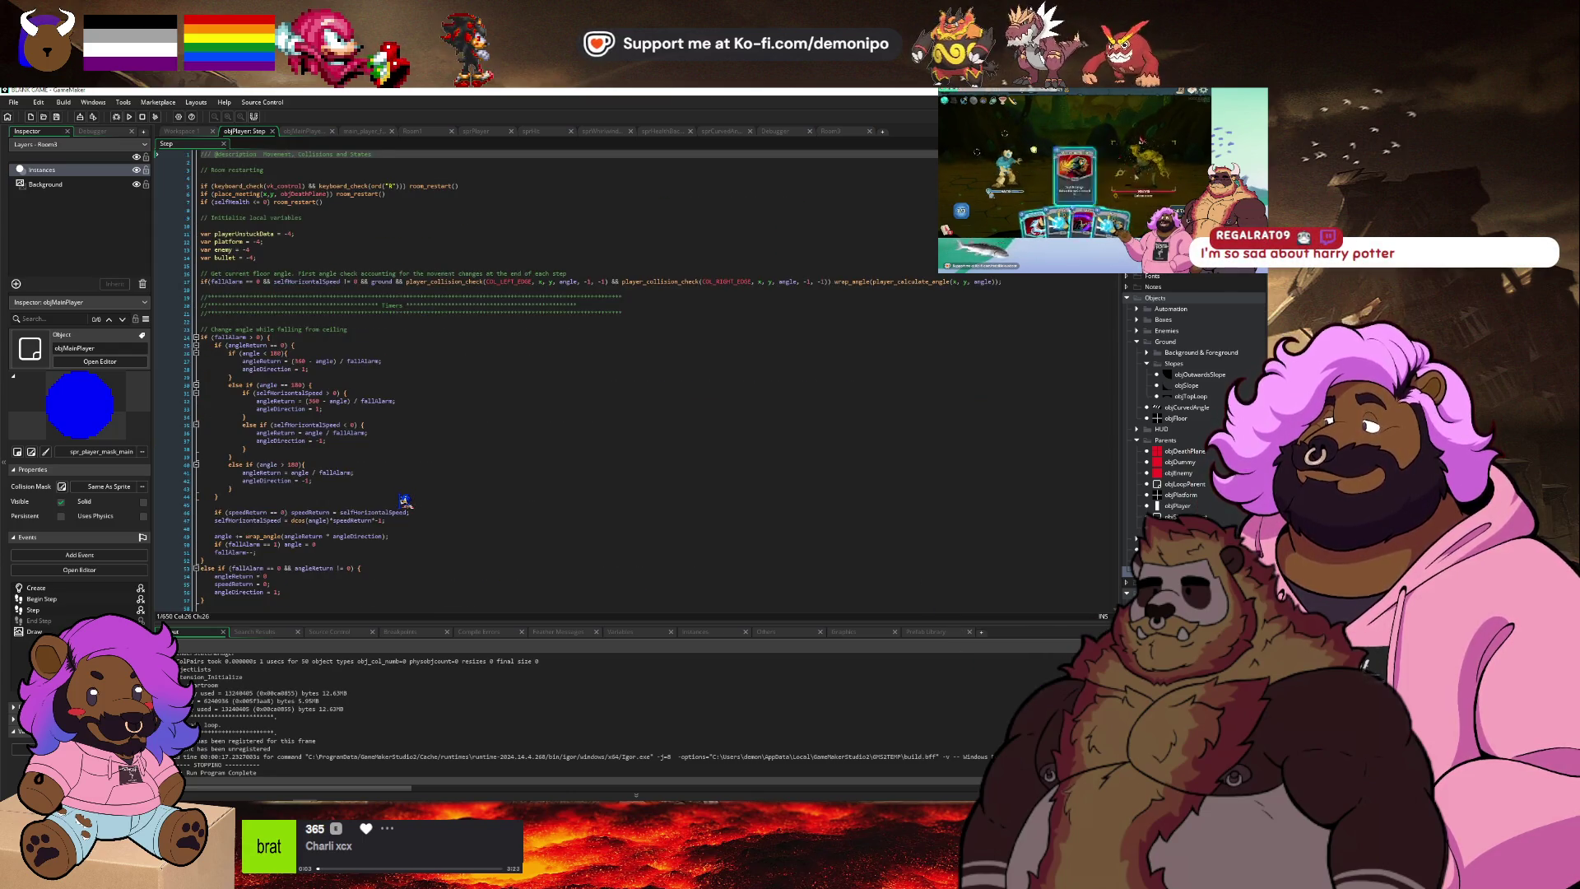
Below the existing timers, add a line starting 'if (dashBoostBufferTimer >= 0)'.
key(Down)
key(Down)
key(Down)
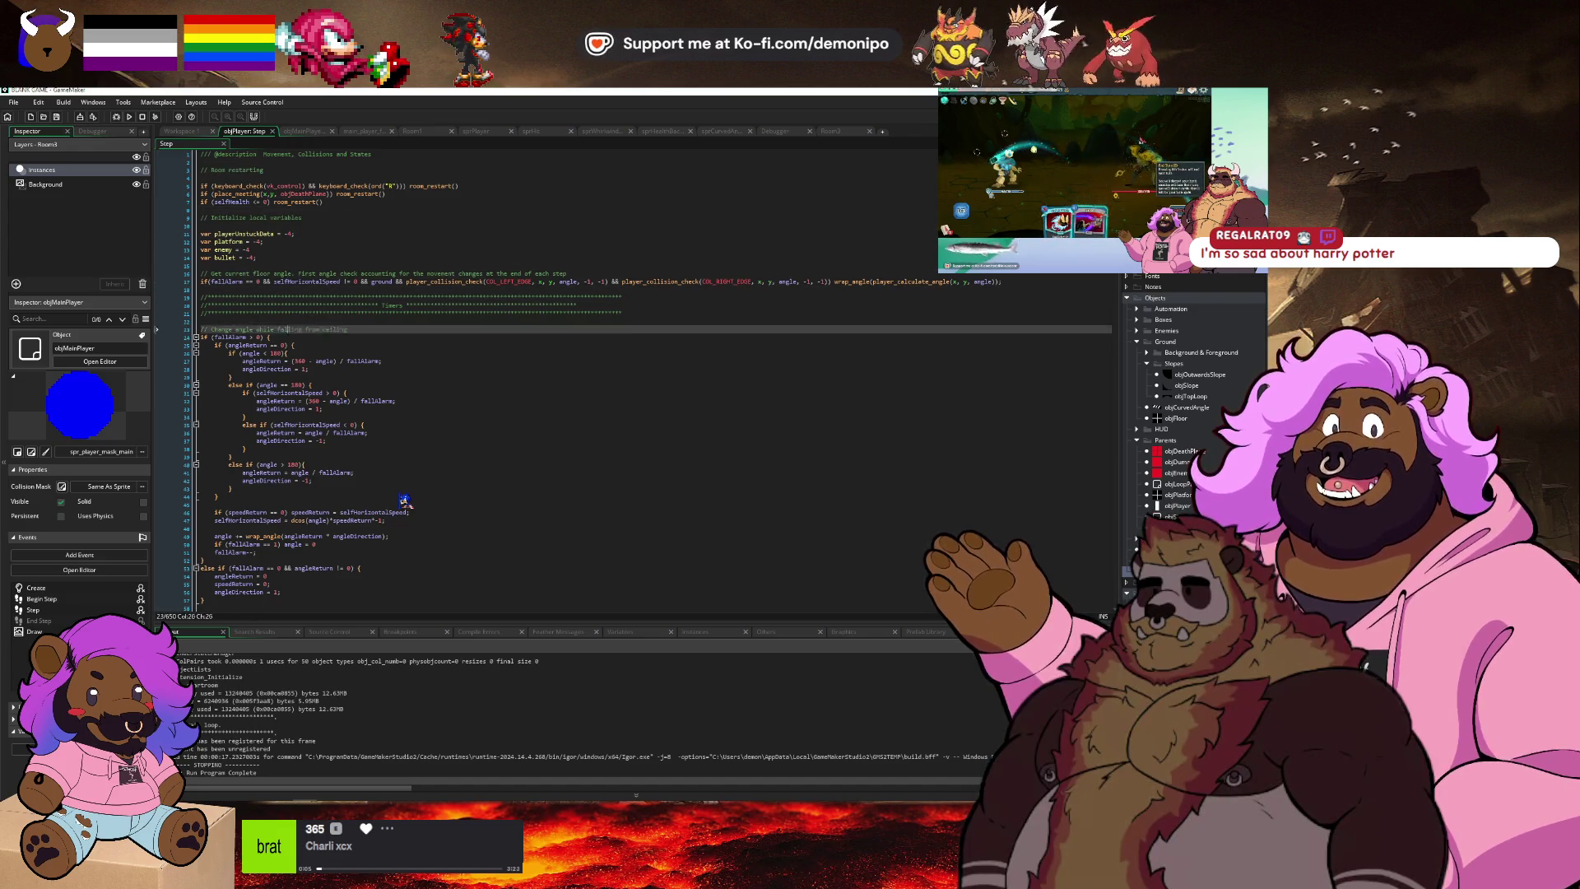
key(Down)
key(Down)
key(Down)
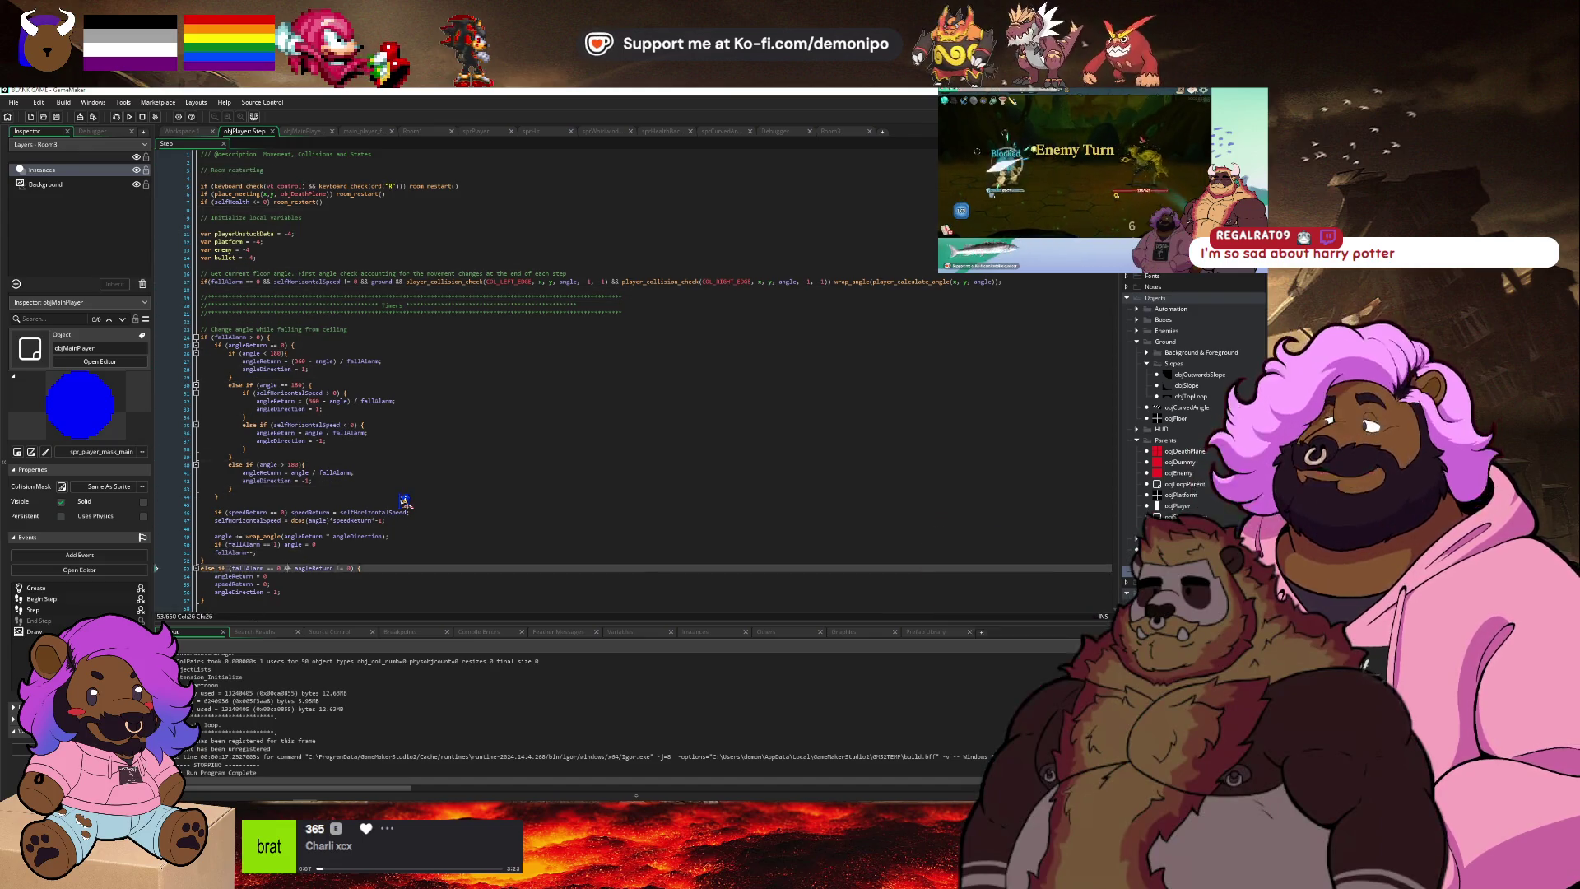
key(Down)
key(Up)
key(Up)
key(Up)
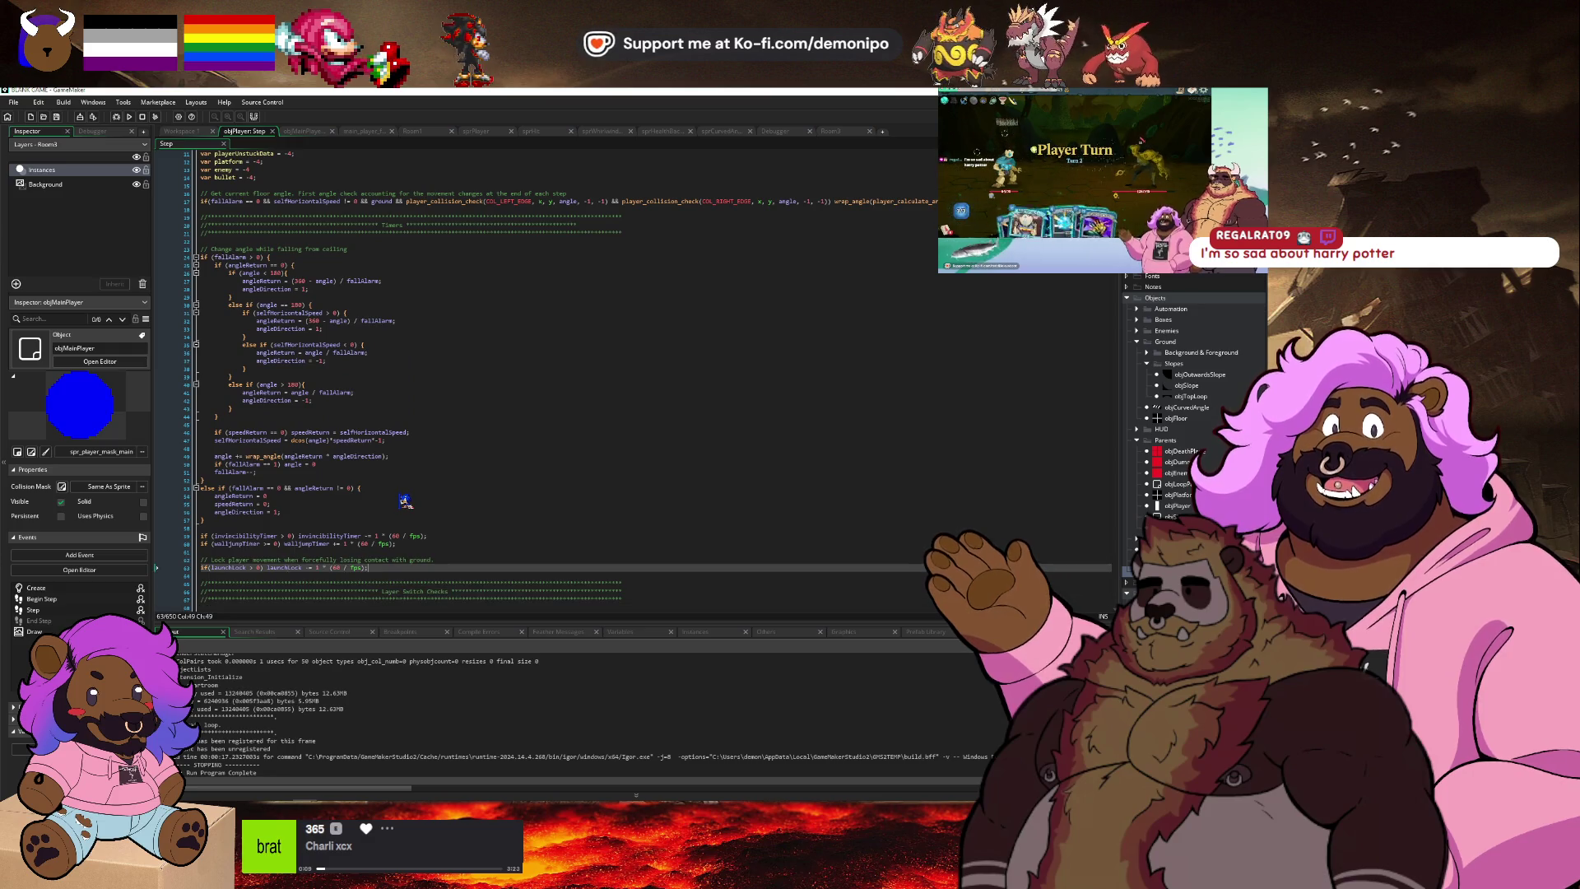
key(Return)
key(Return)
key(ctrl+v)
key(shift+Home)
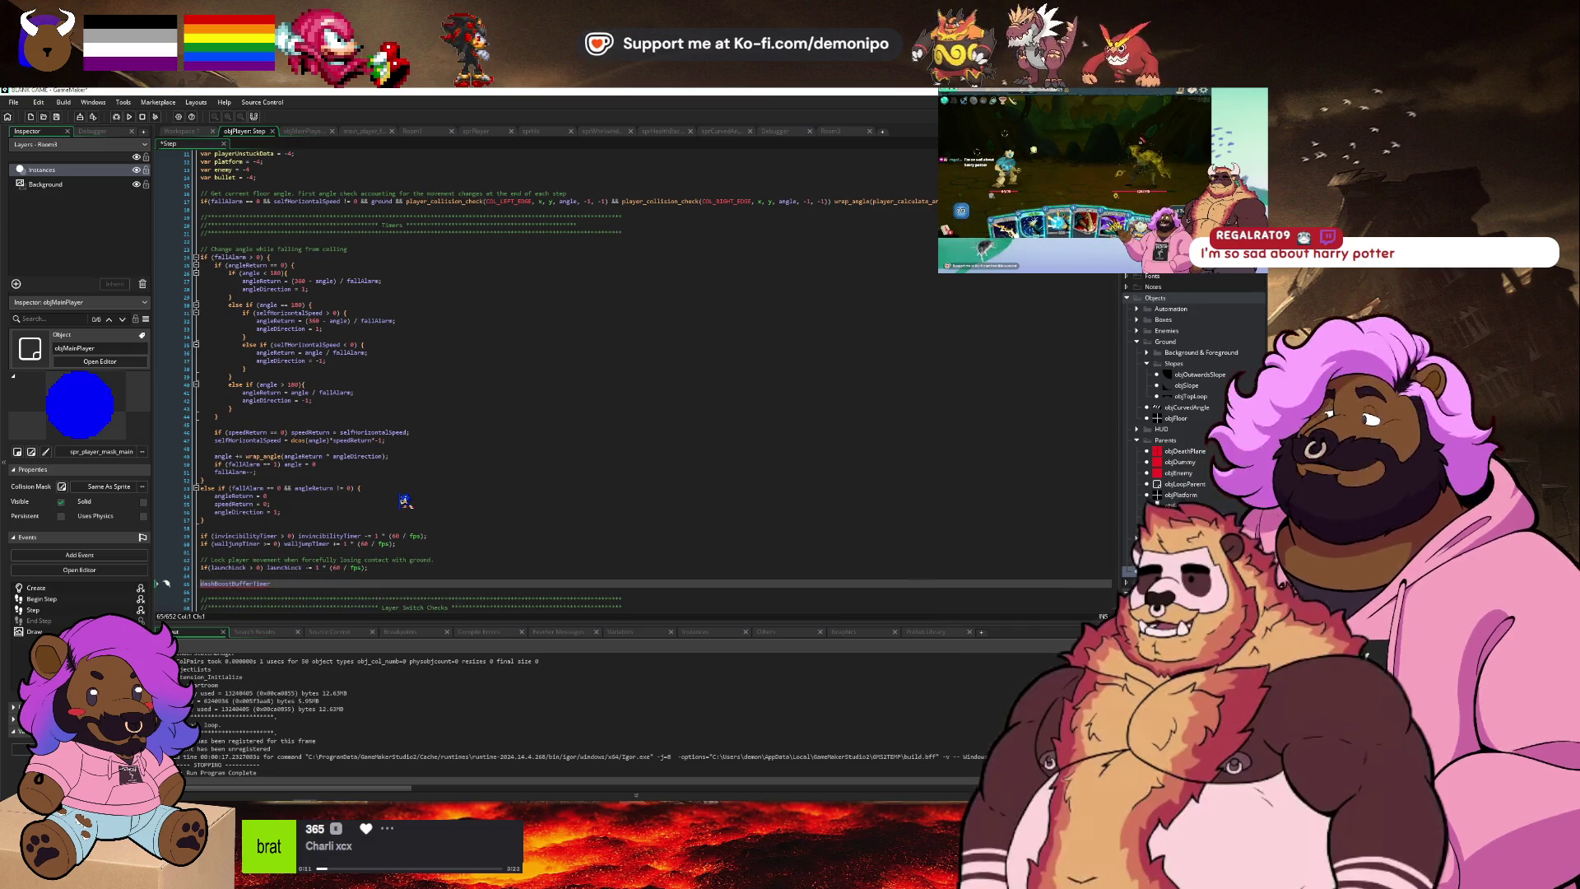
key(Home)
text(if ()
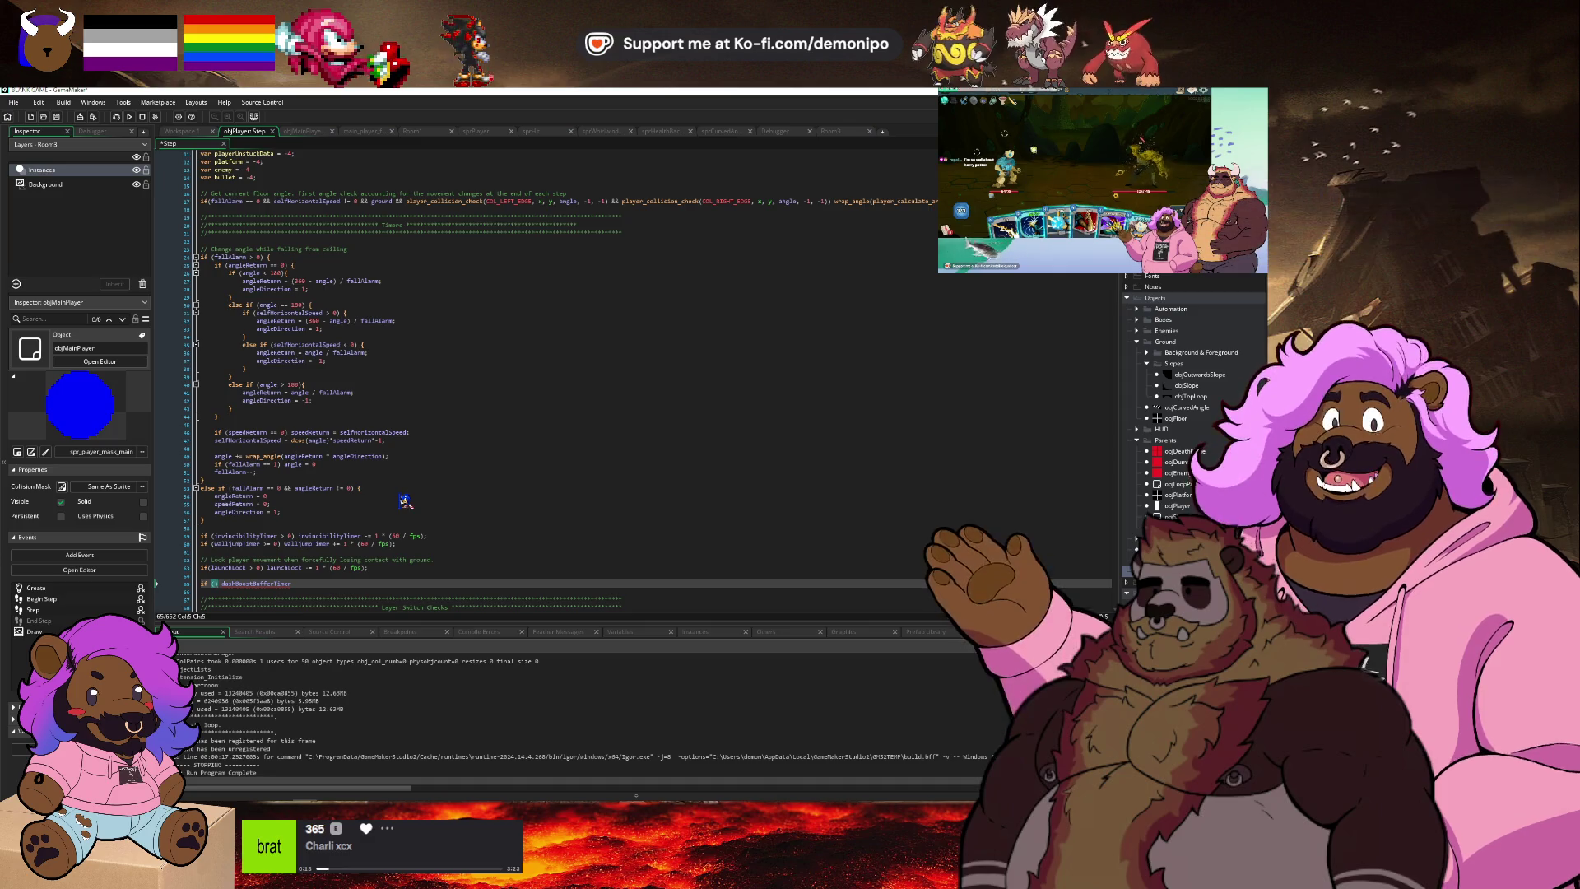
key(ctrl+v)
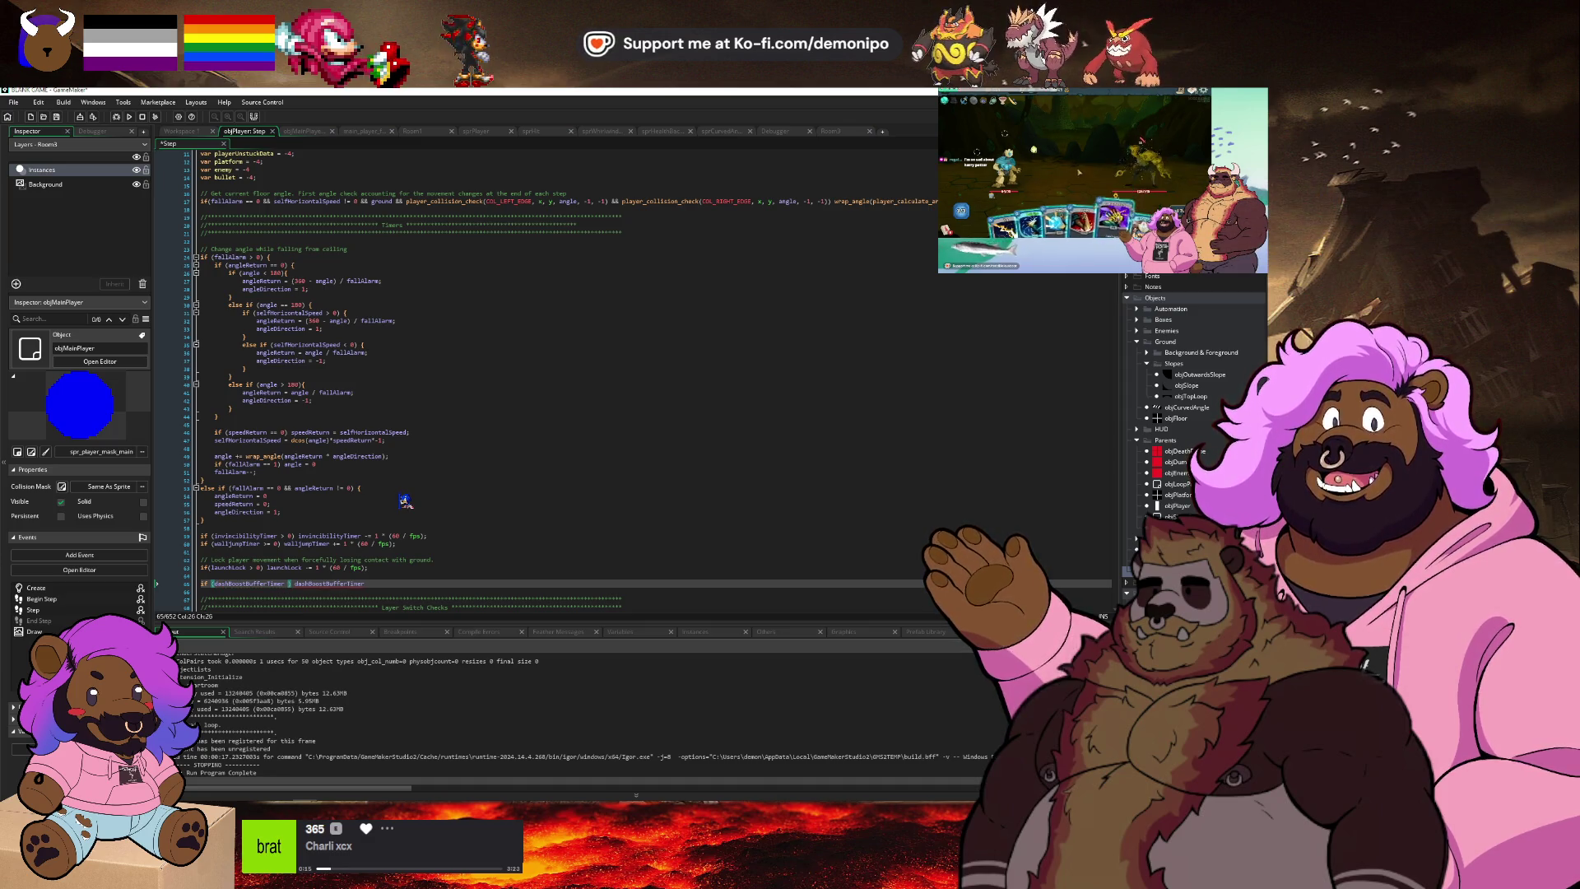
text(>= 0)
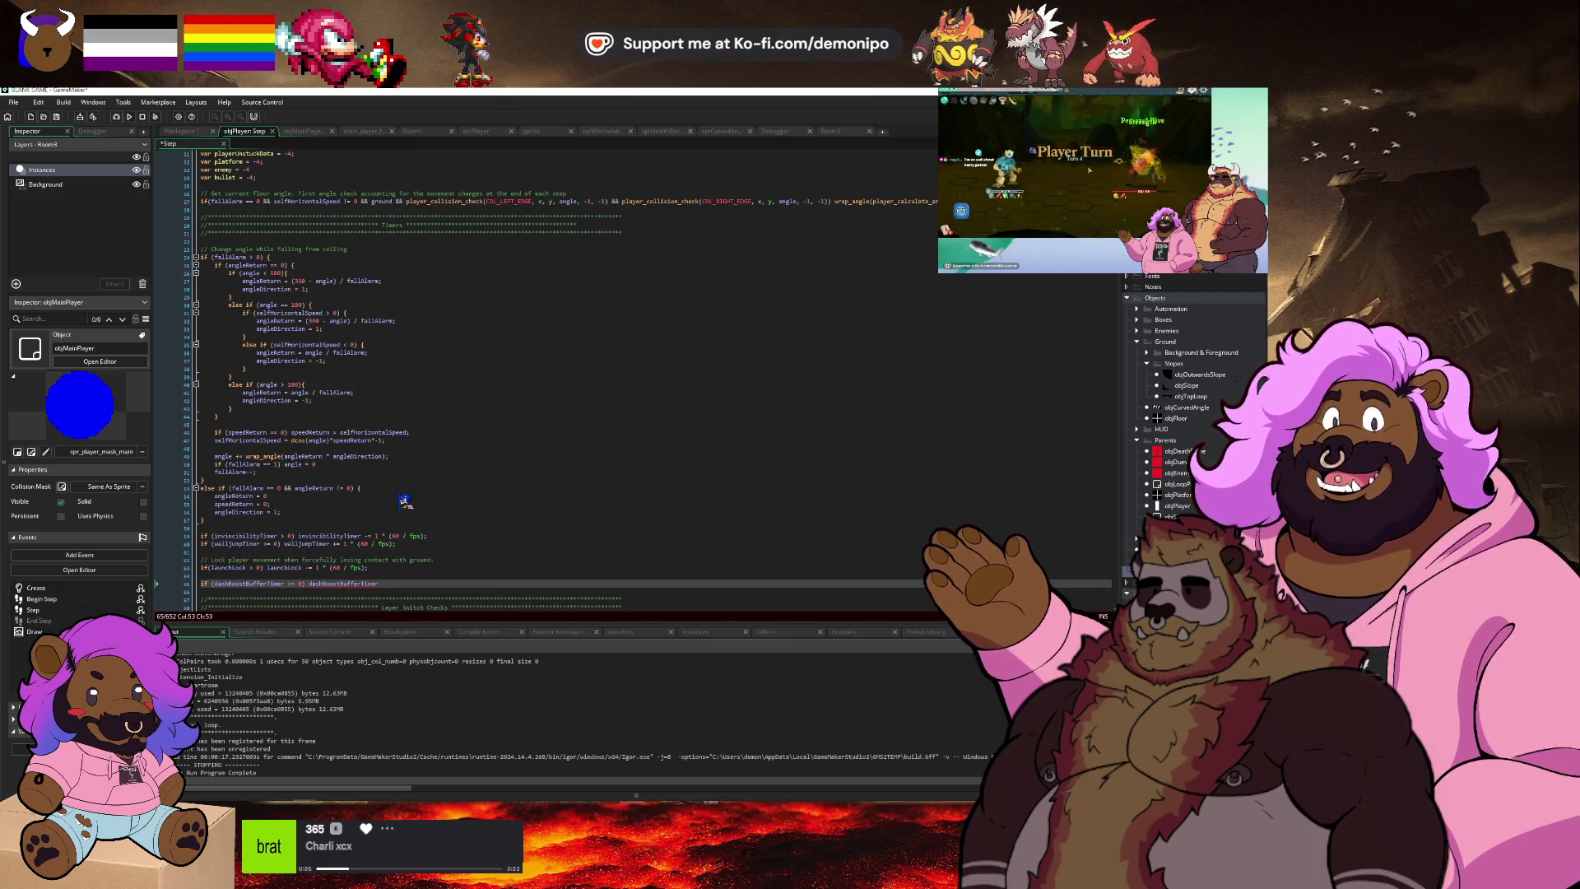
Finish the line with the decrement 'dashBoostBufferTimer -= 1 * (60 / fps);' and save.
key(Up)
key(Up)
key(Up)
key(End)
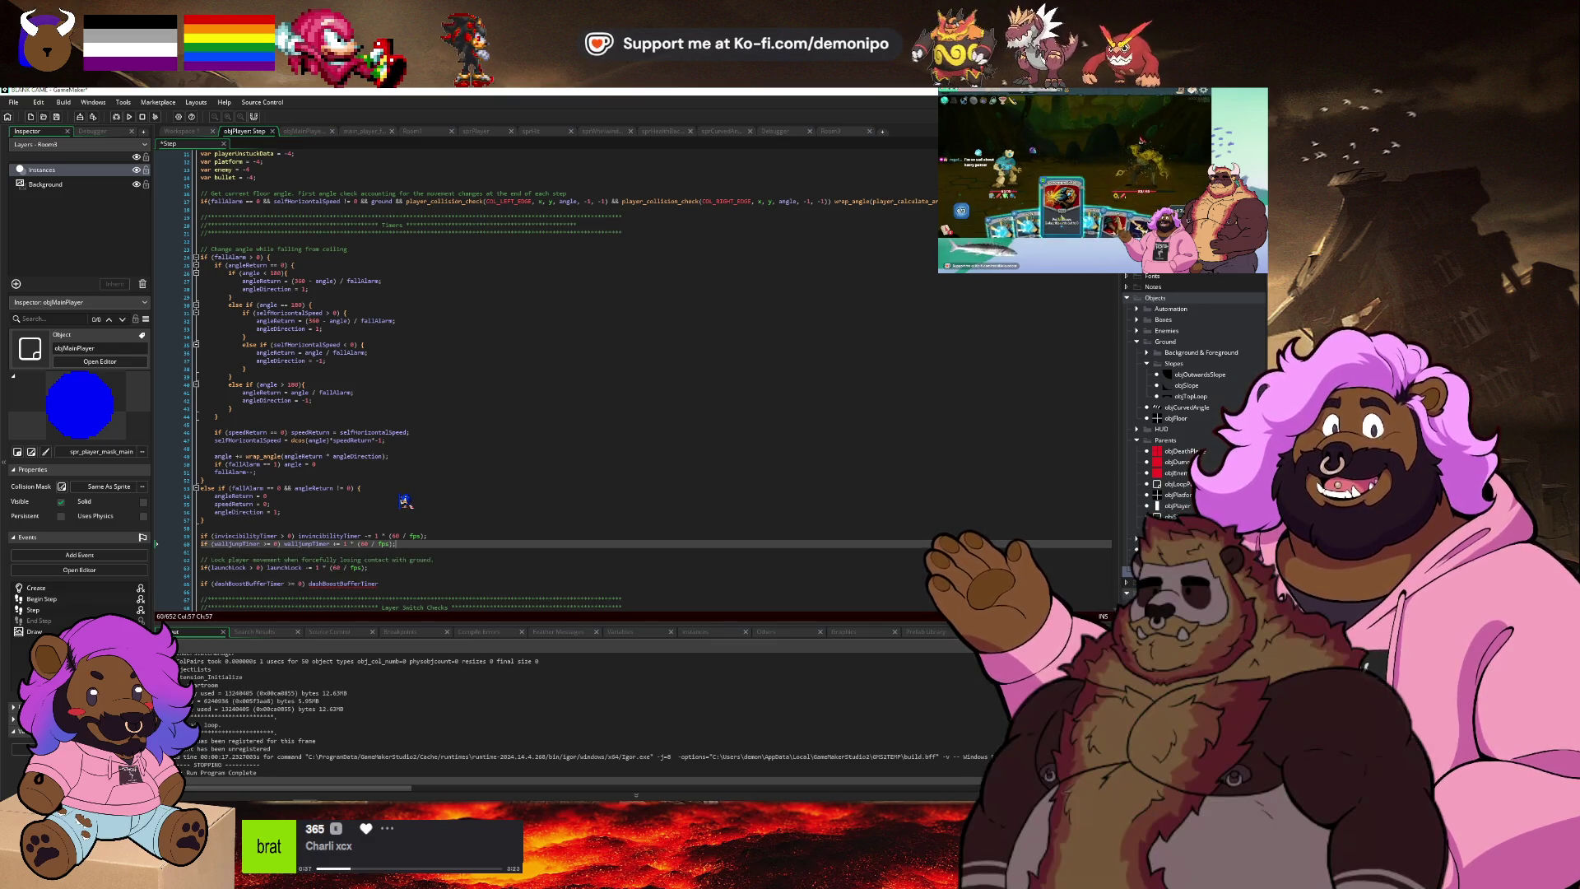
key(Down)
key(Down)
key(Down)
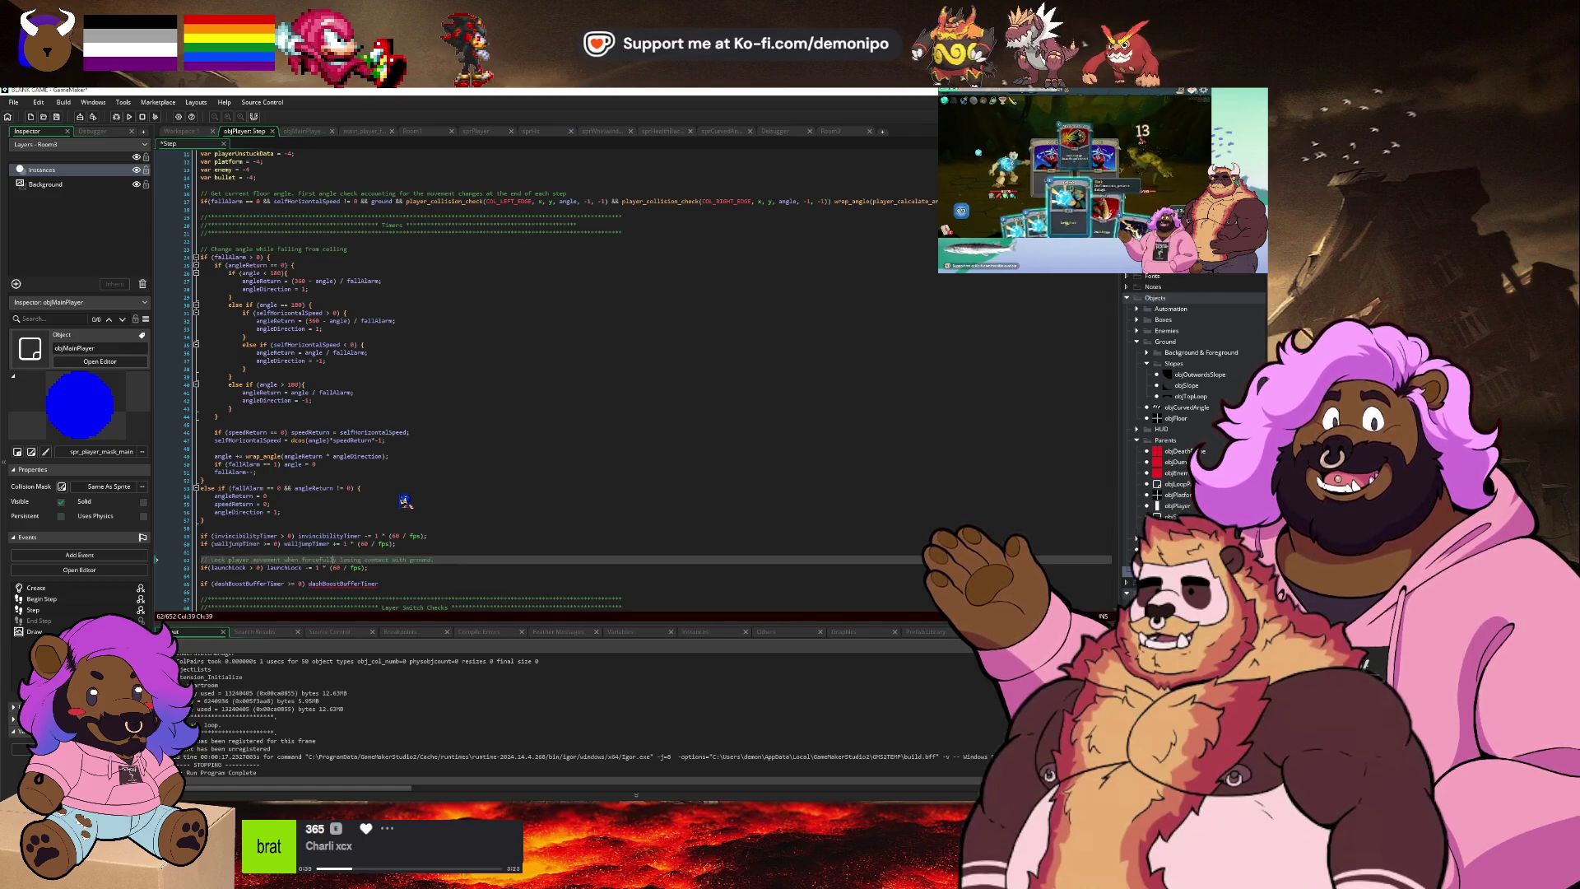
text(-= 1 * (60 / fps);)
key(ctrl+s)
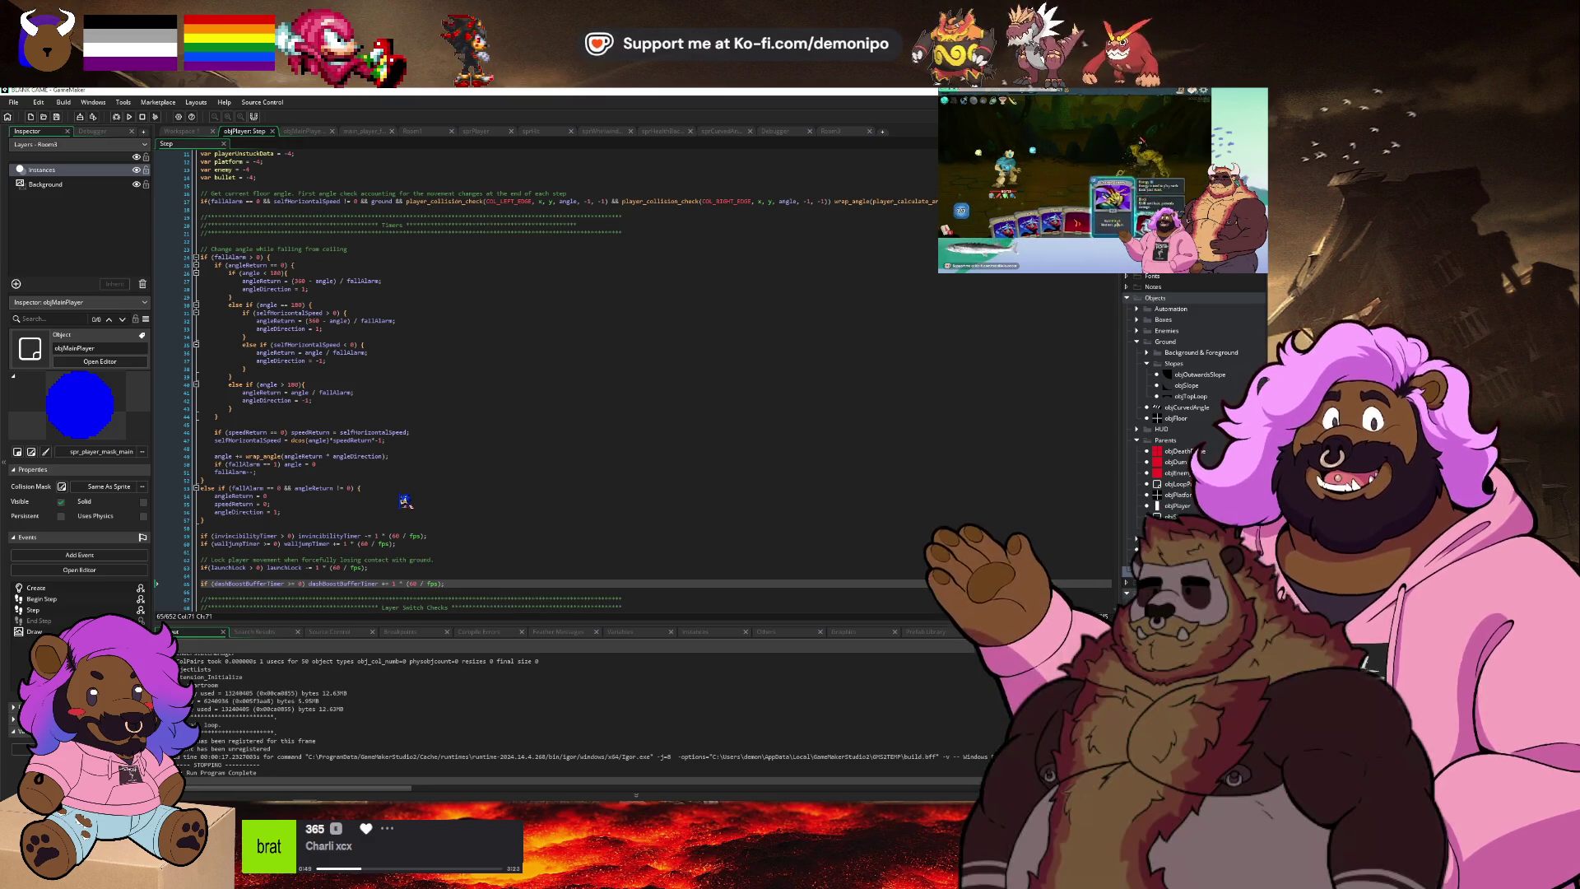
scroll(404, 501, down, 4)
scroll(424, 485, down, 2)
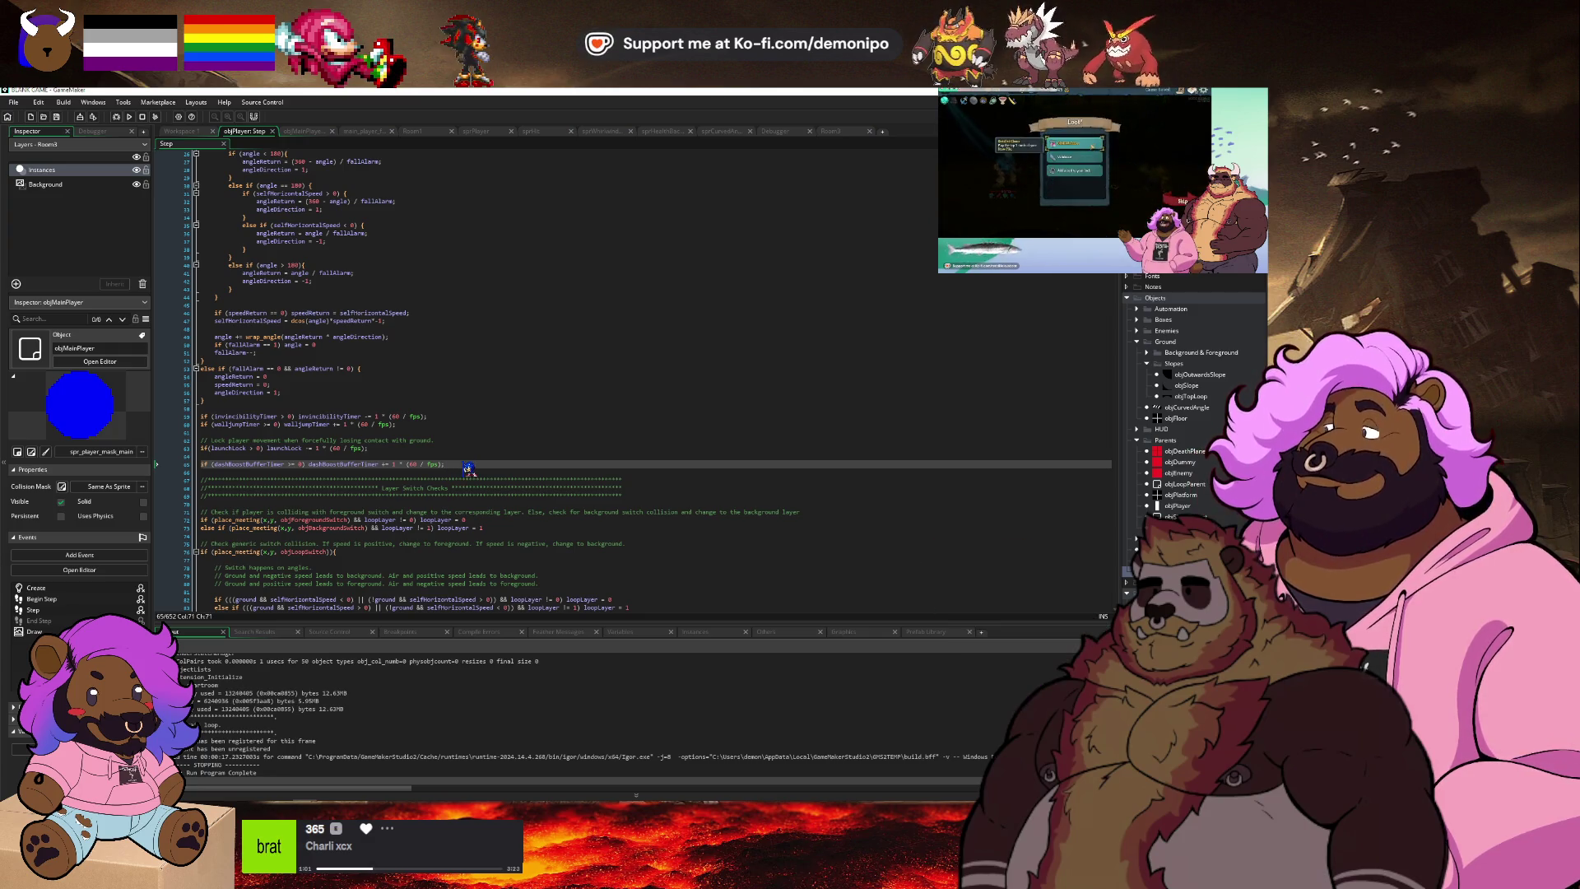
scroll(345, 469, down, 4)
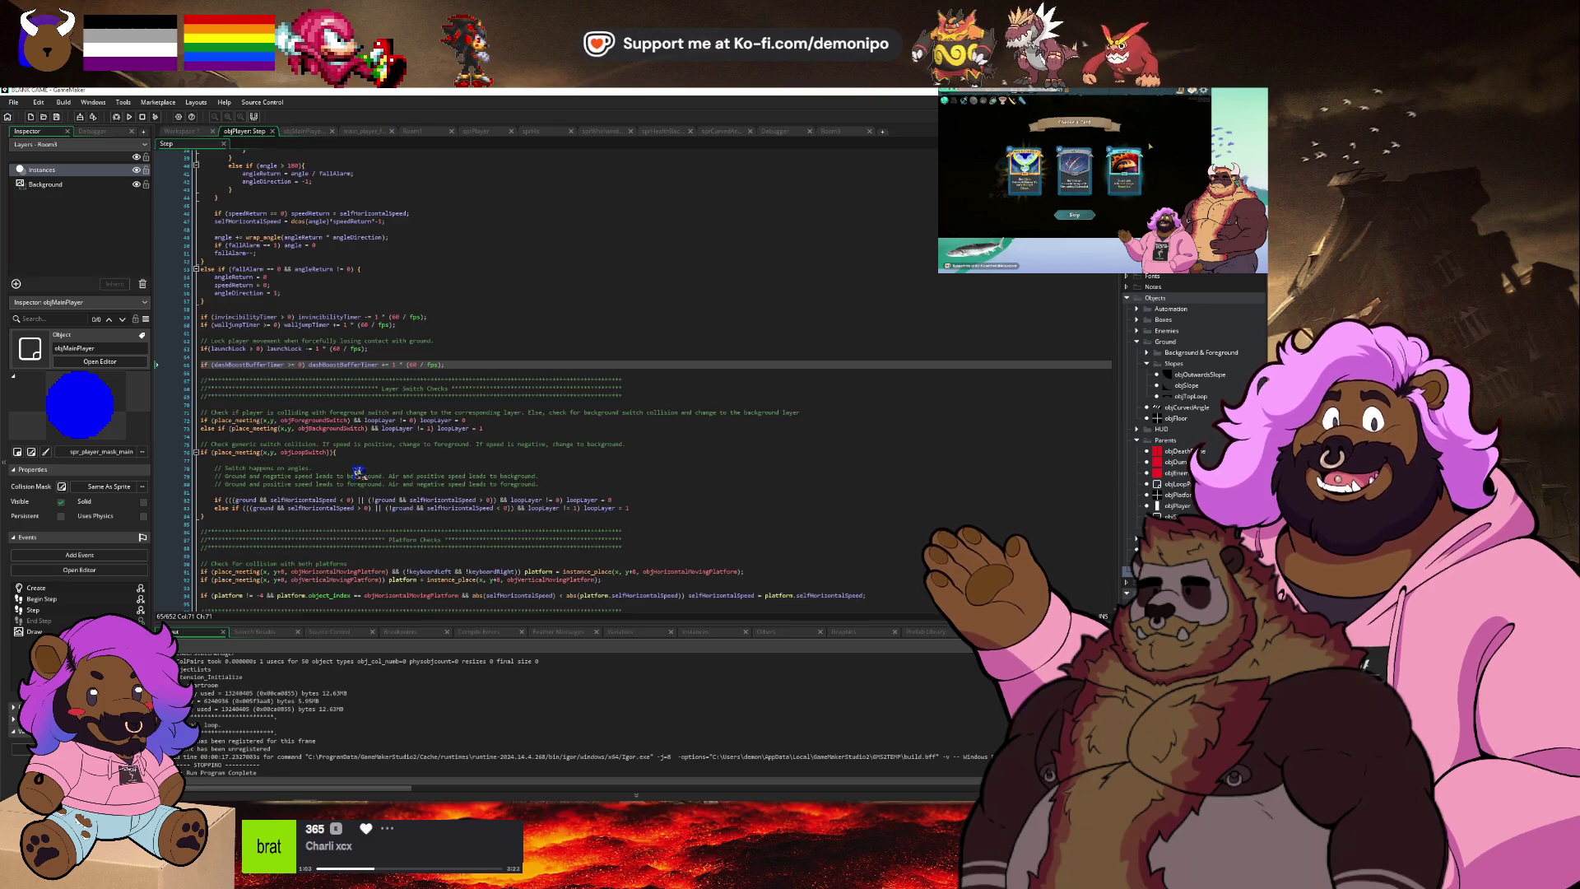
scroll(354, 474, down, 20)
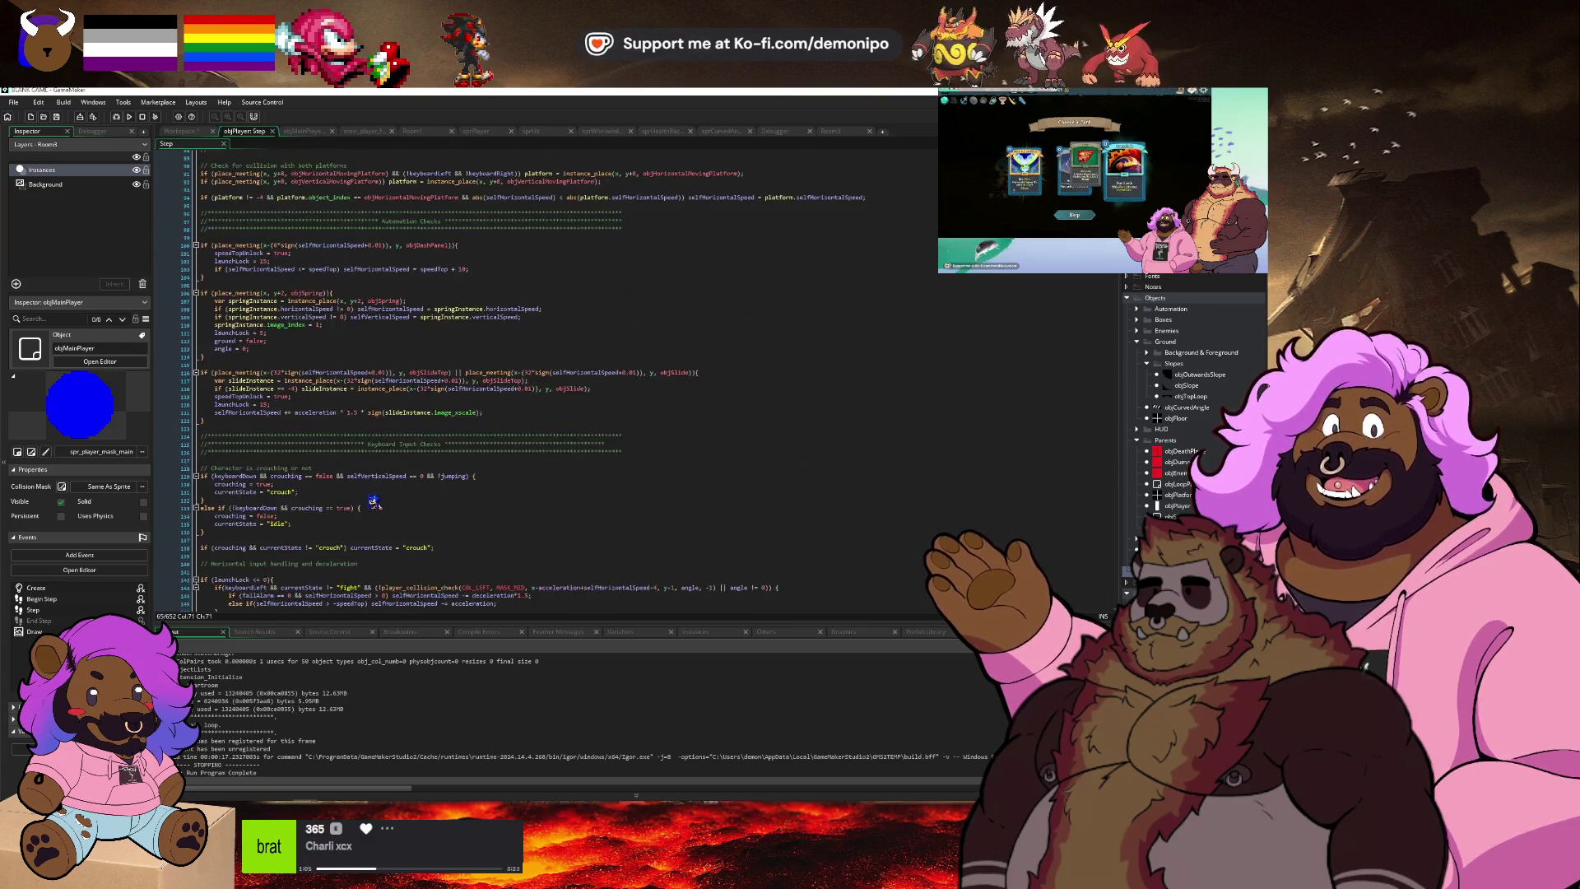
scroll(370, 494, down, 8)
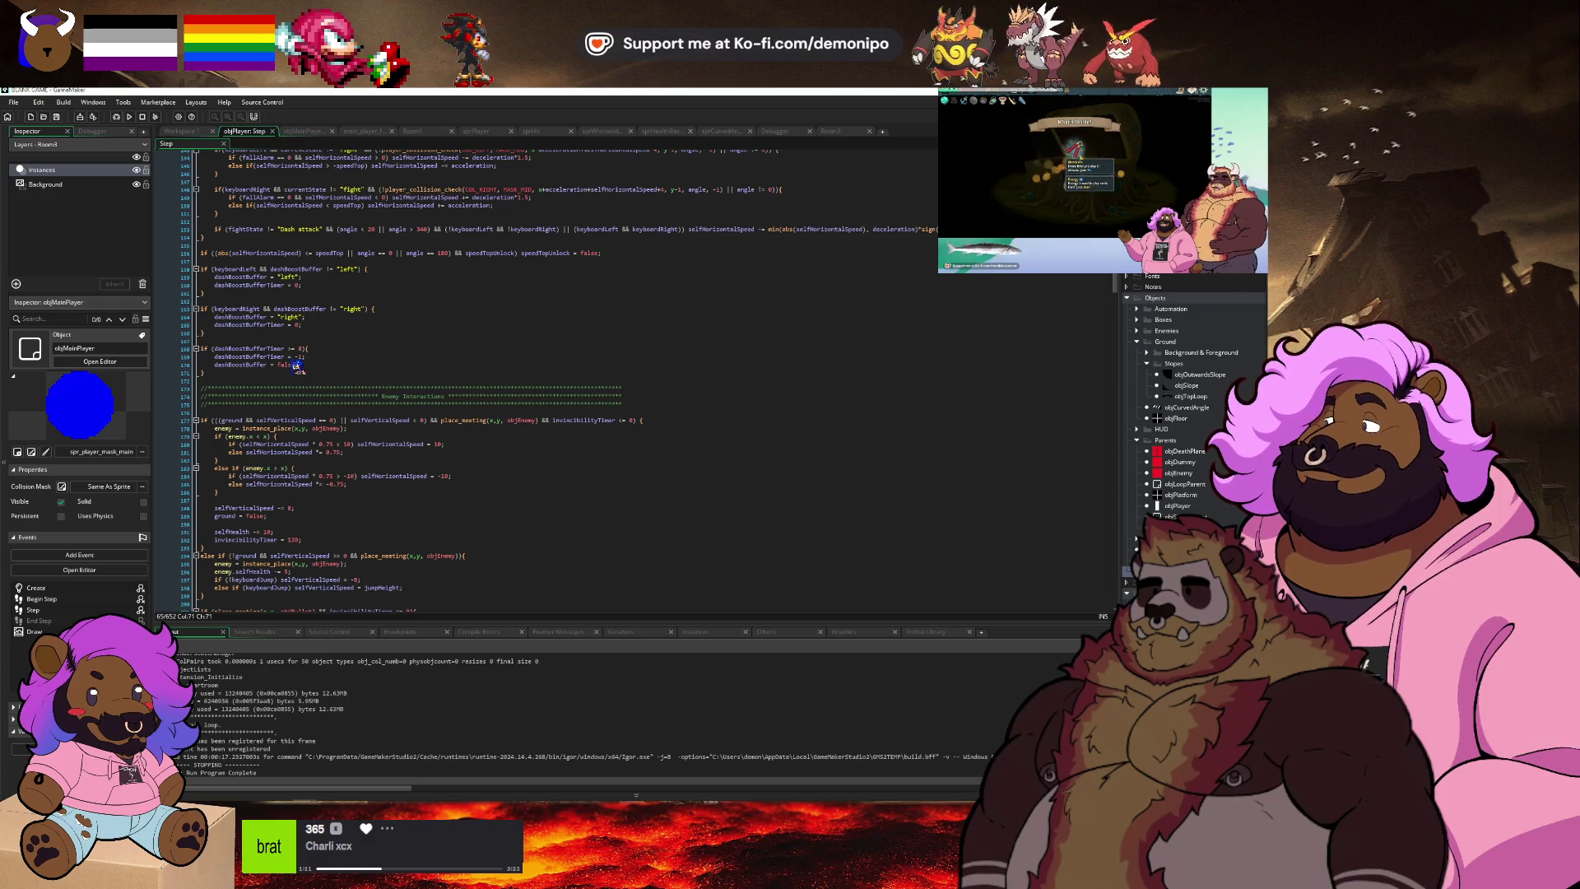
Duplicate the left-dash if-block directly below itself.
click(298, 372)
key(Return)
key(Return)
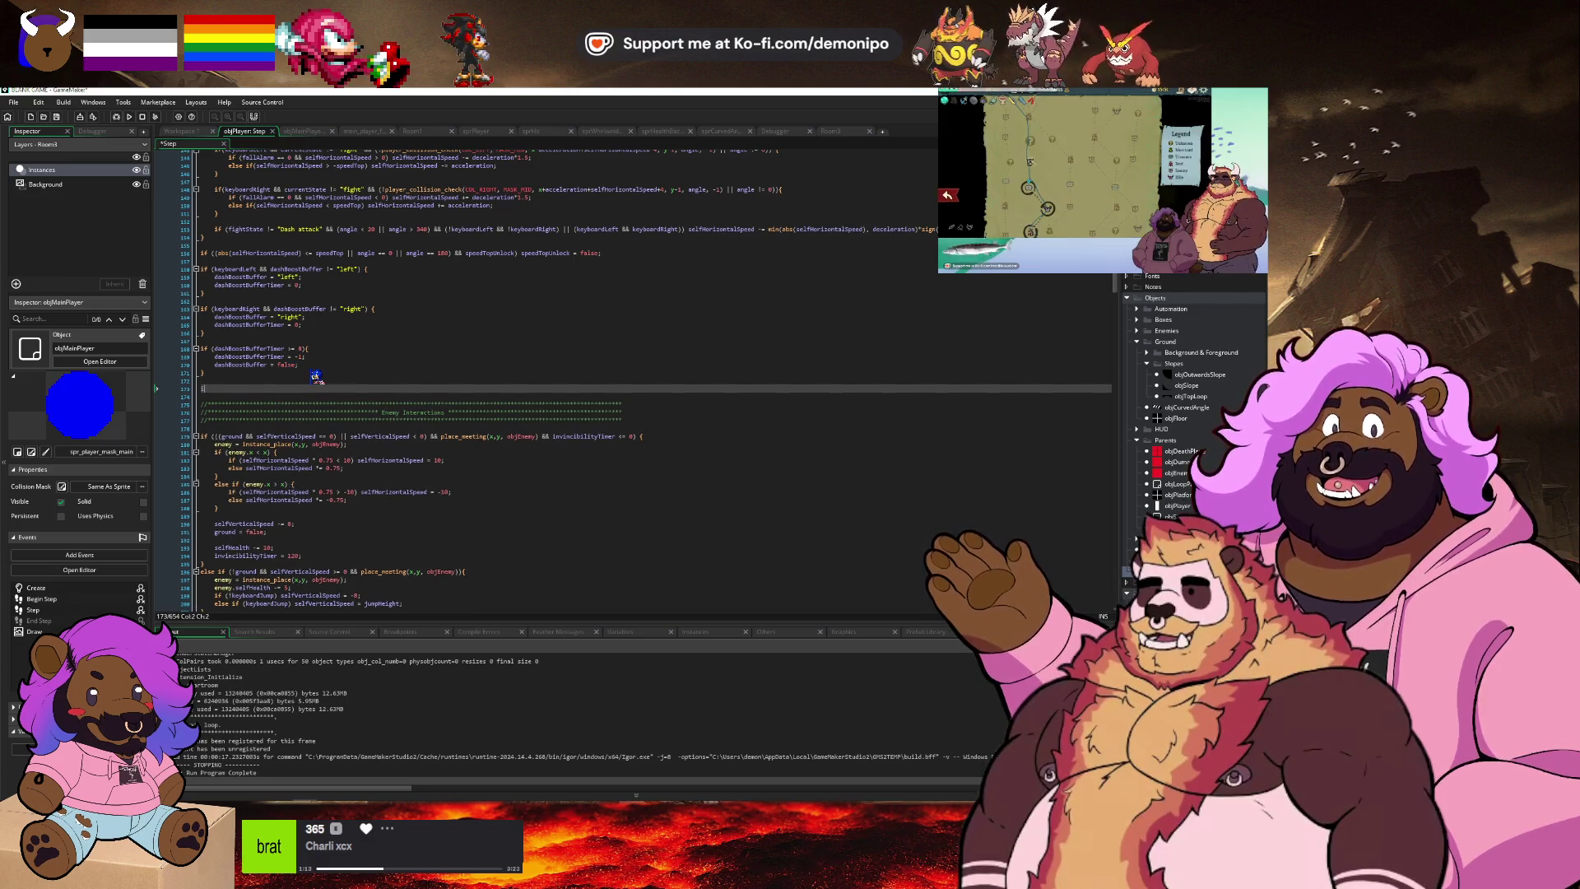
text(if)
key(ctrl+z)
key(ctrl+z)
key(ctrl+z)
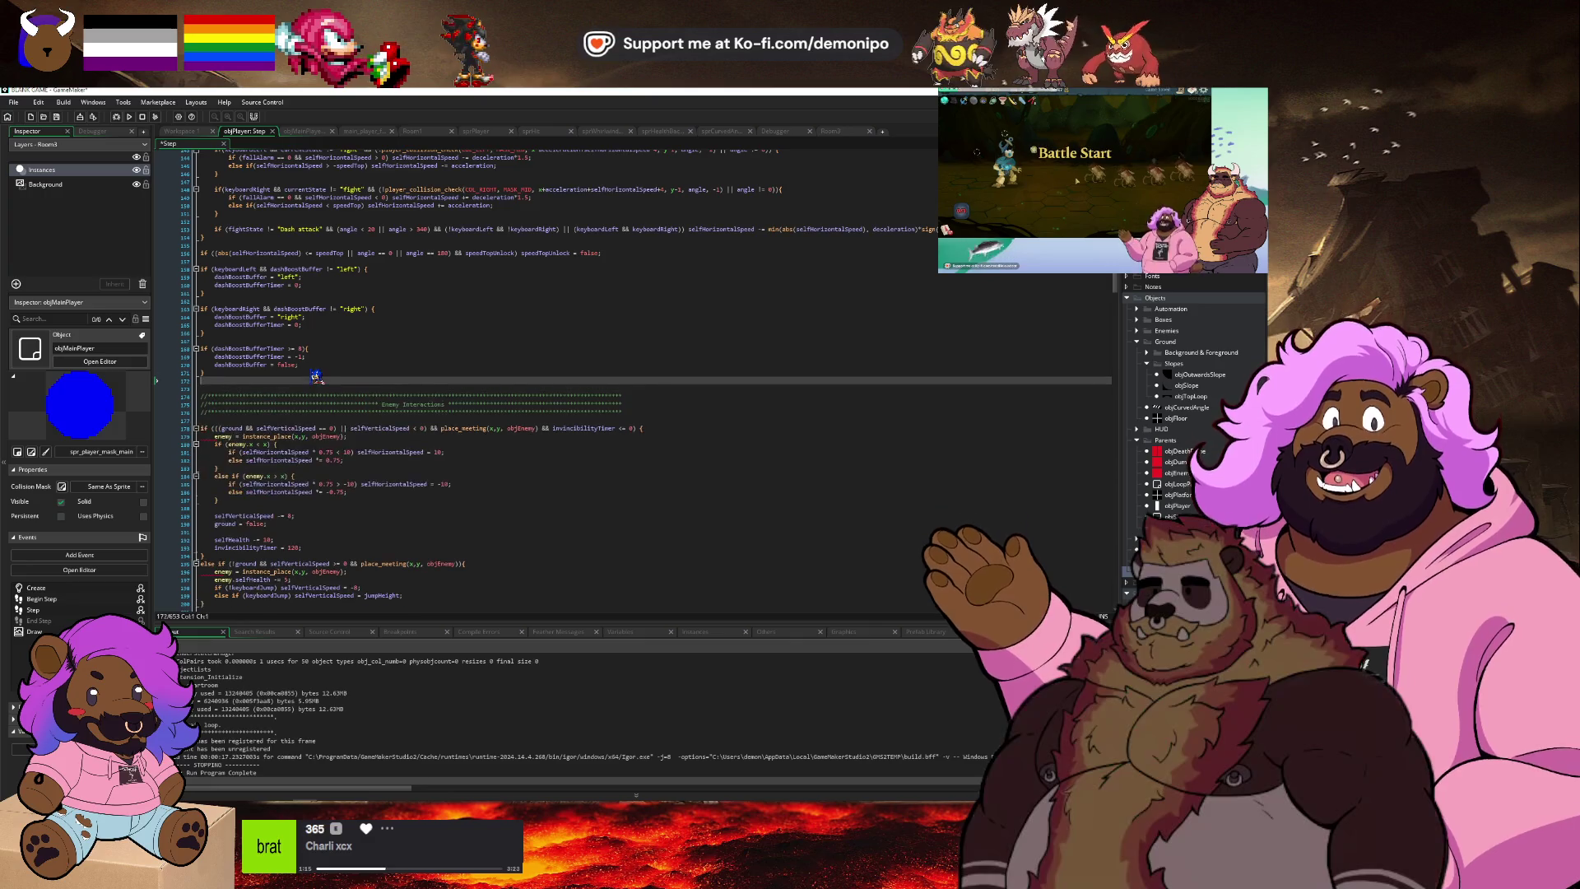
key(Up)
key(Up)
key(Up)
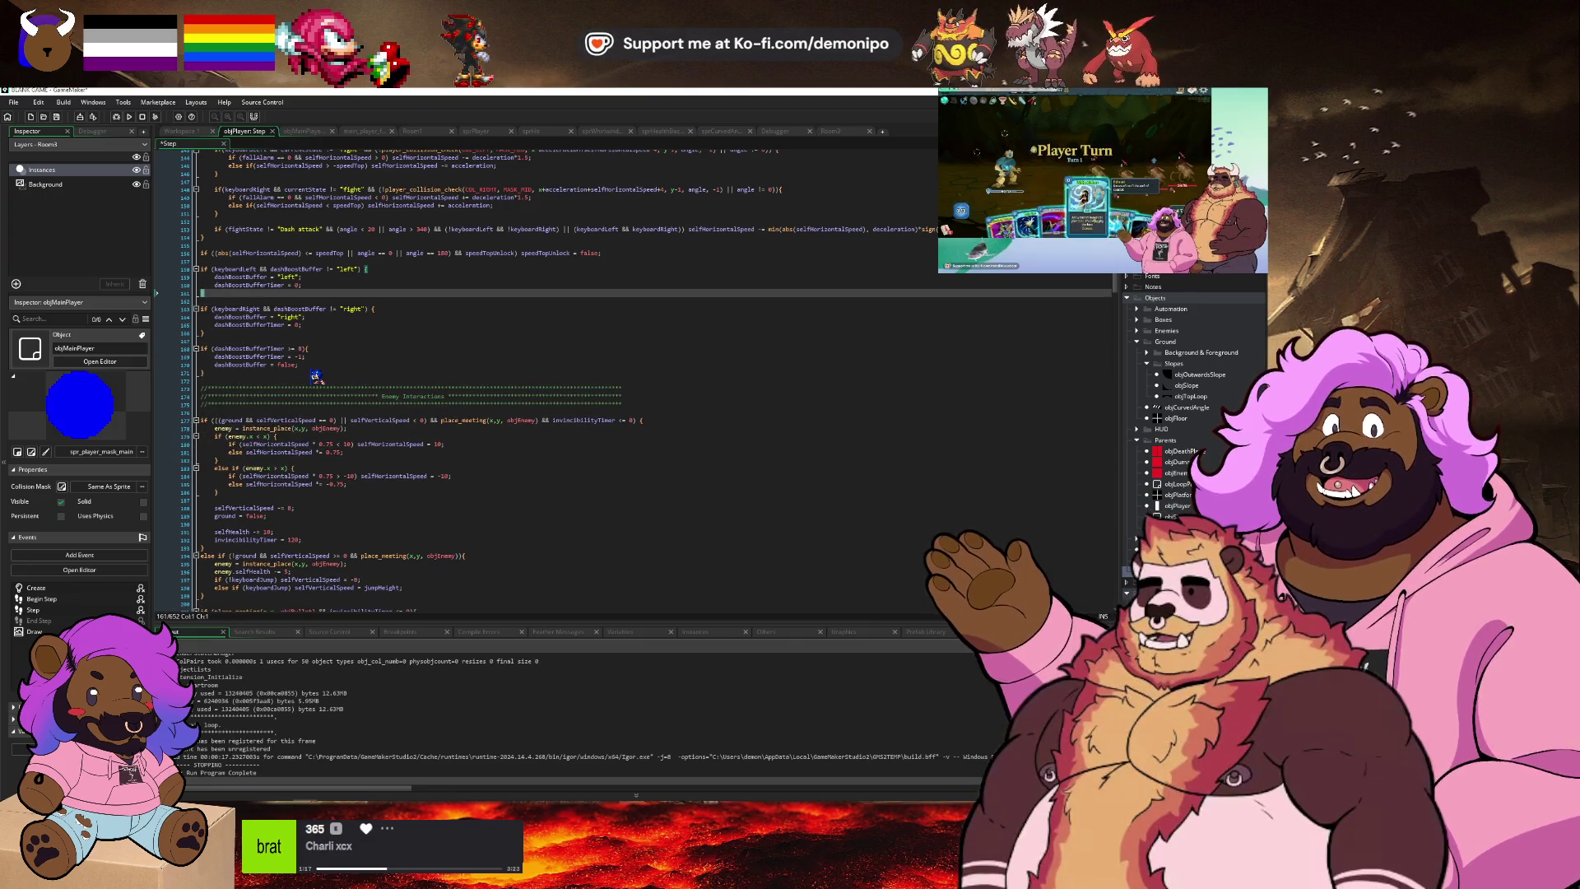
key(shift+Up)
key(shift+Up)
key(Up)
key(shift+Down)
key(shift+Down)
key(shift+Down)
key(shift+End)
key(ctrl+c)
key(End)
key(Return)
key(Return)
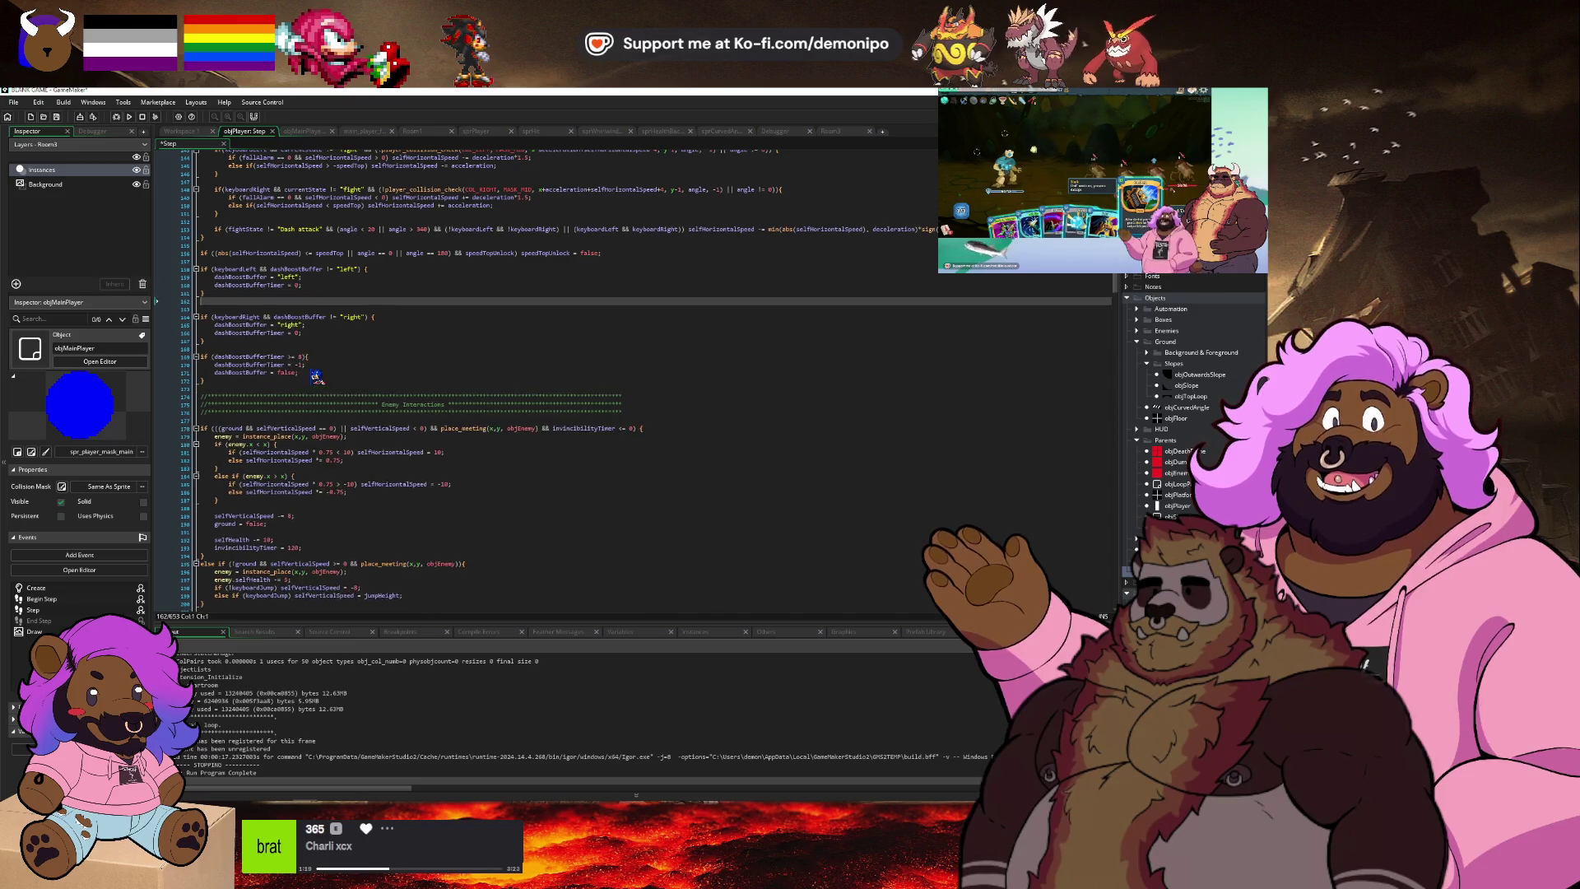
key(ctrl+v)
In the copy, change != to == and replace the assigned "left" with false.
key(Up)
key(Up)
key(Up)
key(End)
key(Left)
key(Left)
key(Left)
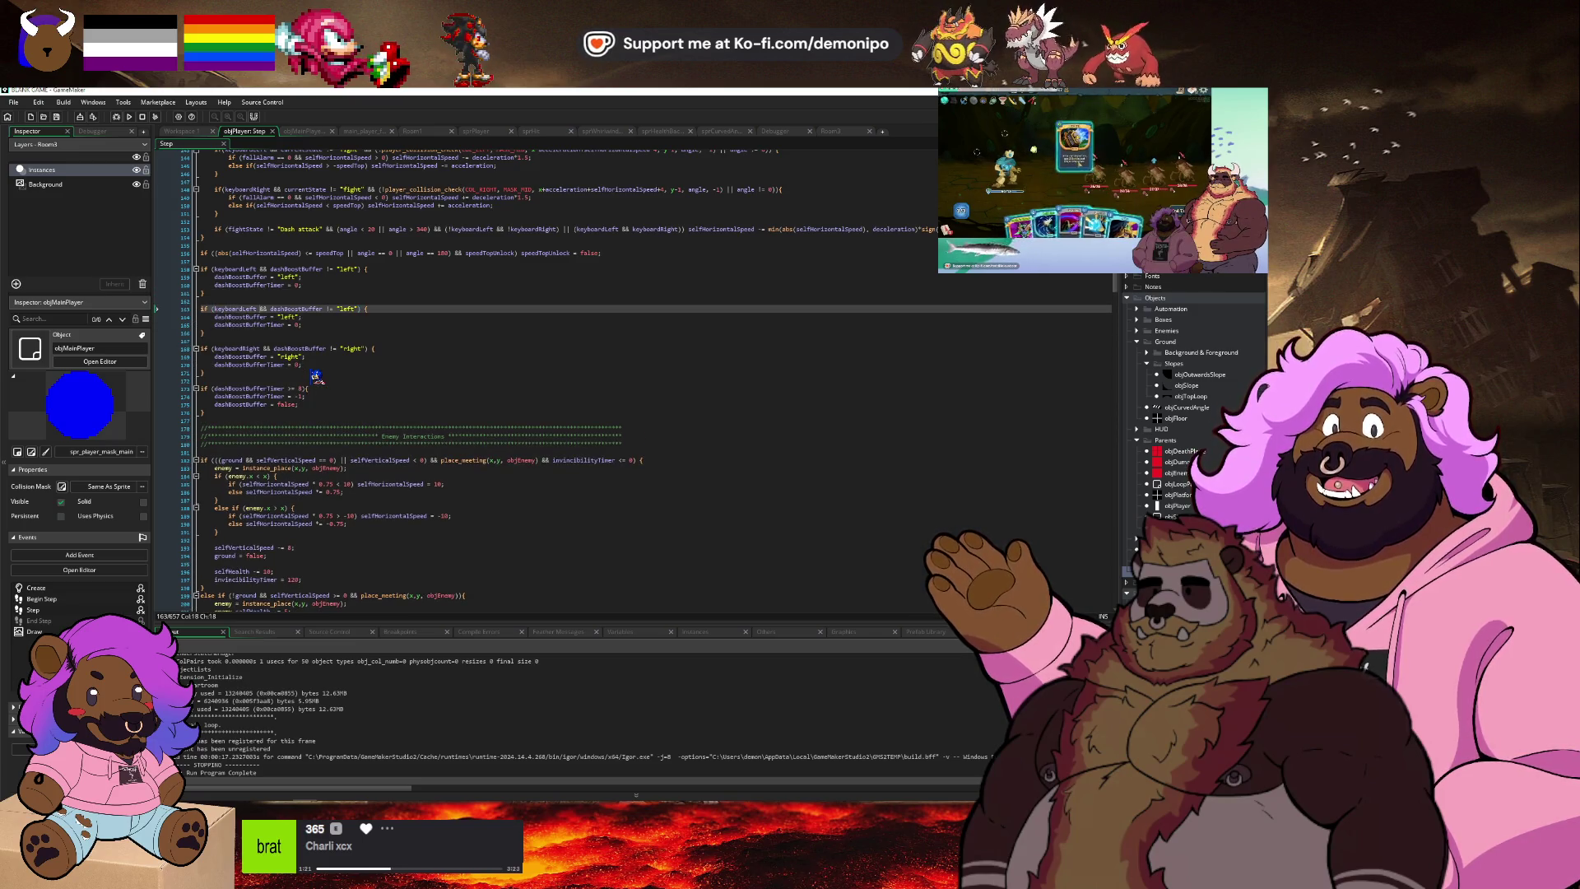
key(BackSpace)
key(BackSpace)
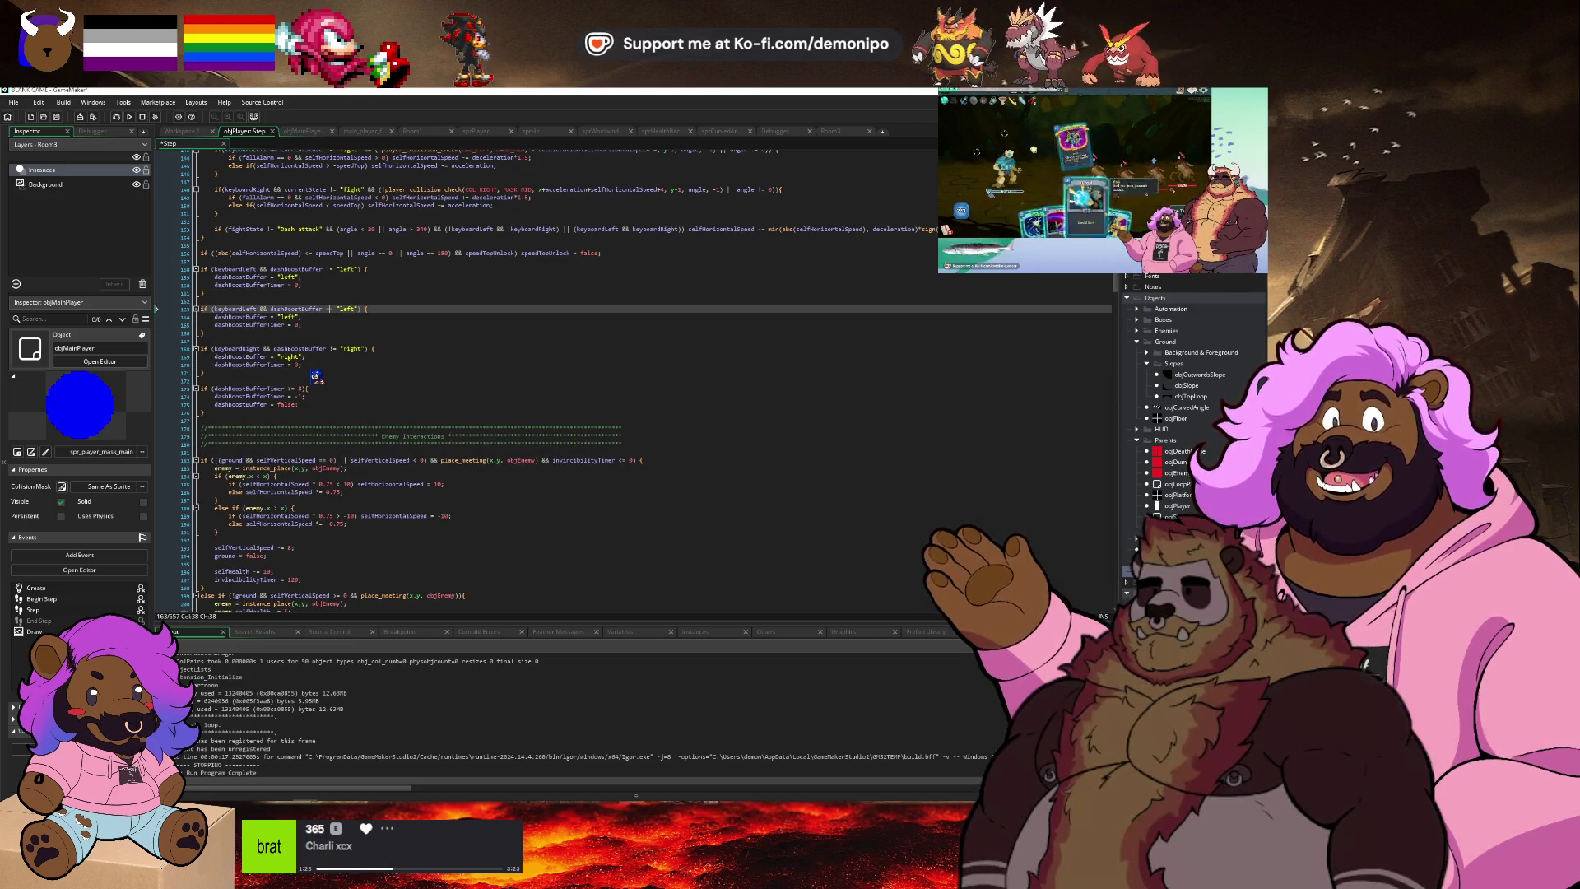
key(Down)
key(shift+Down)
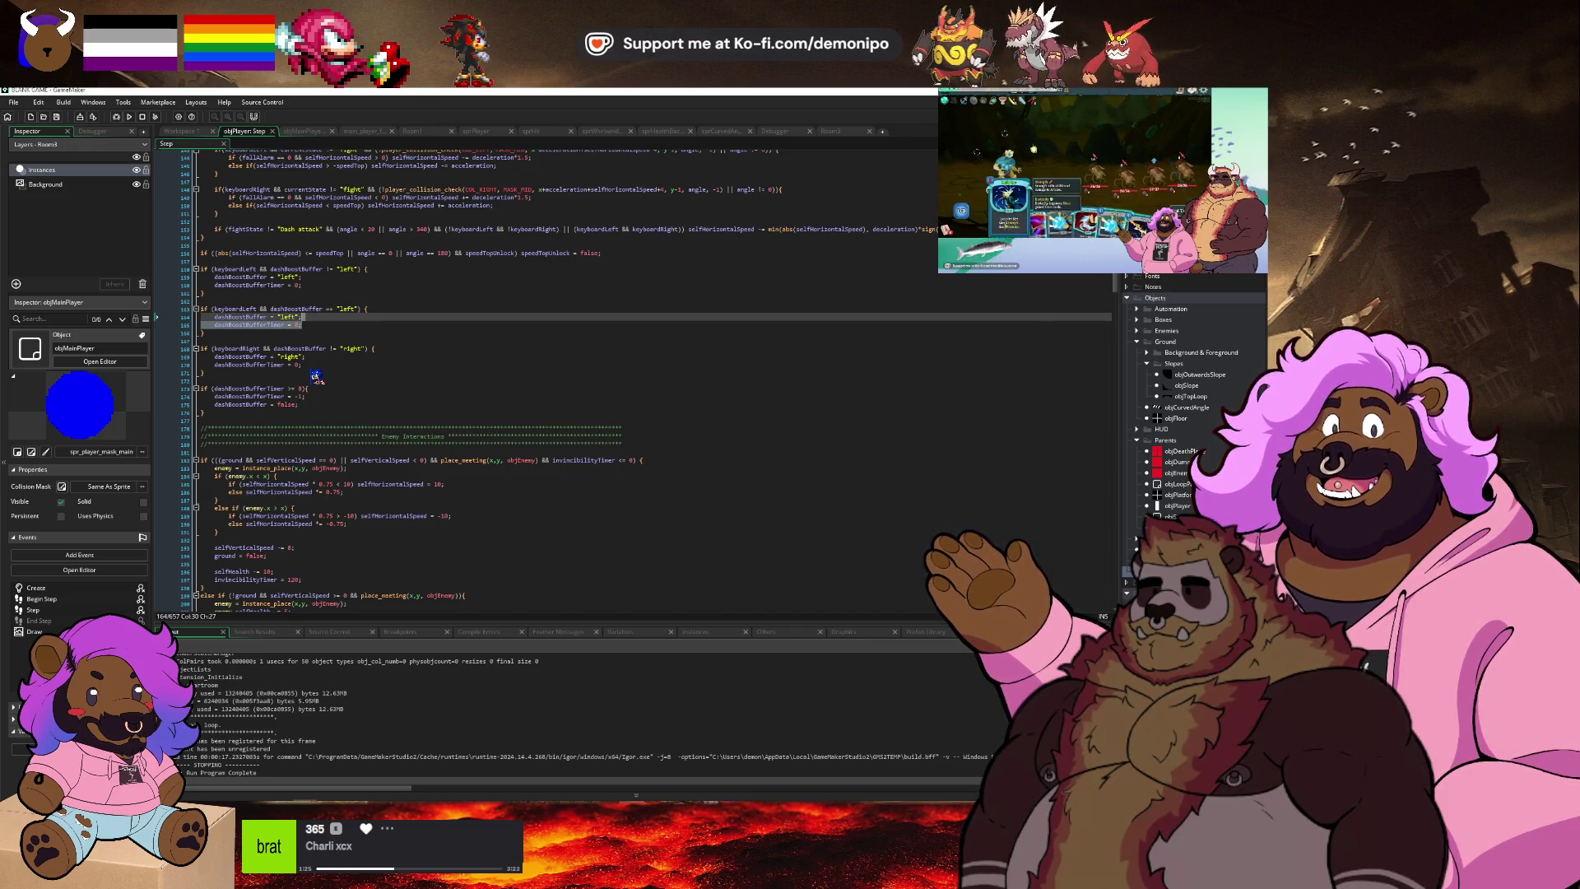
key(Left)
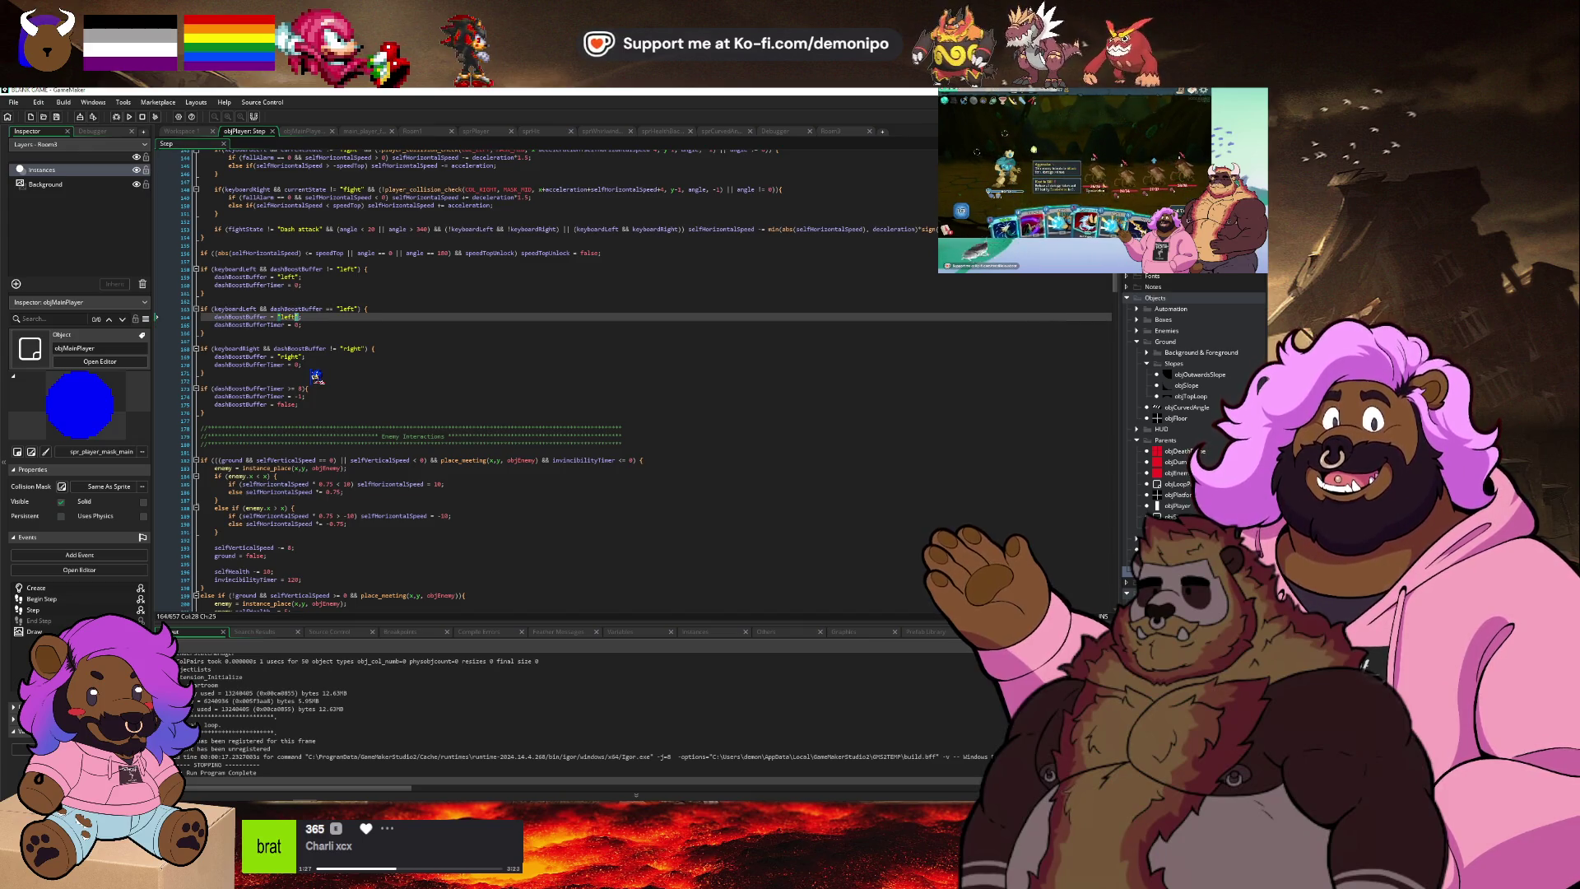
text(false)
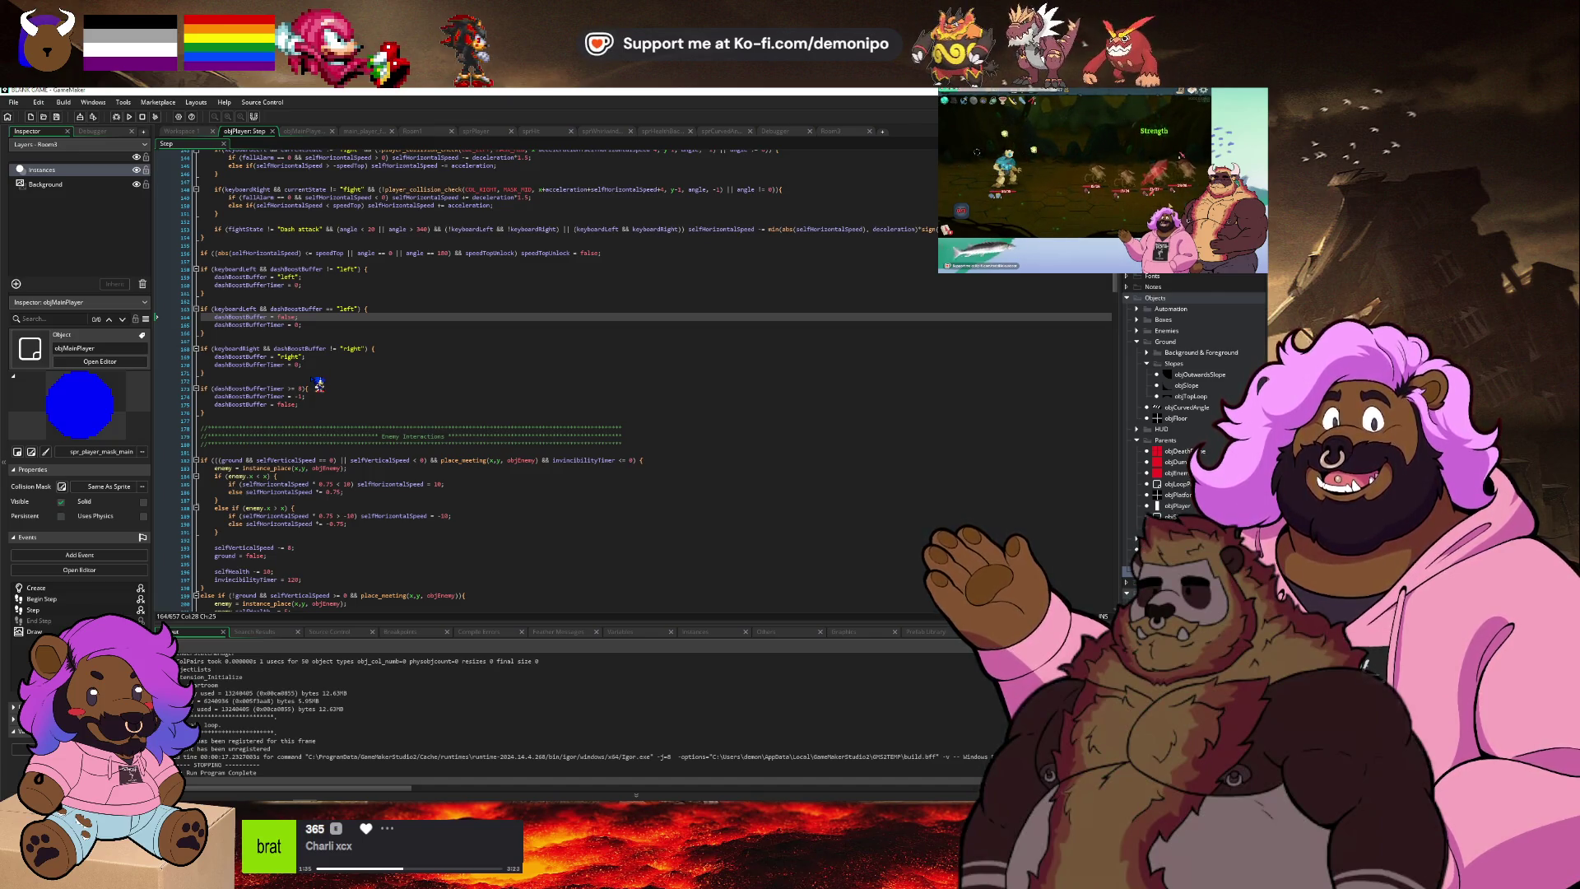
Open an empty line at the top of the copied block's body.
key(Down)
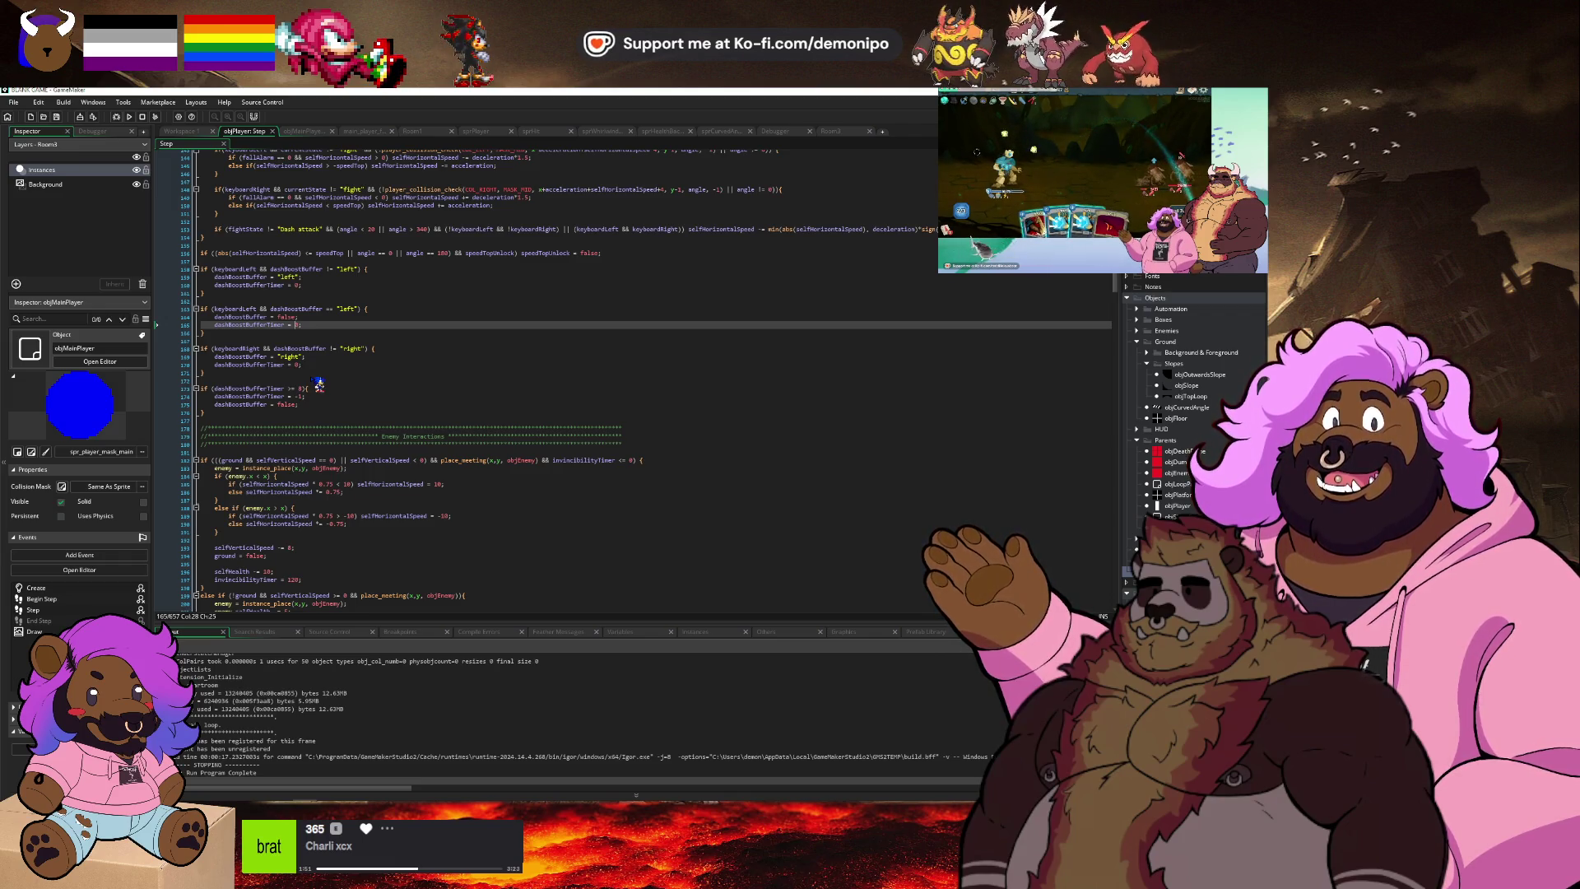
key(Up)
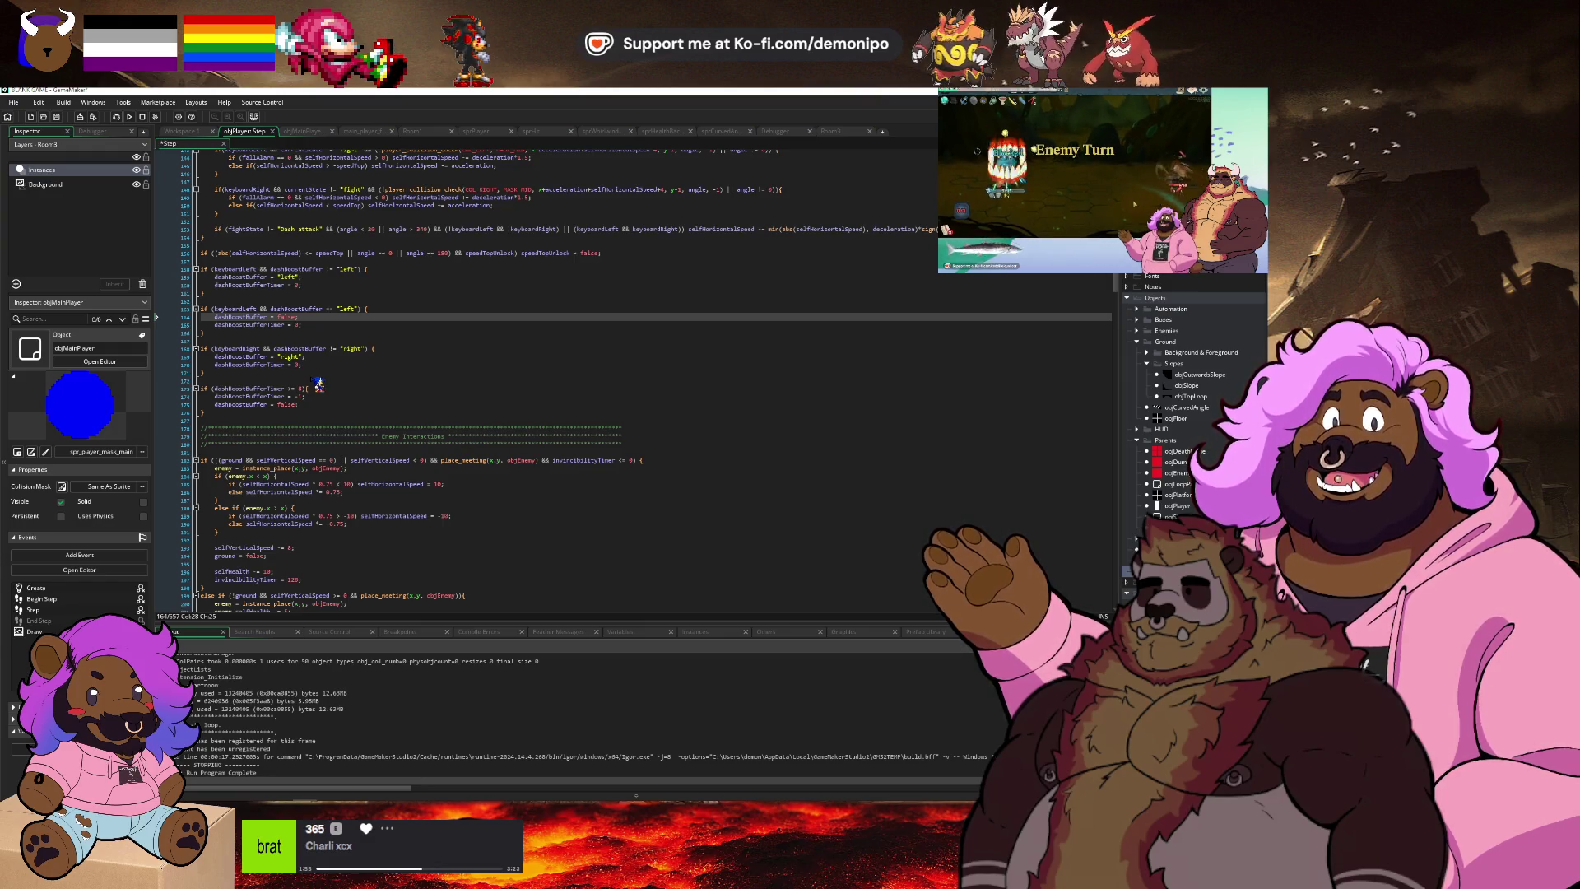
key(Down)
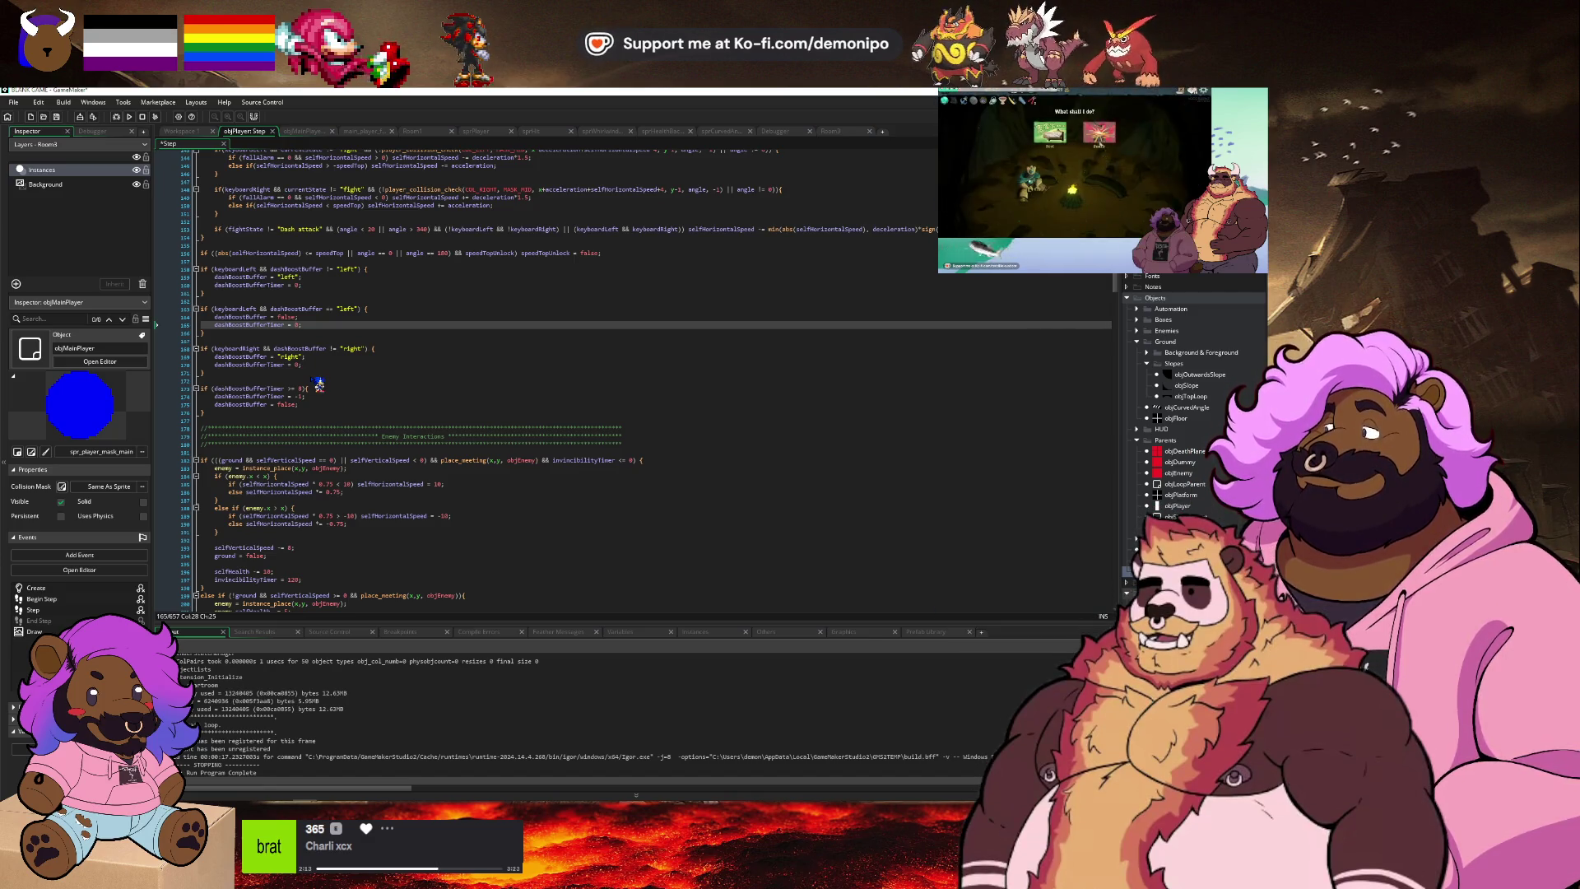
key(Up)
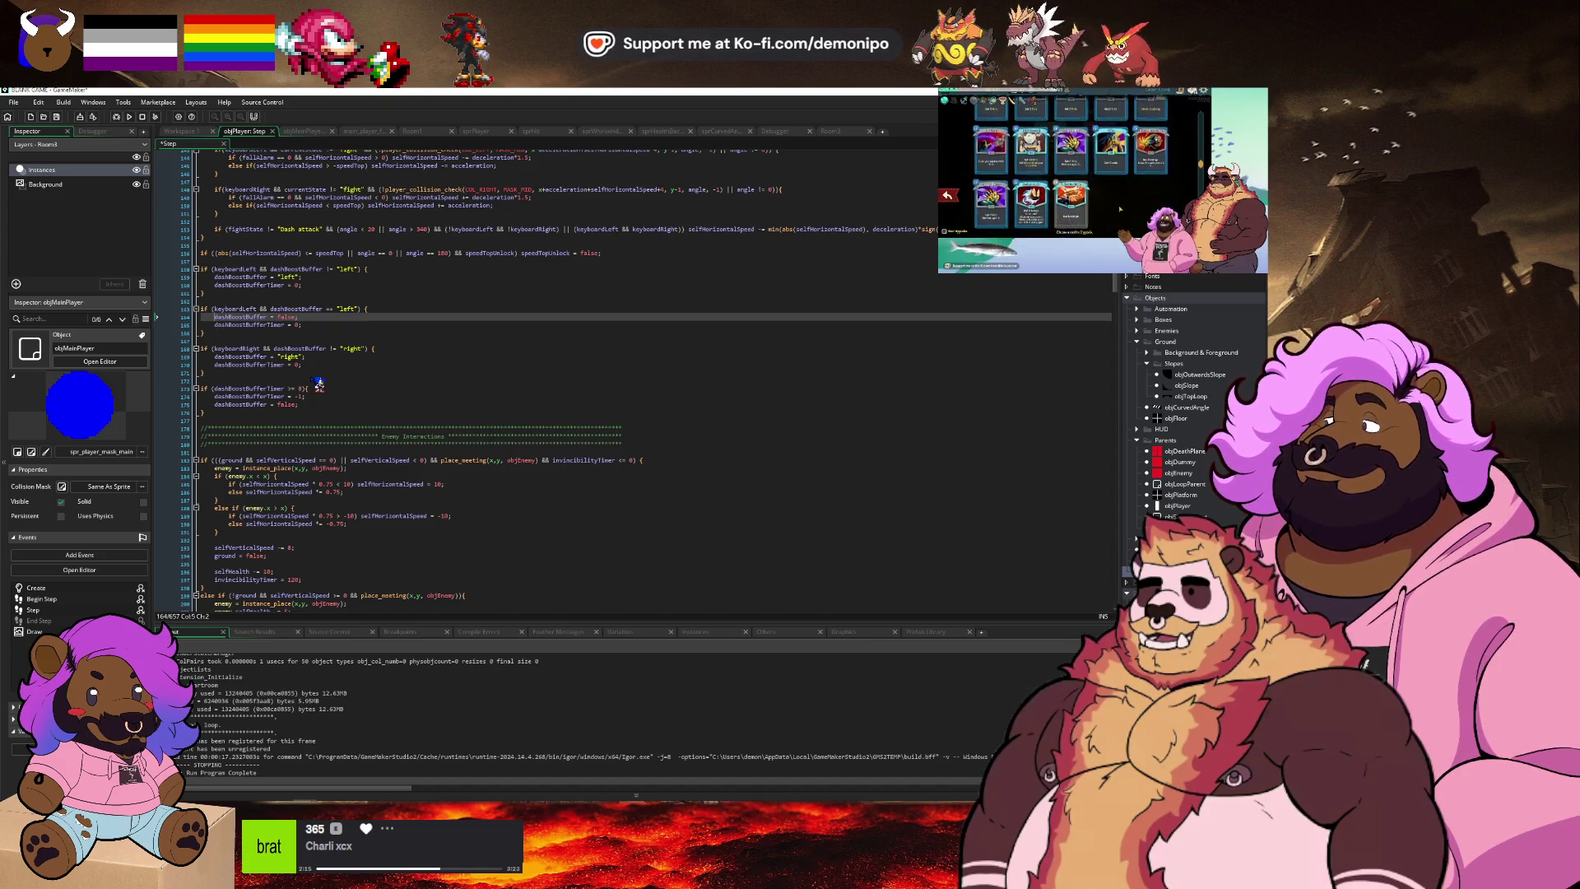
key(Return)
key(Return)
key(Up)
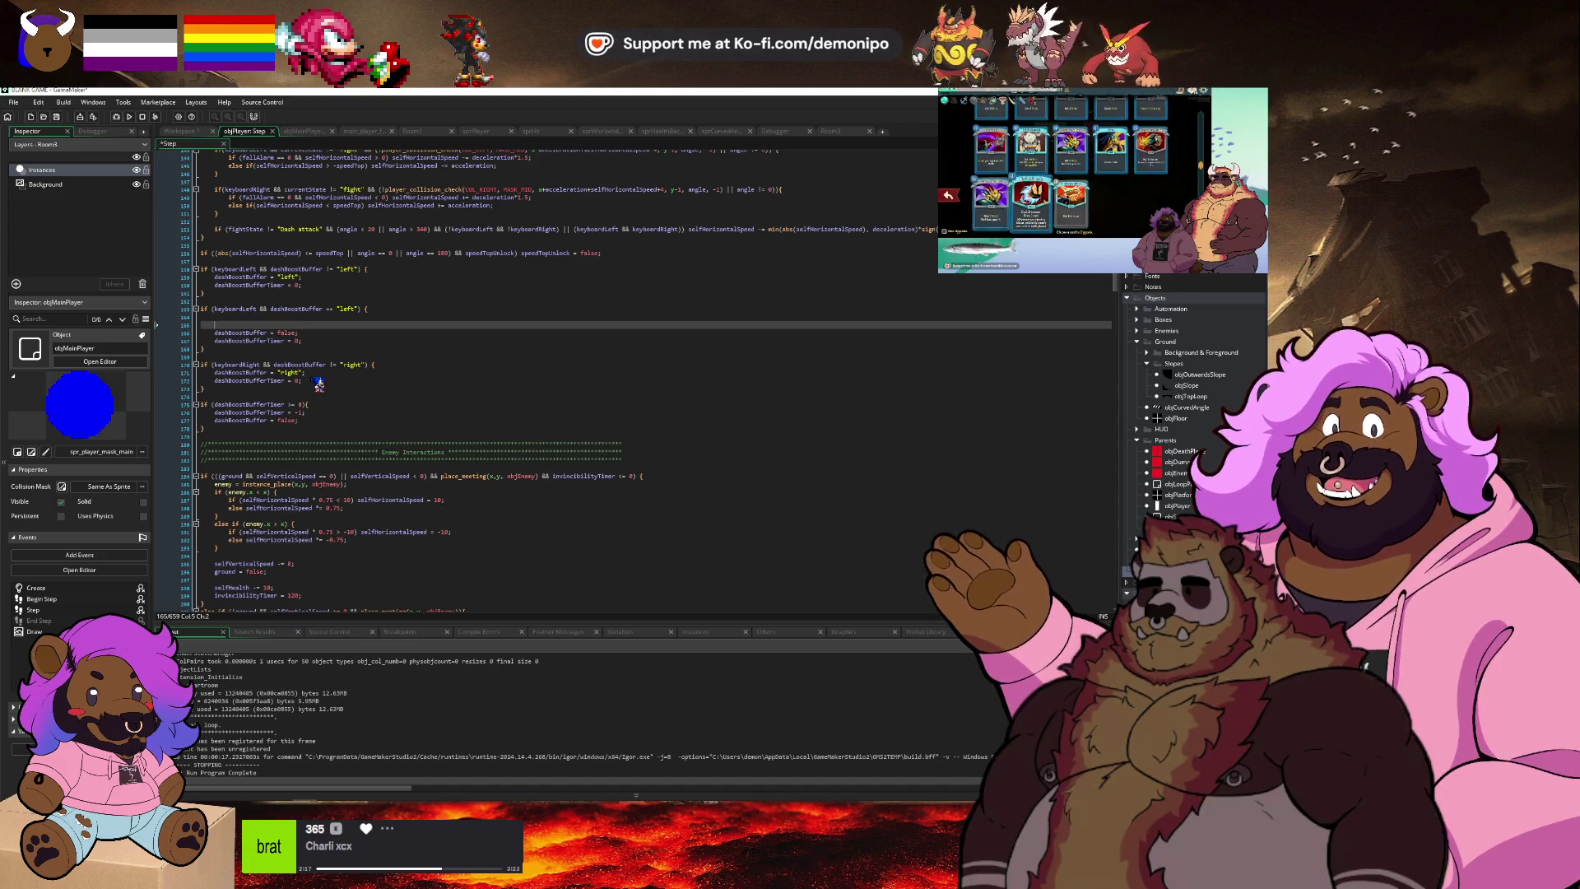
key(Up)
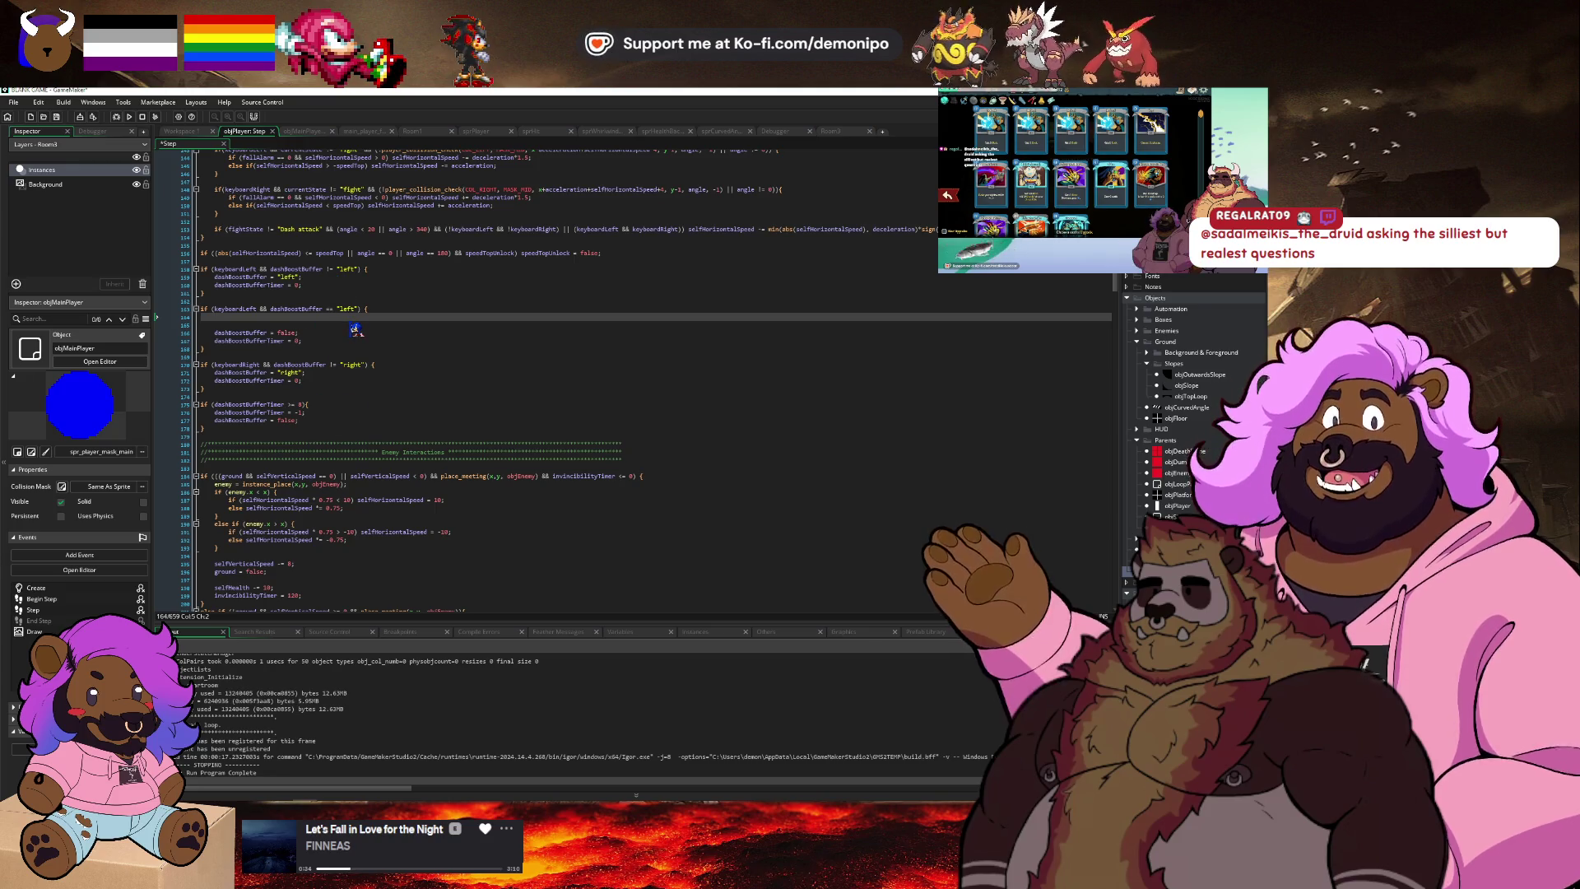
Begin the second left-dash block with a 'selfHorizontalSpeed +=' speed line, using autocomplete.
text(sel)
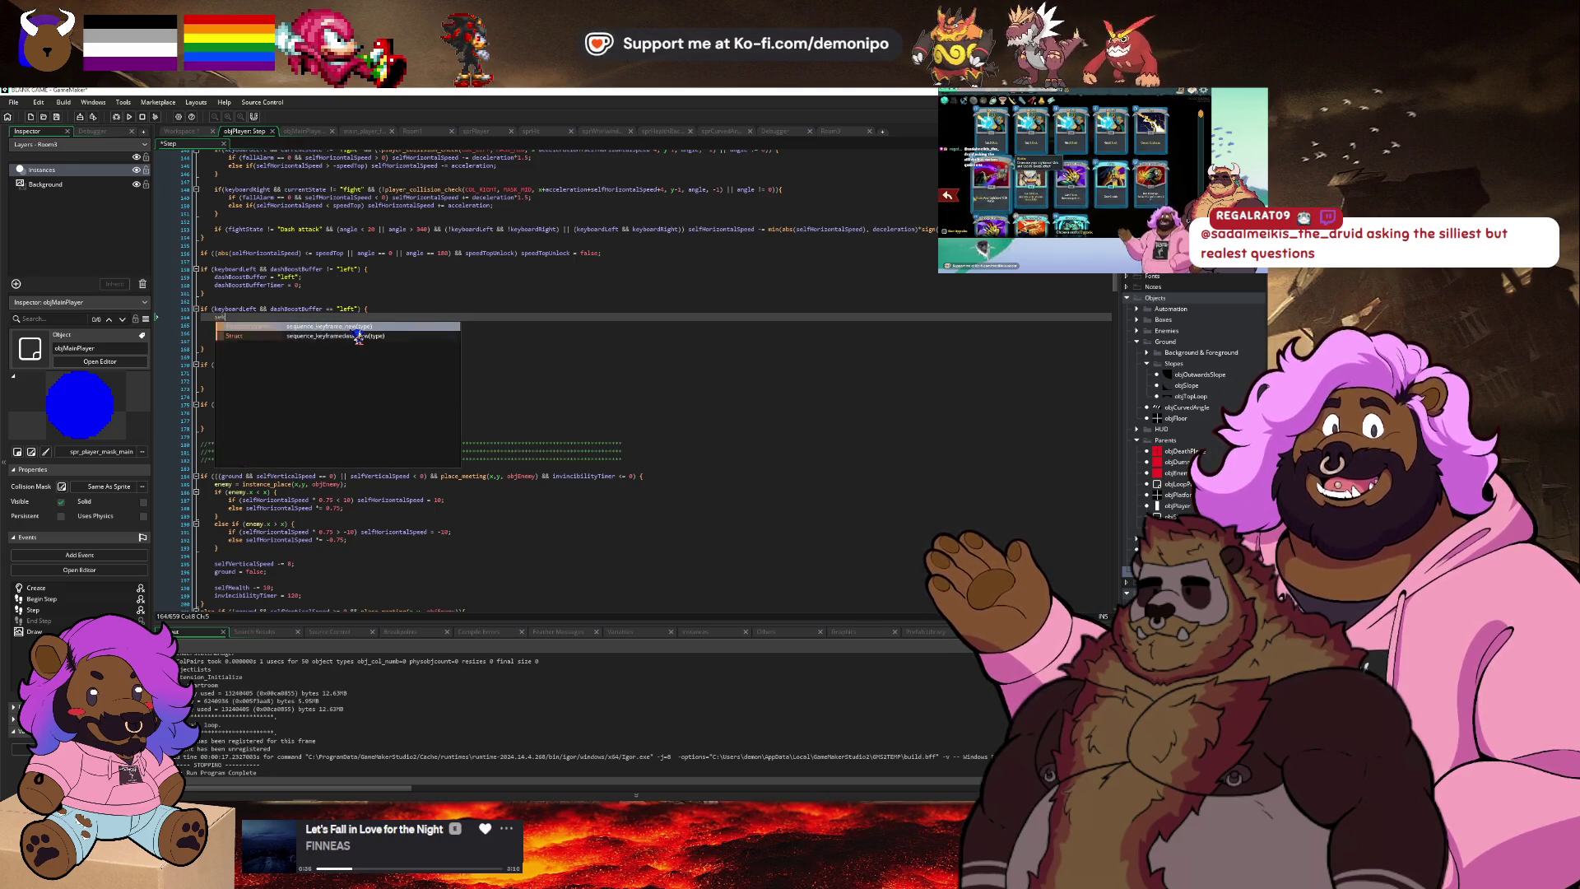
text(fHo)
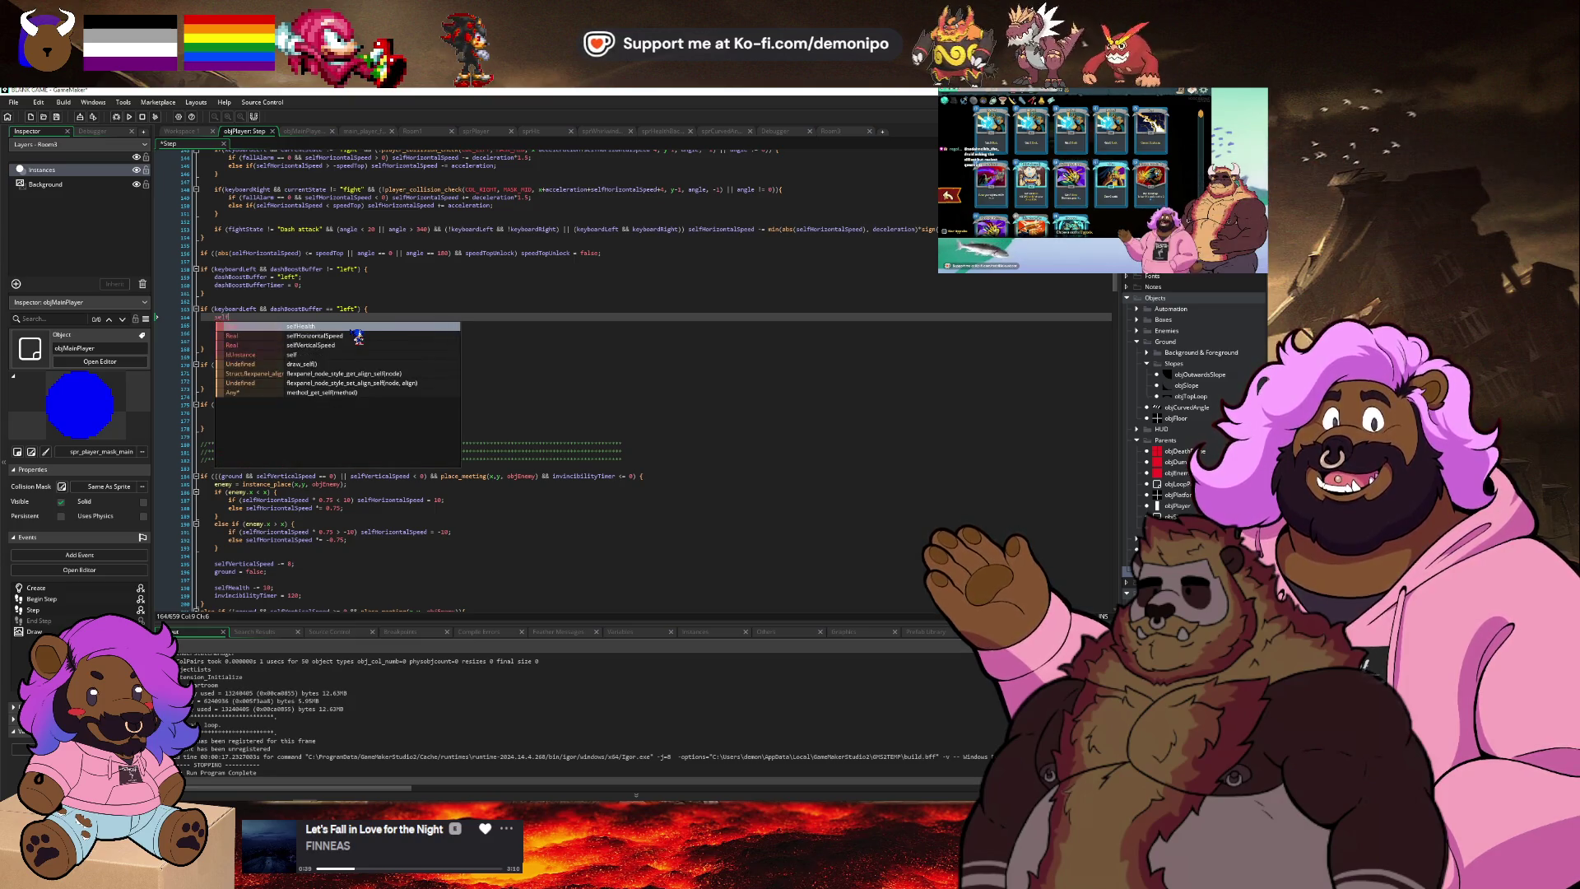
key(Return)
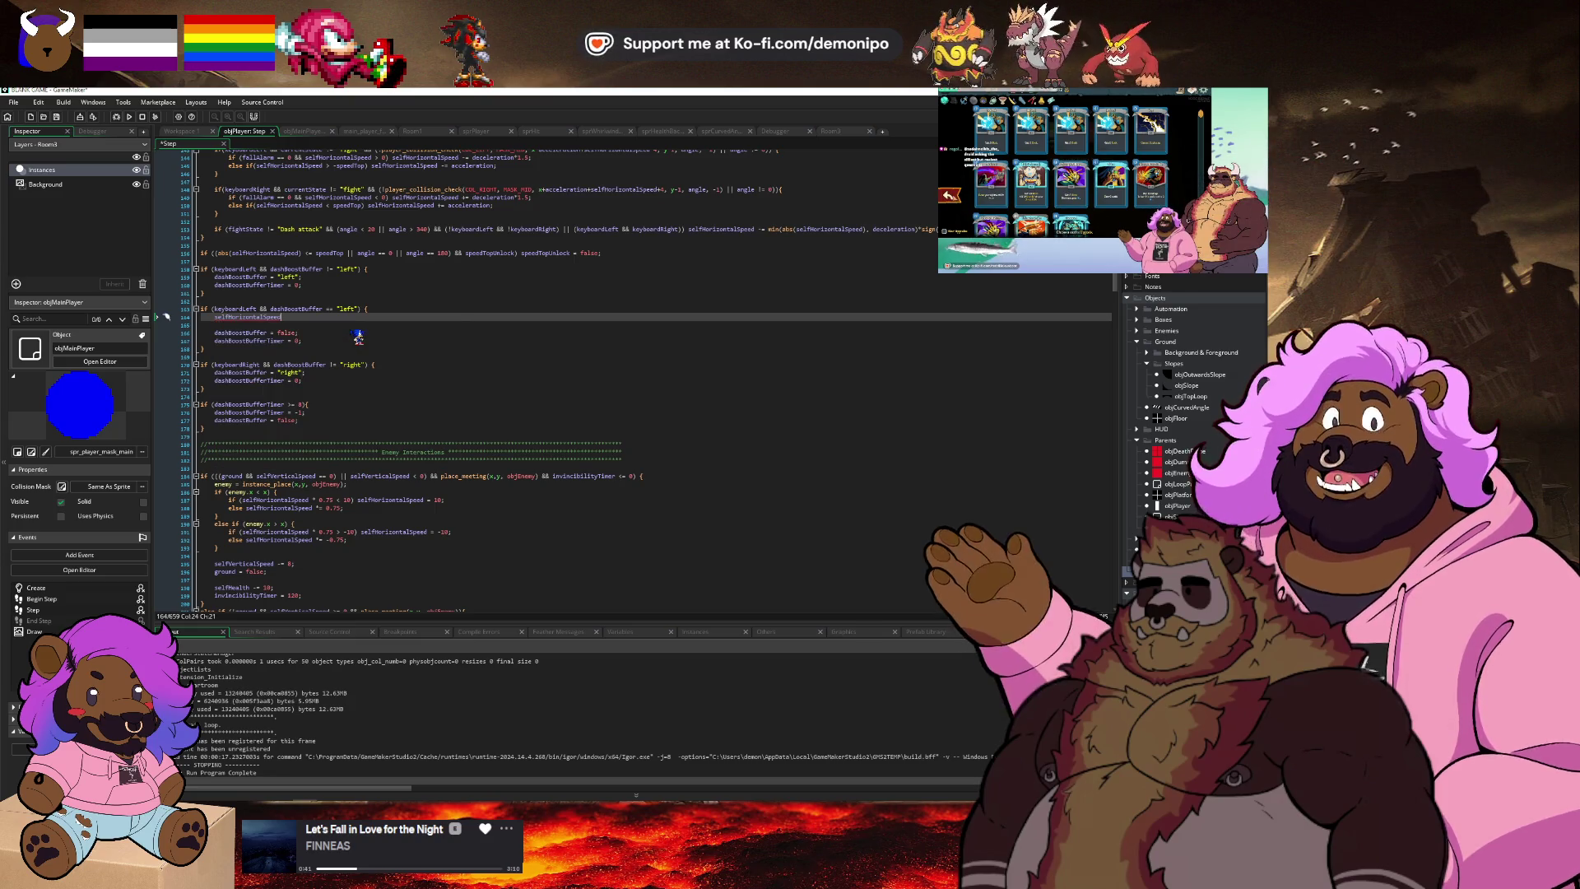
text( +=)
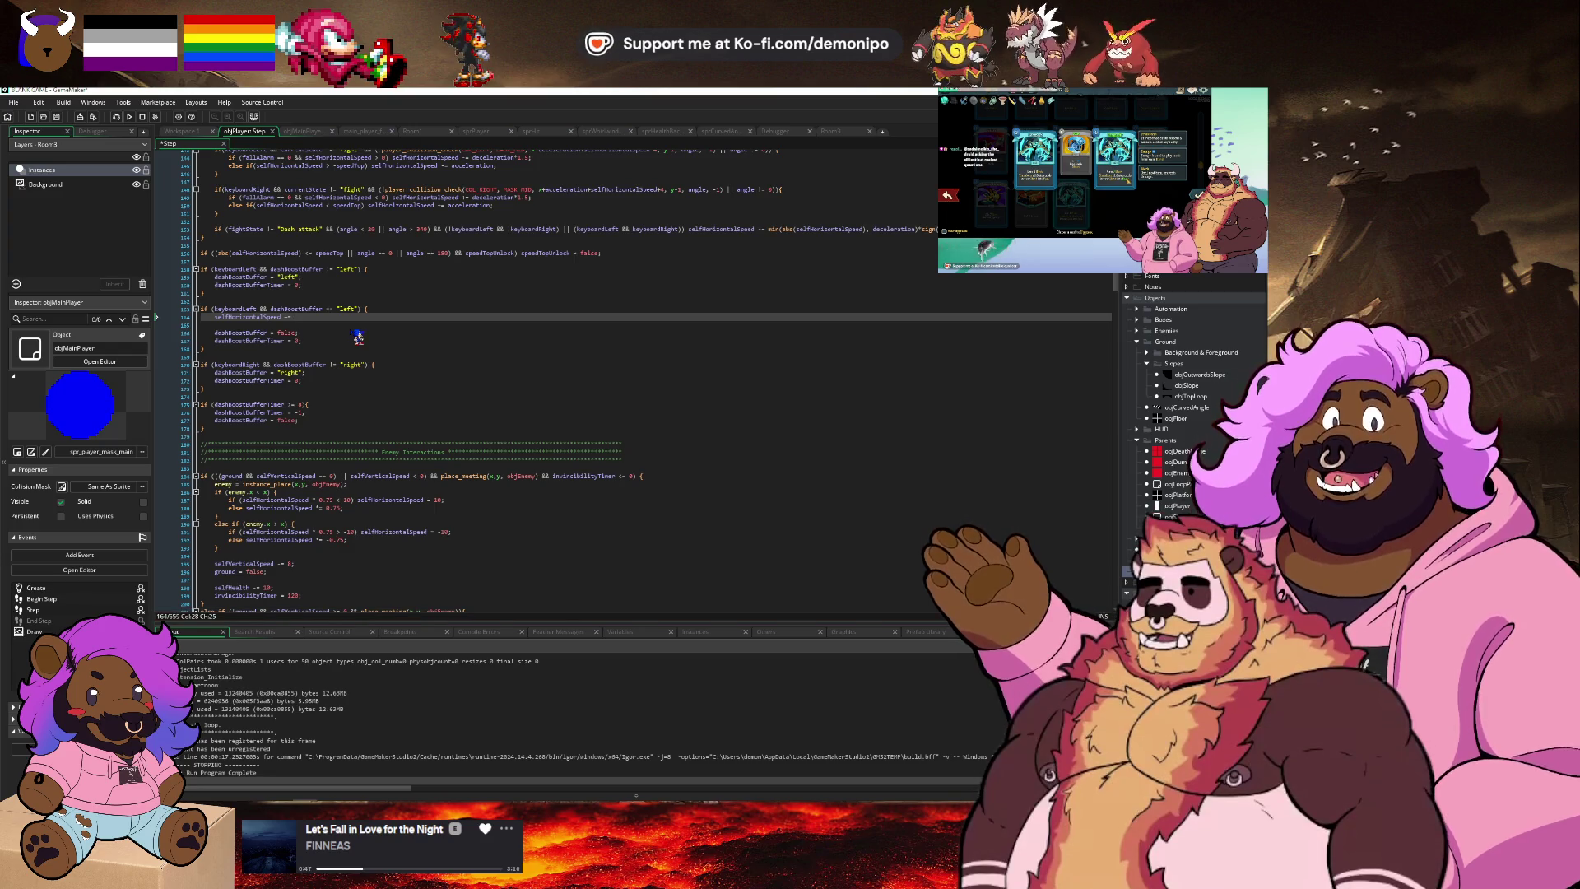
text(0;)
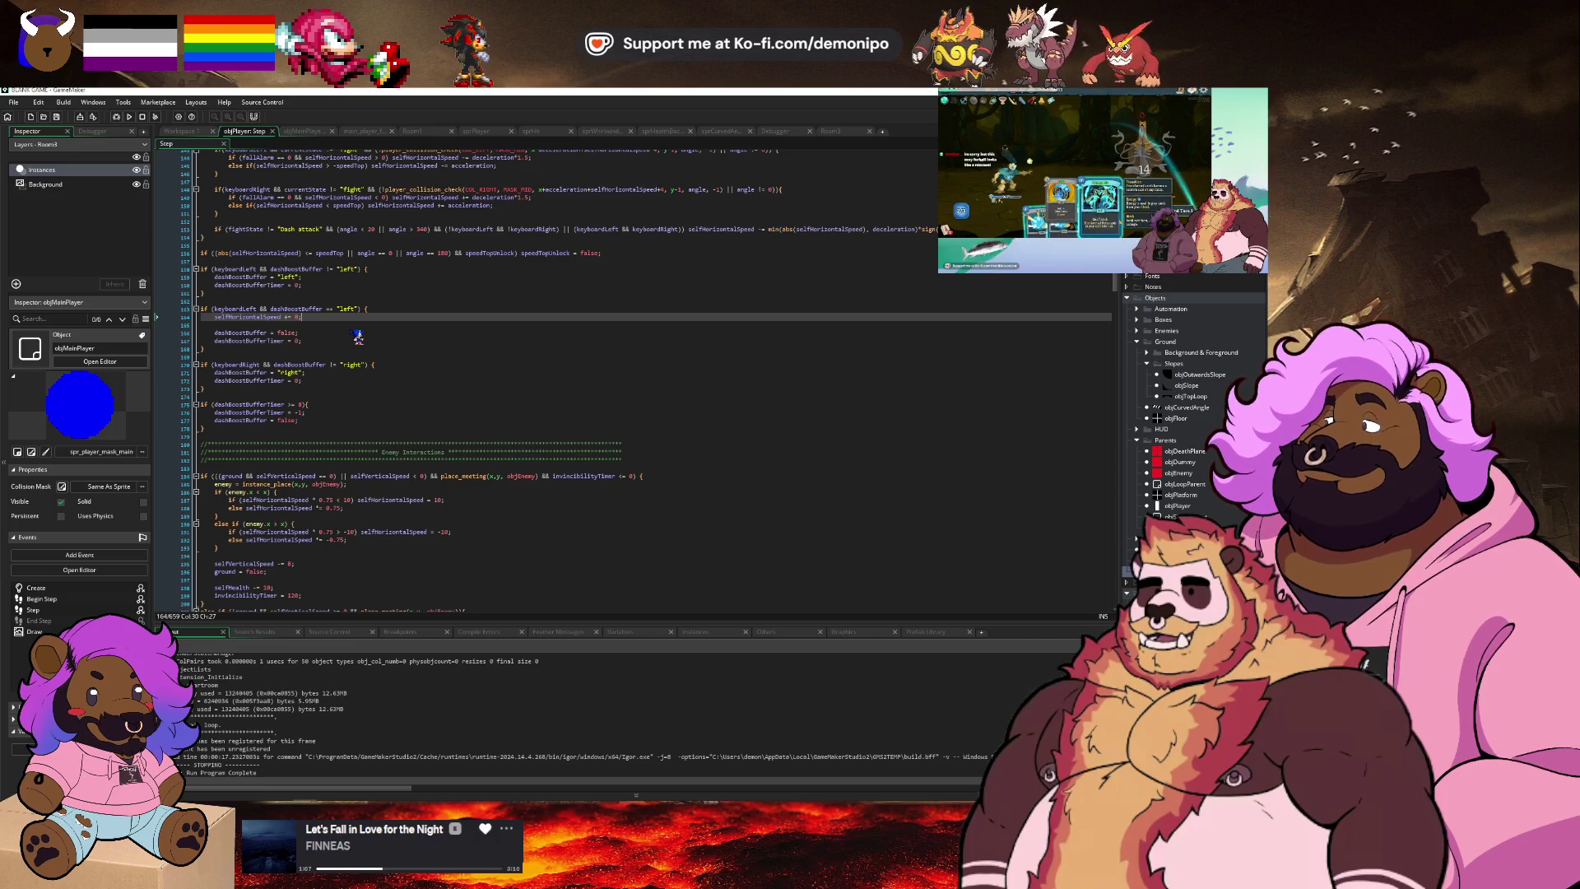
key(Down)
key(Down)
key(Down)
key(Down)
key(Down)
key(Down)
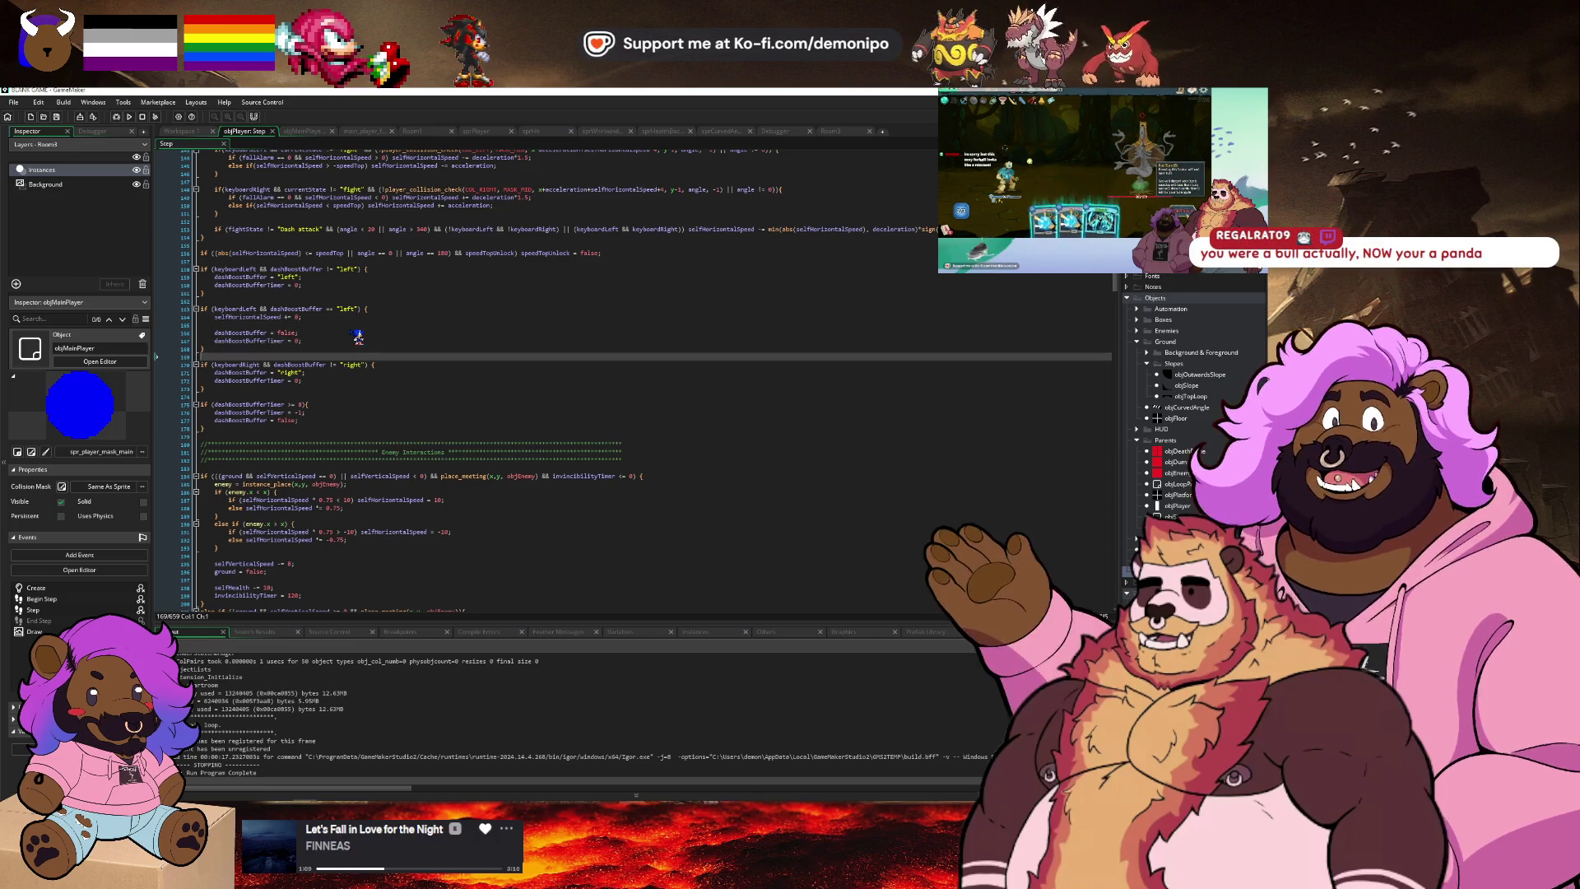
Duplicate the right-dash block and change its != check to ==.
key(Up)
key(Up)
key(Home)
key(ctrl+v)
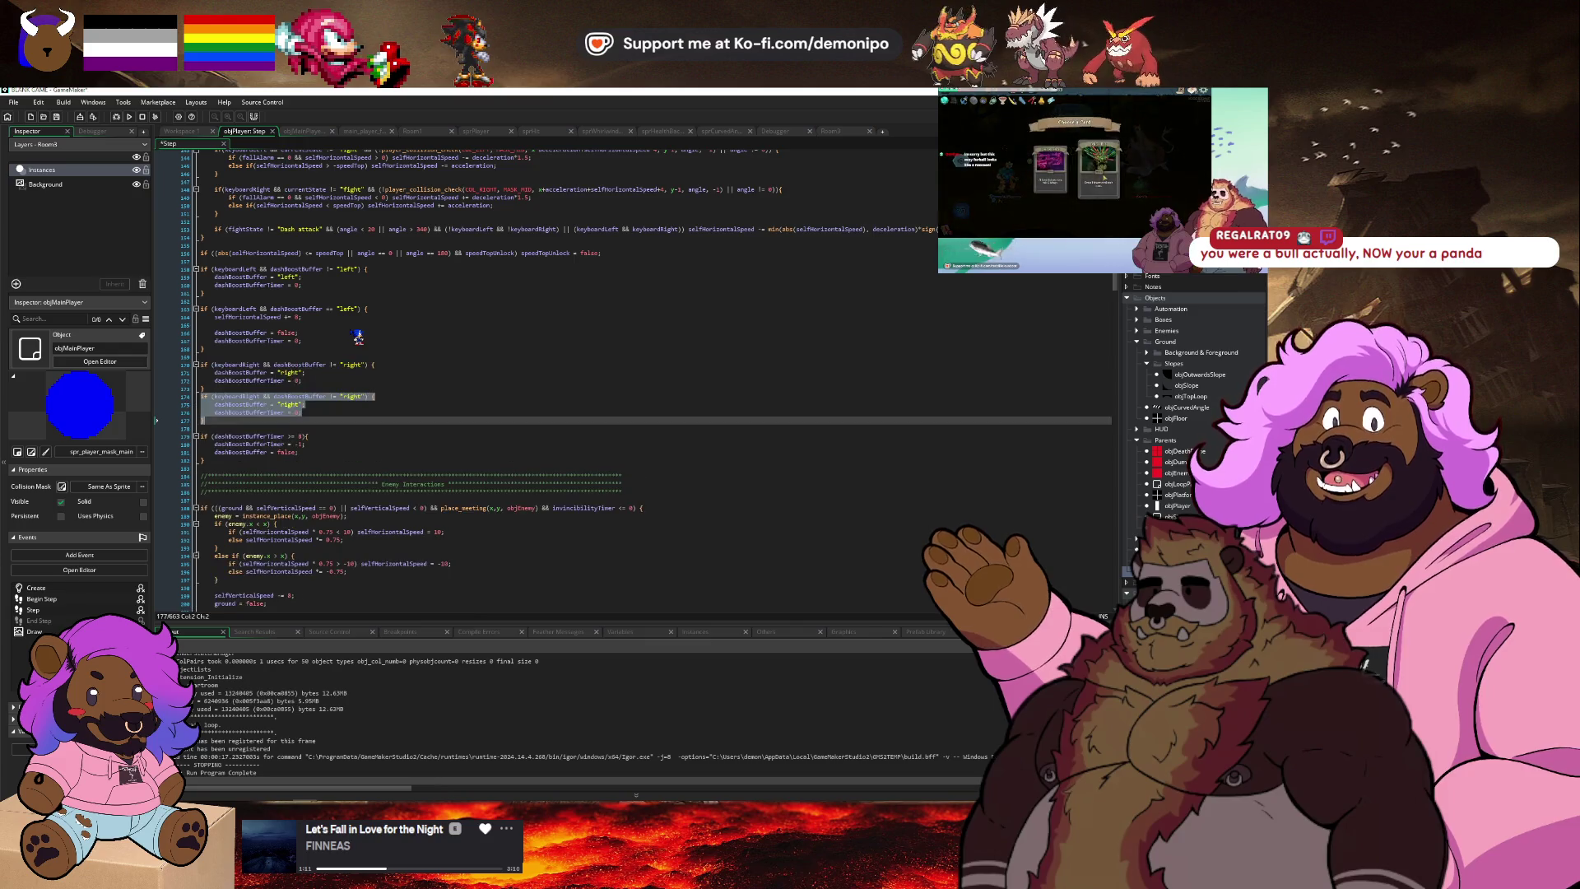
key(Down)
key(Up)
key(Up)
key(End)
key(Return)
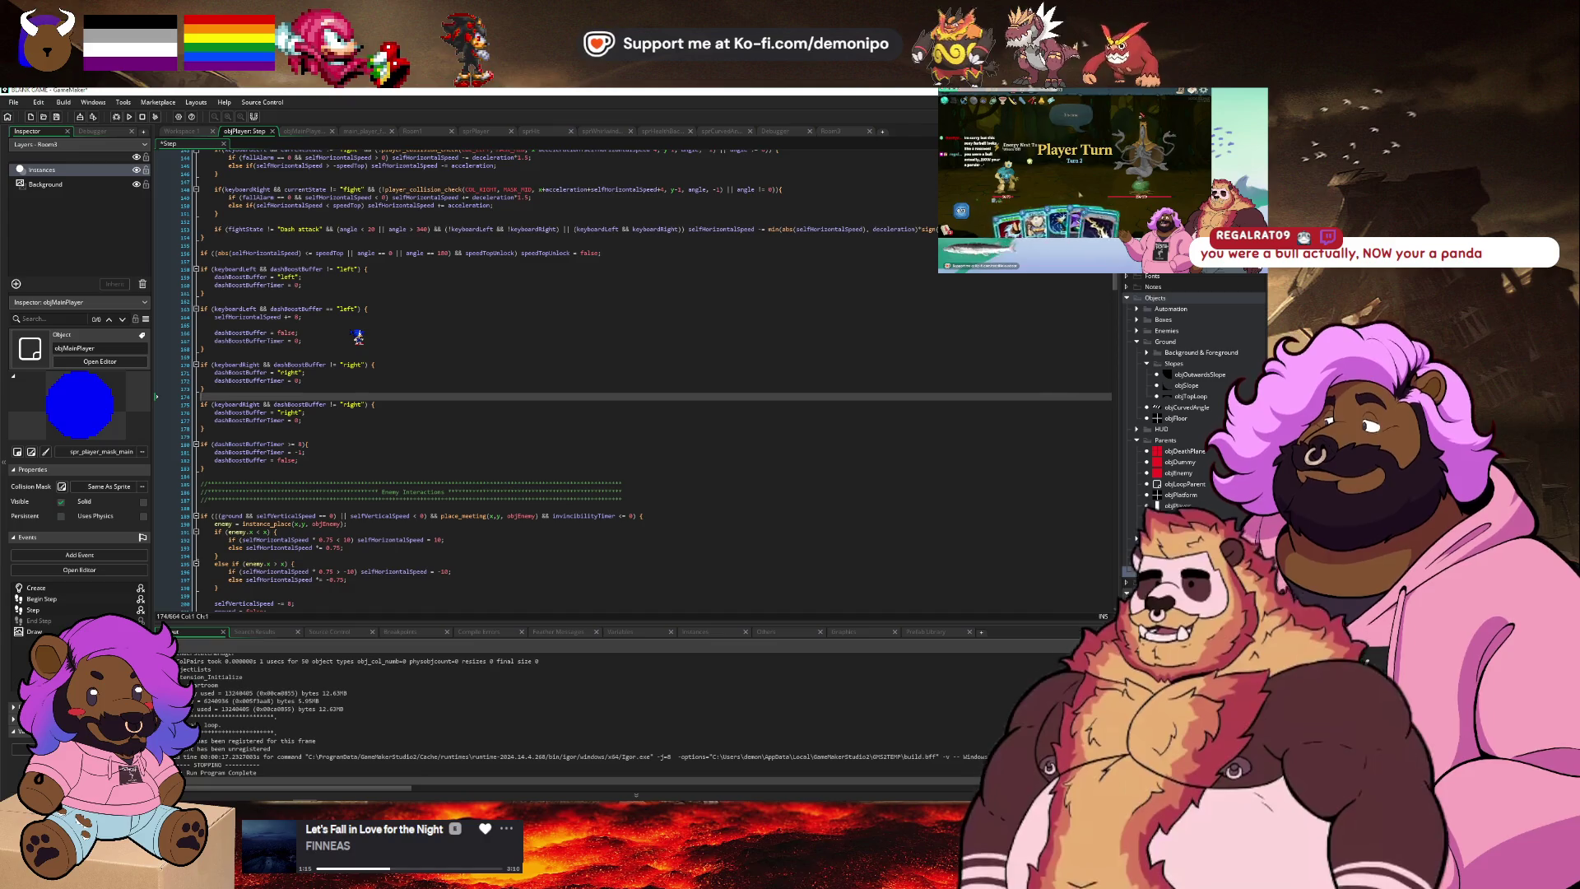
key(Down)
key(ctrl+Right)
key(ctrl+Right)
key(ctrl+Right)
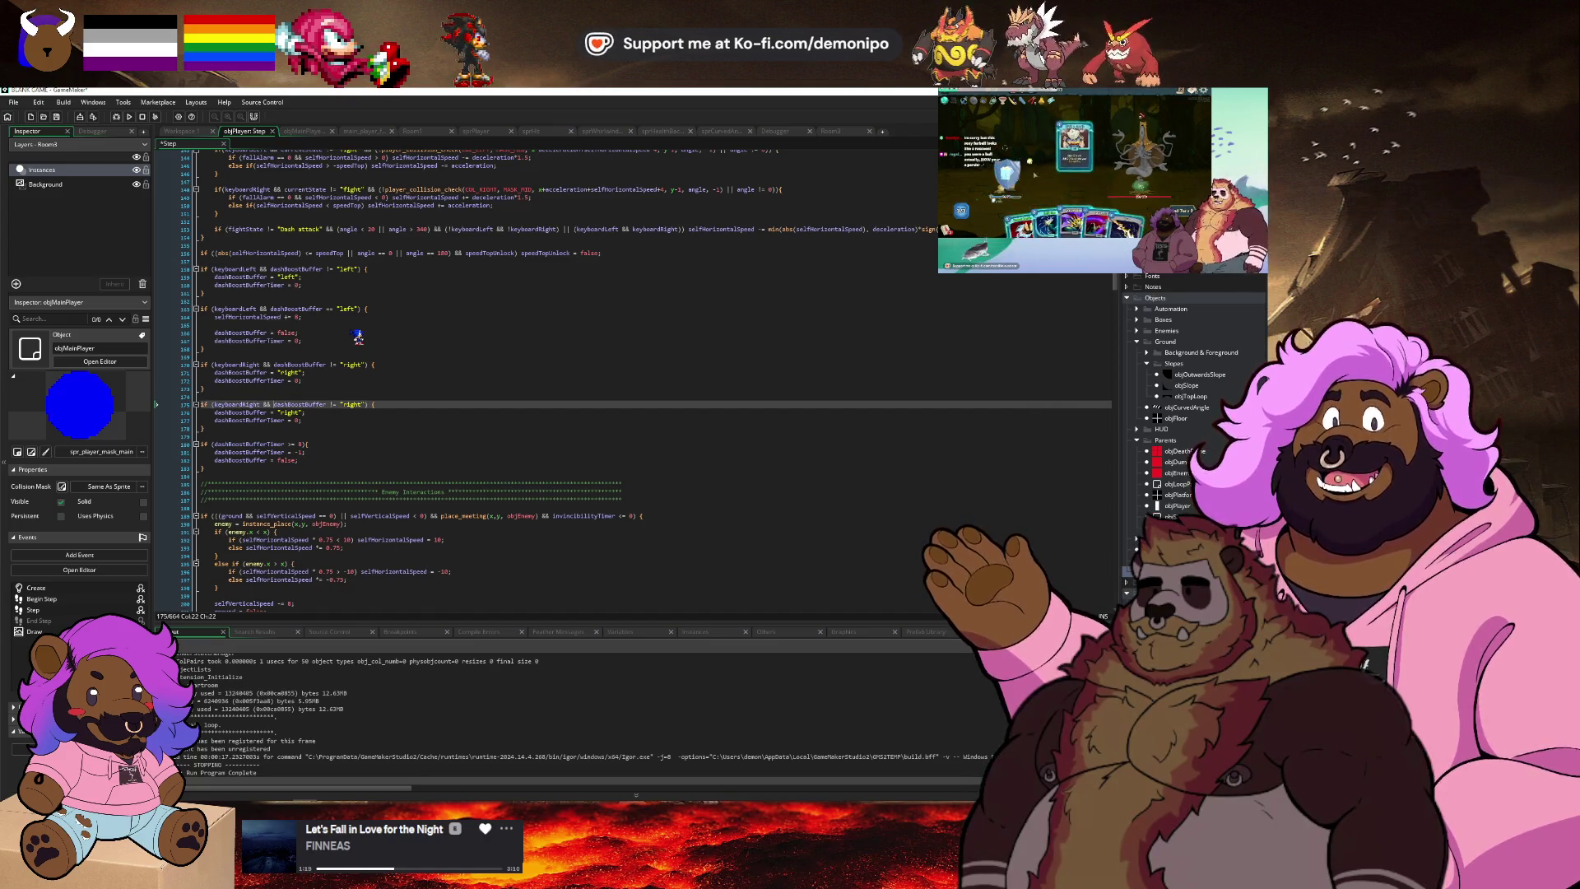
key(ctrl+Right)
key(Delete)
key(Delete)
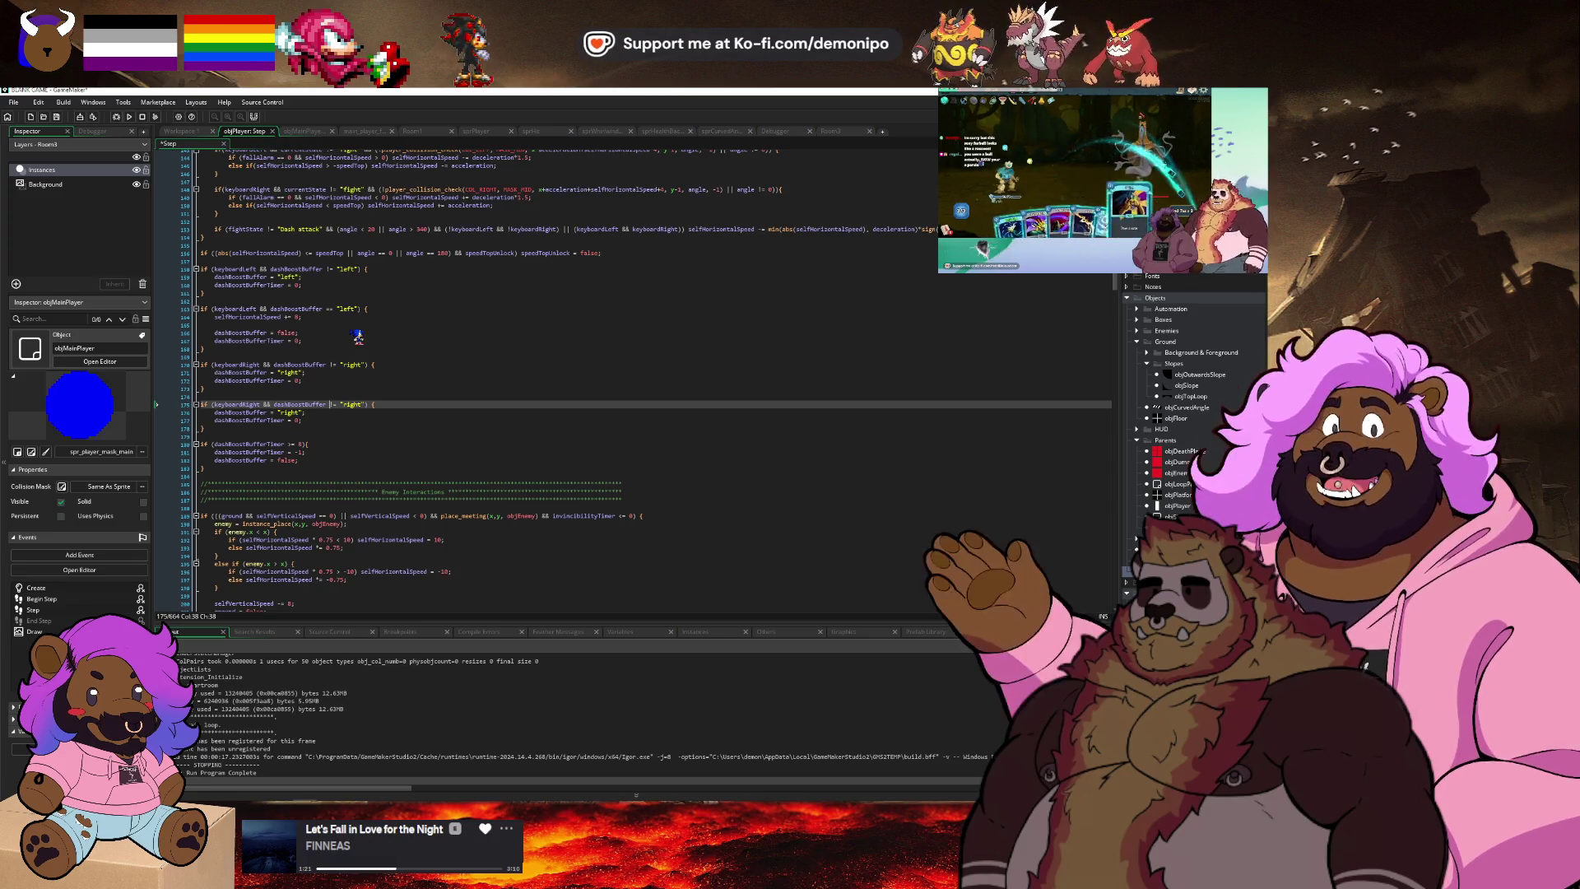
text(=)
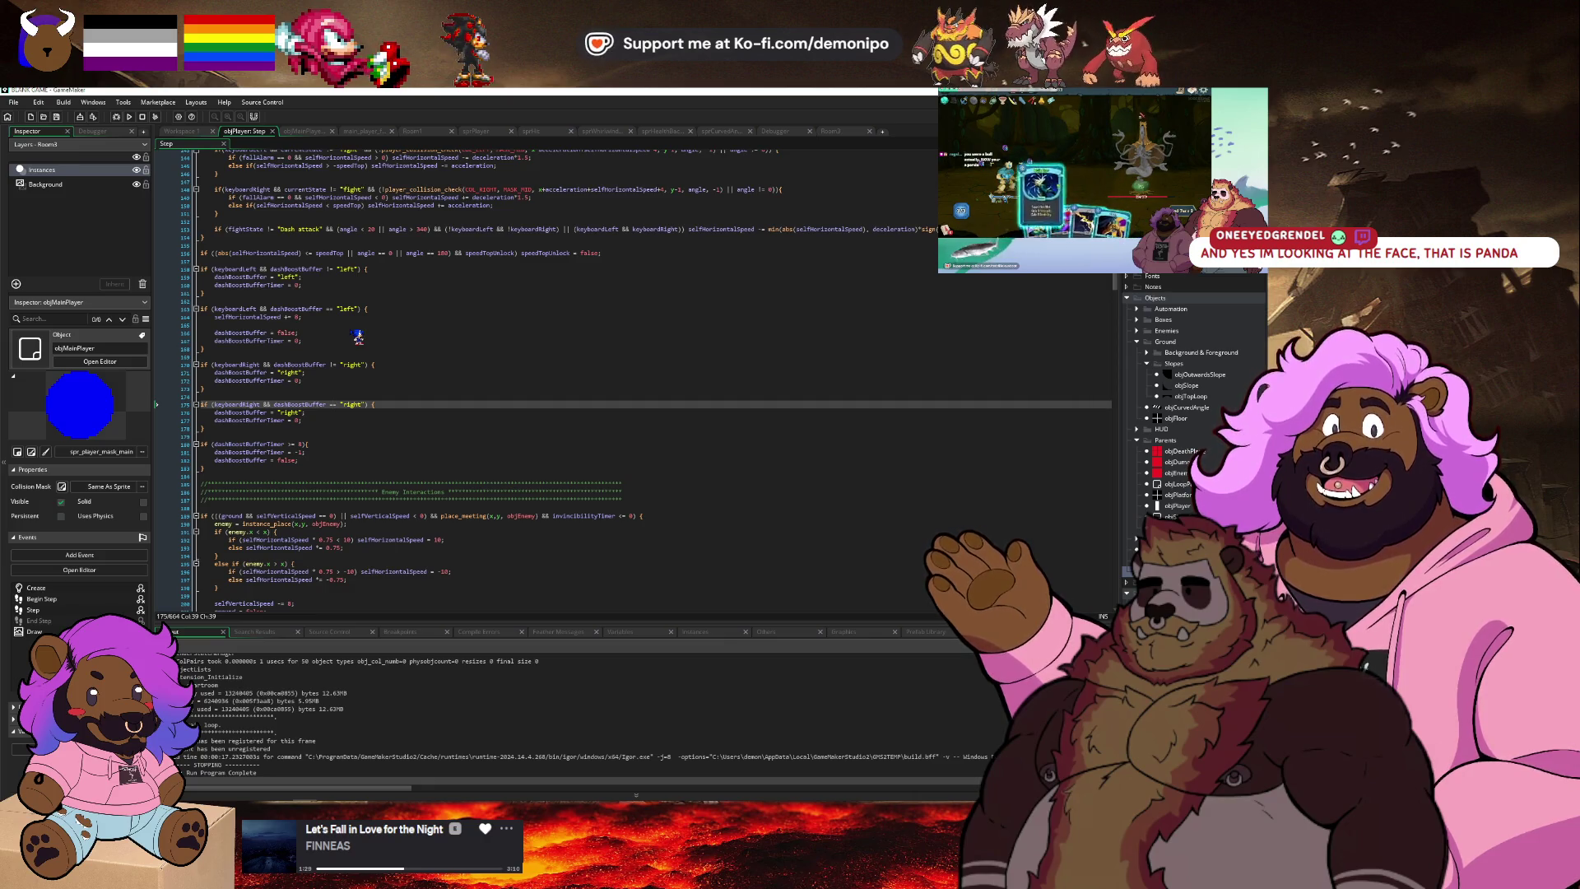
Replace the copied right block's body with the left block's body lines.
key(Up)
key(Up)
key(Up)
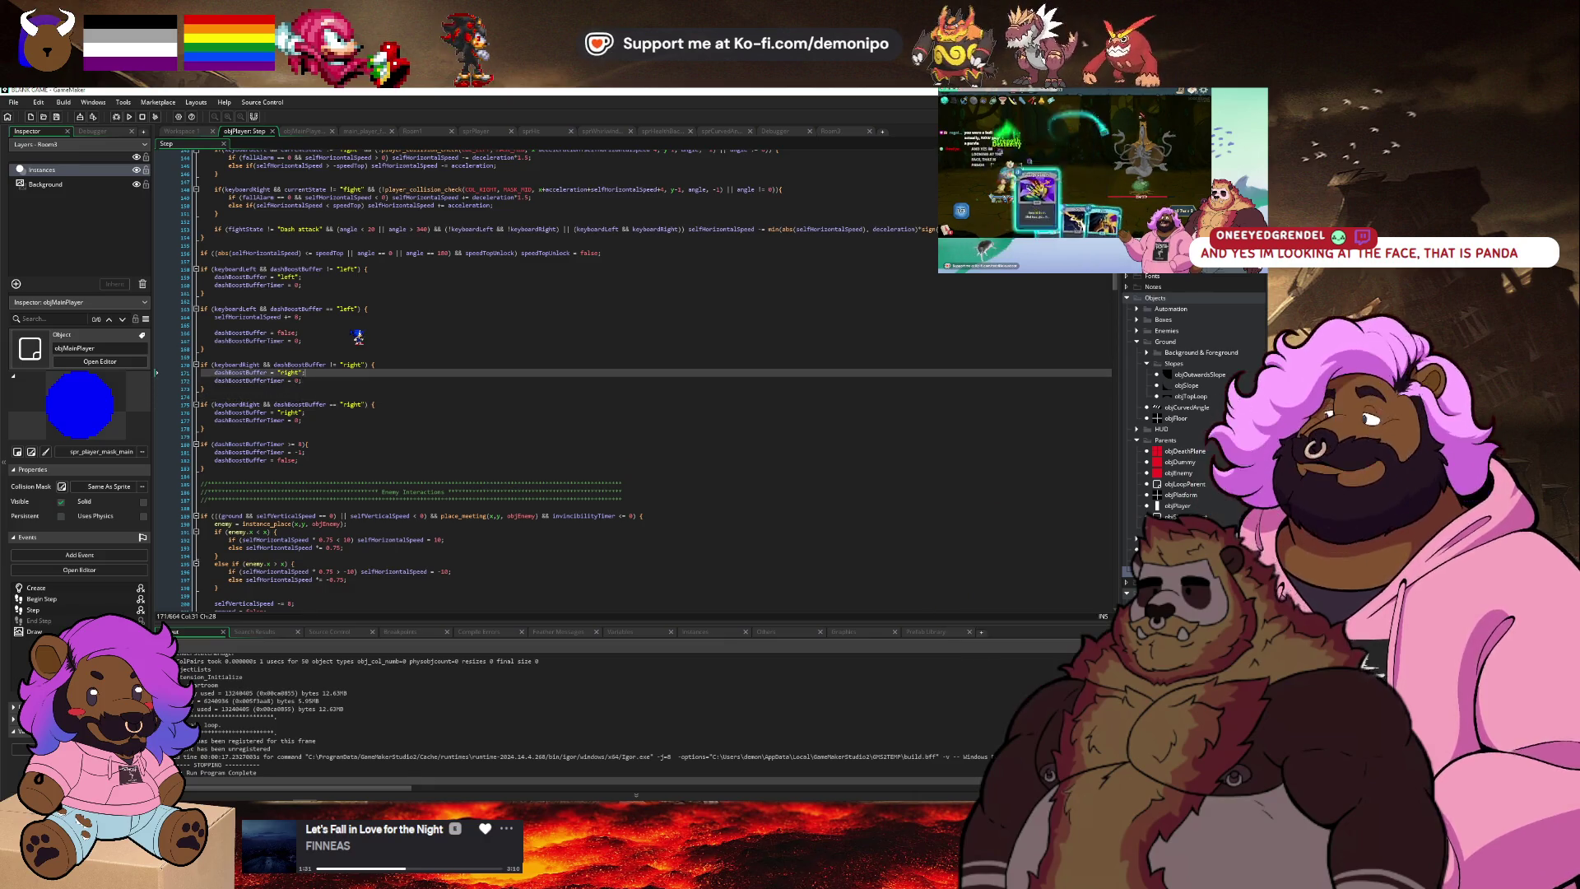
key(shift+Home)
key(shift+Up)
key(shift+Up)
key(shift+Up)
key(BackSpace)
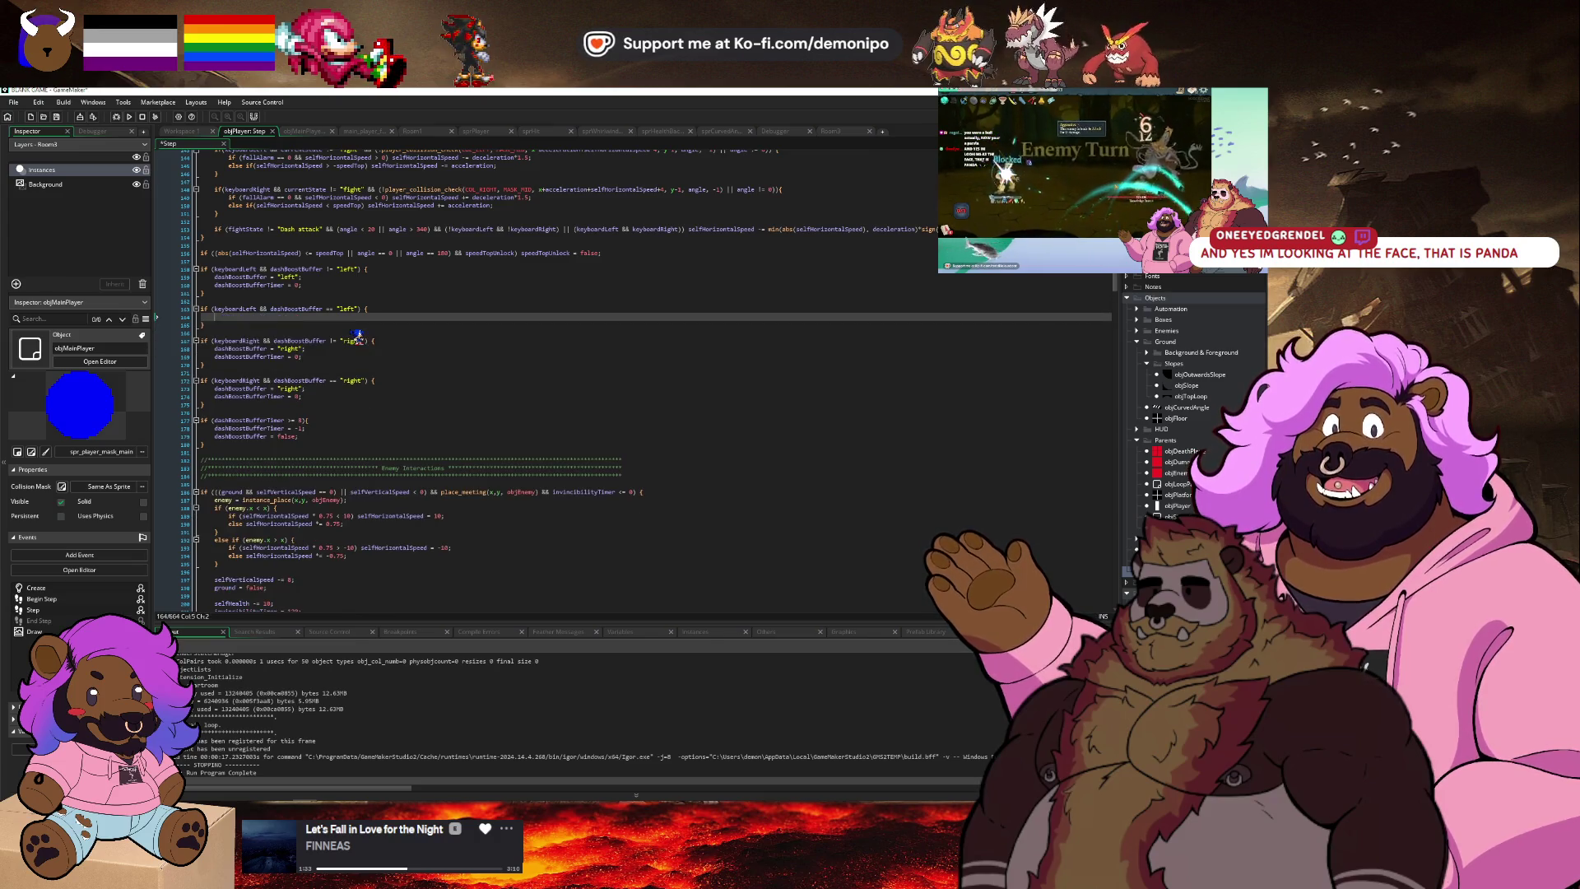
key(ctrl+z)
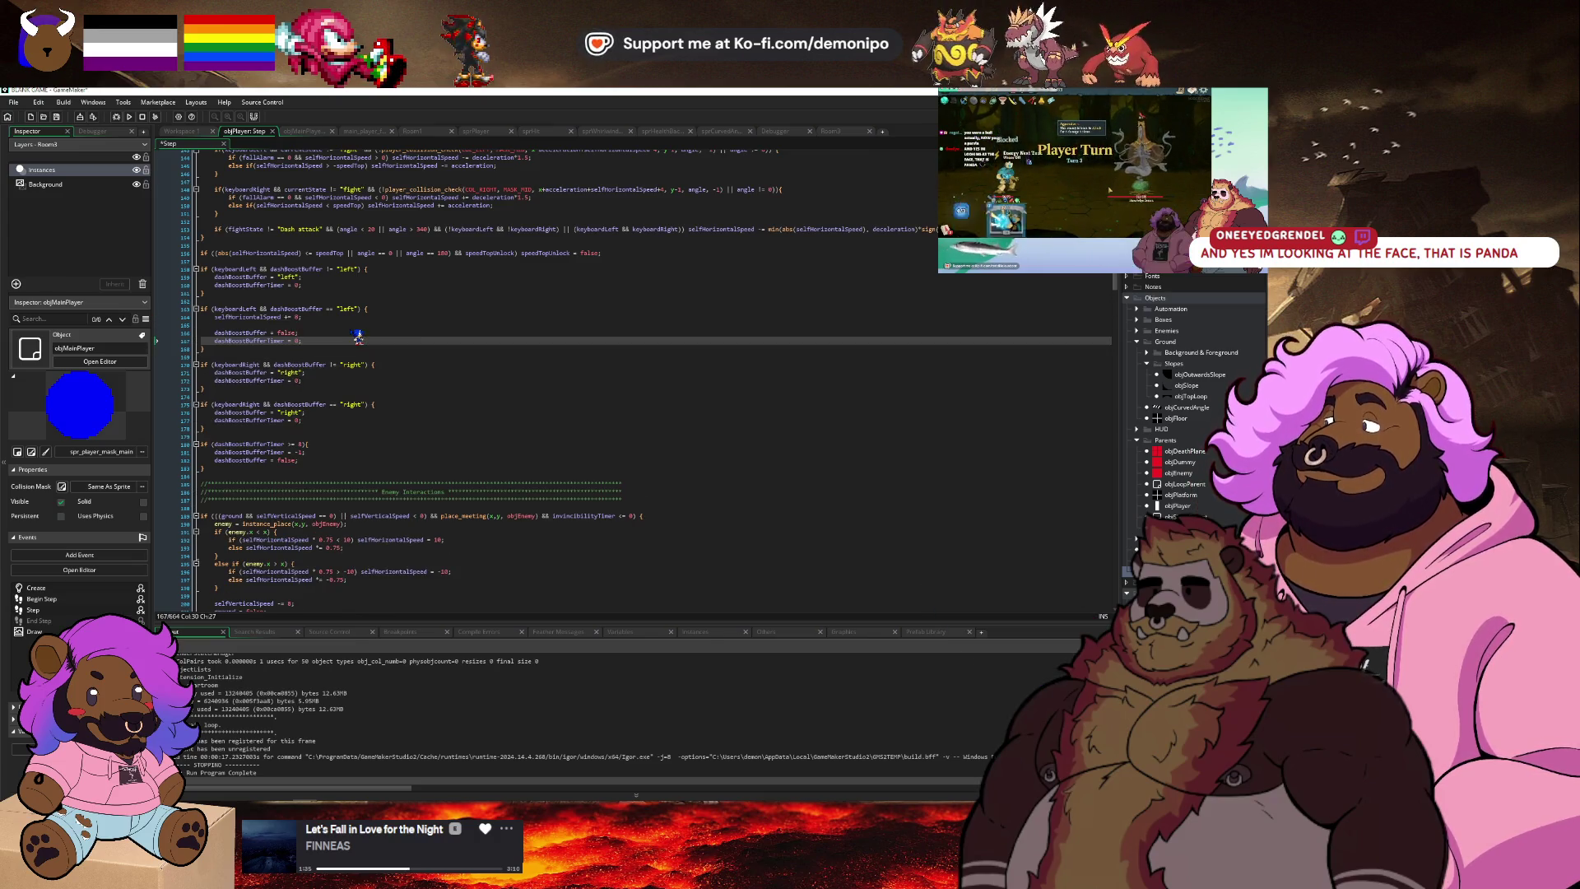
key(Down)
key(Down)
key(Down)
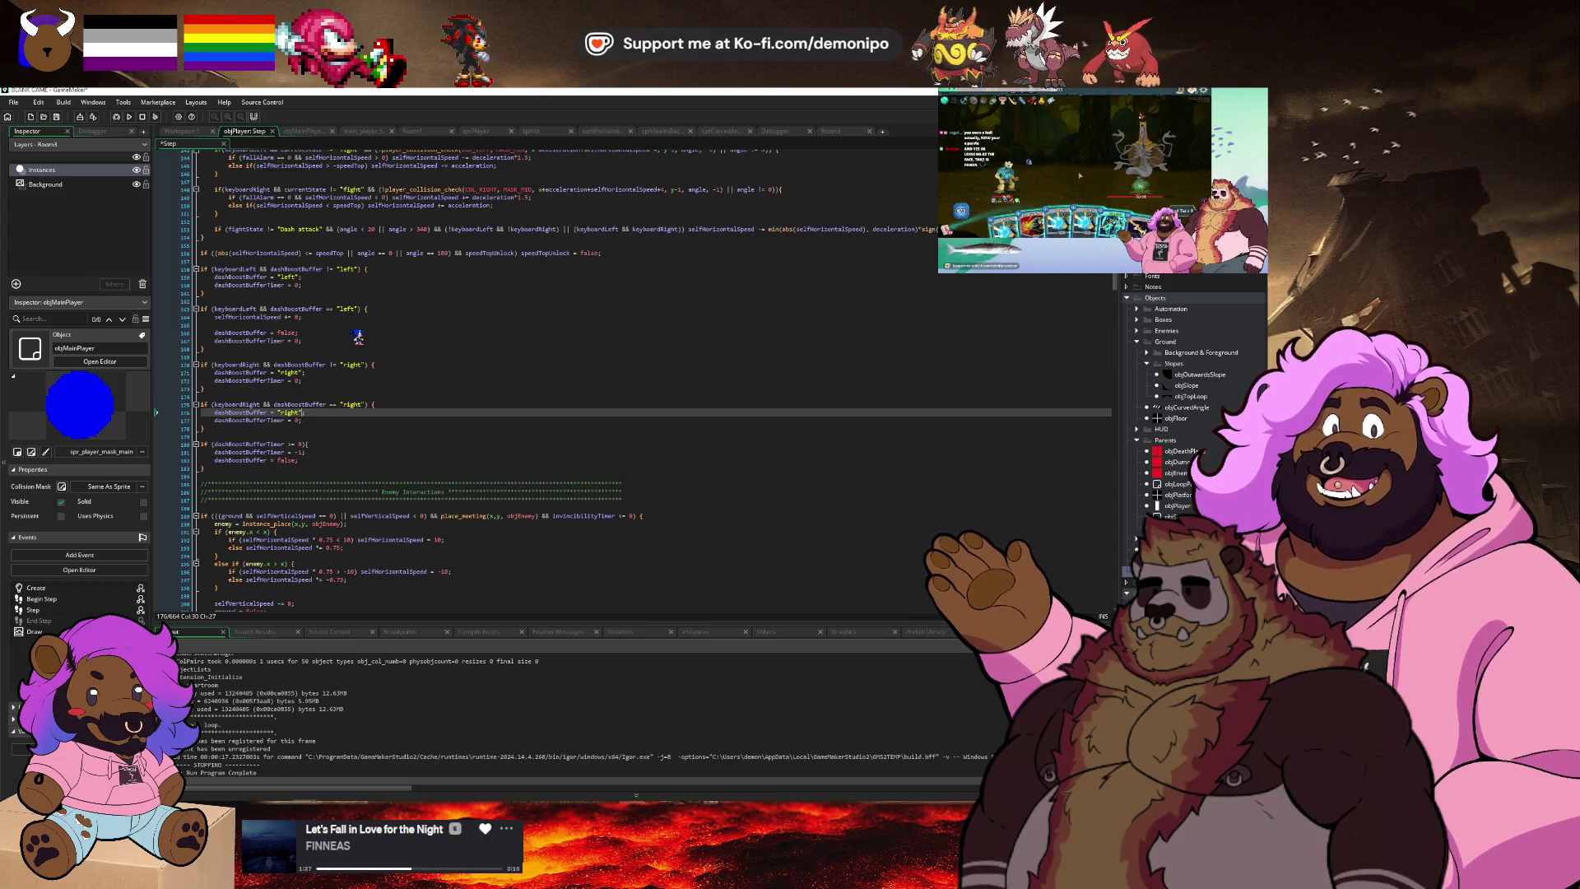
key(Down)
key(shift+Up)
key(shift+Home)
key(ctrl+v)
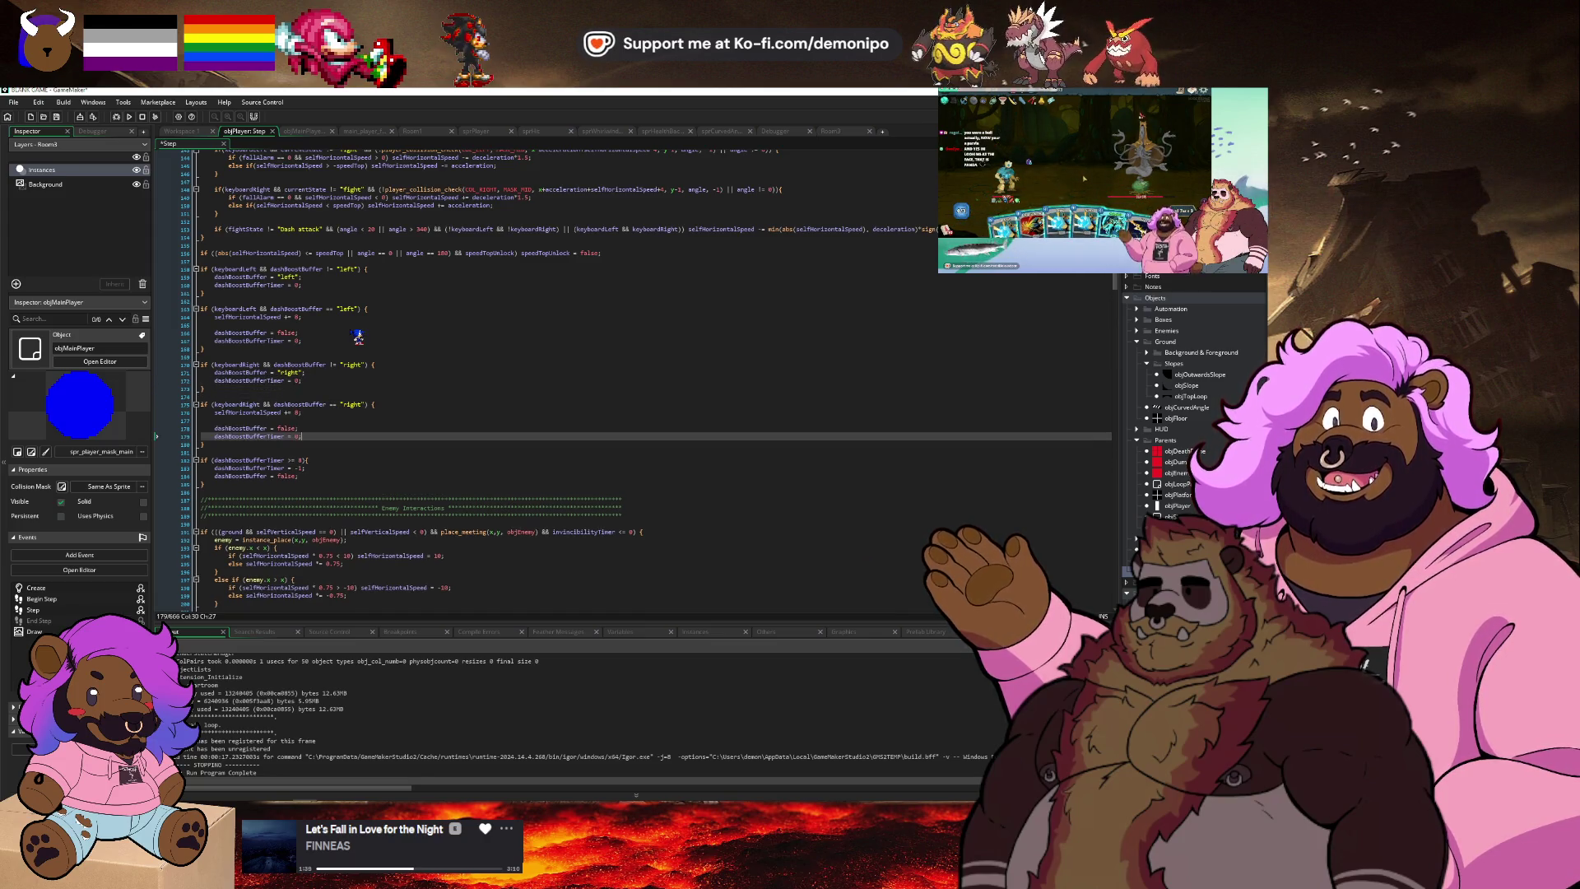
key(Up)
key(Up)
key(Up)
Change += to -= on lines 176 and 164.
key(Left)
key(Left)
key(Left)
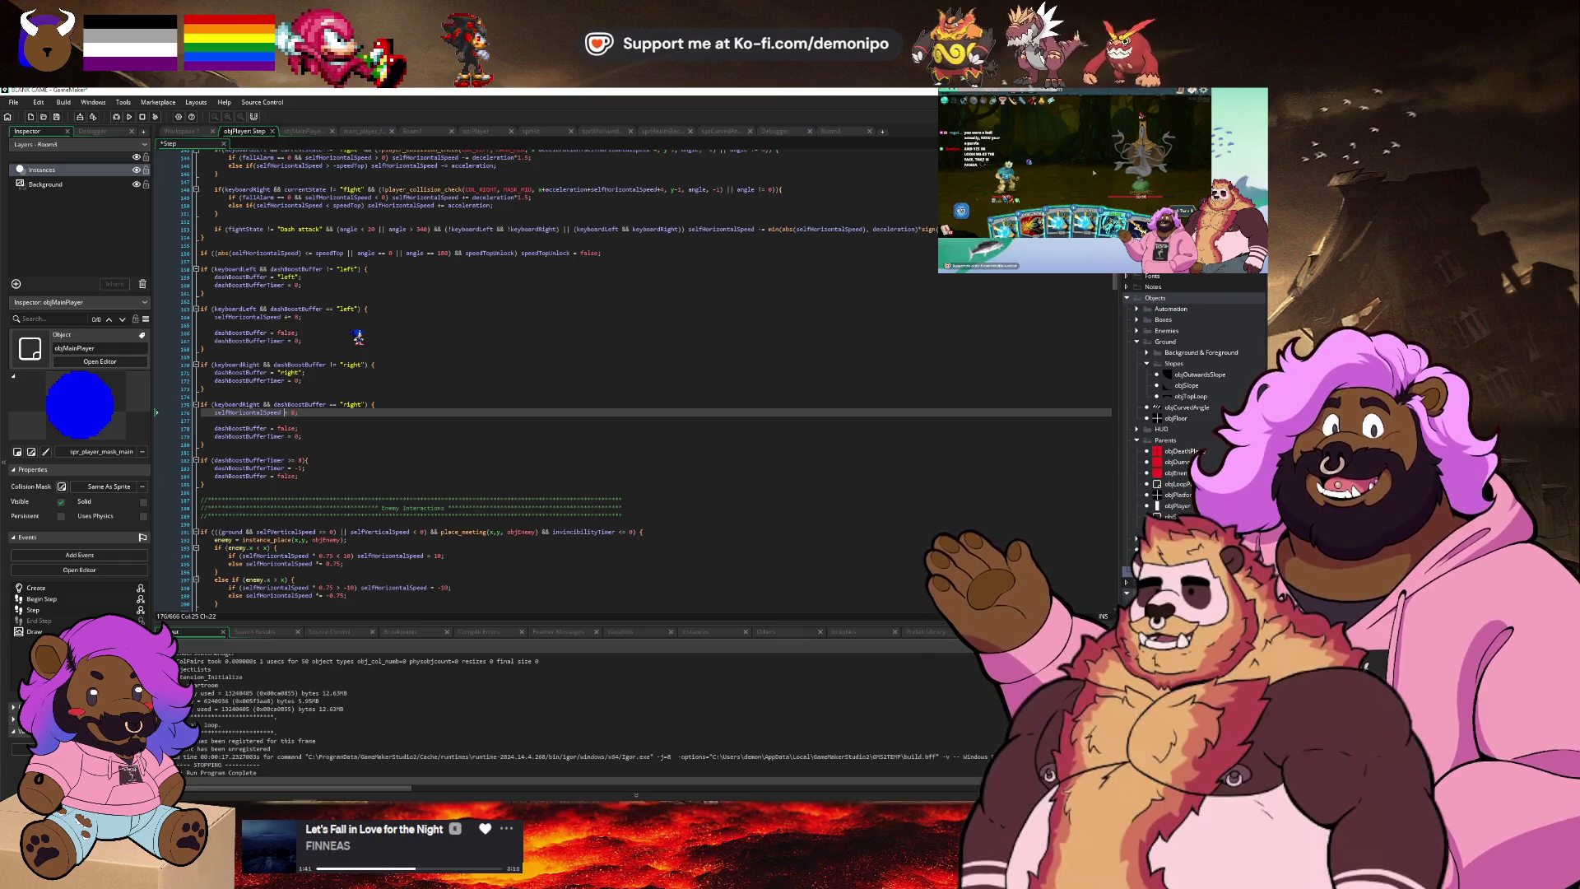
text(-)
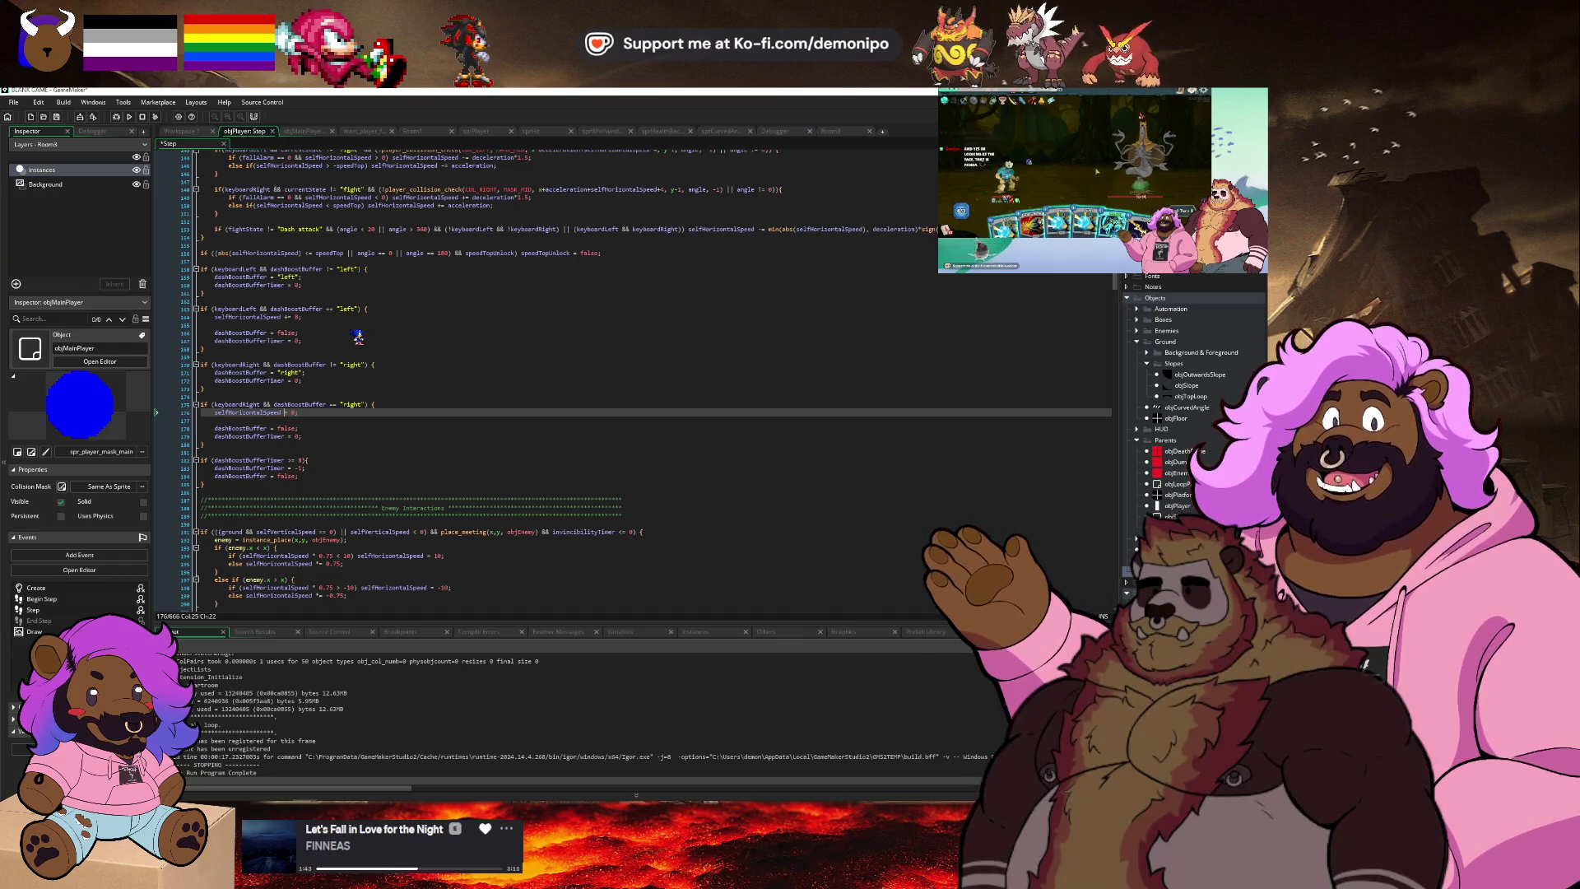
key(Up)
key(Up)
key(Up)
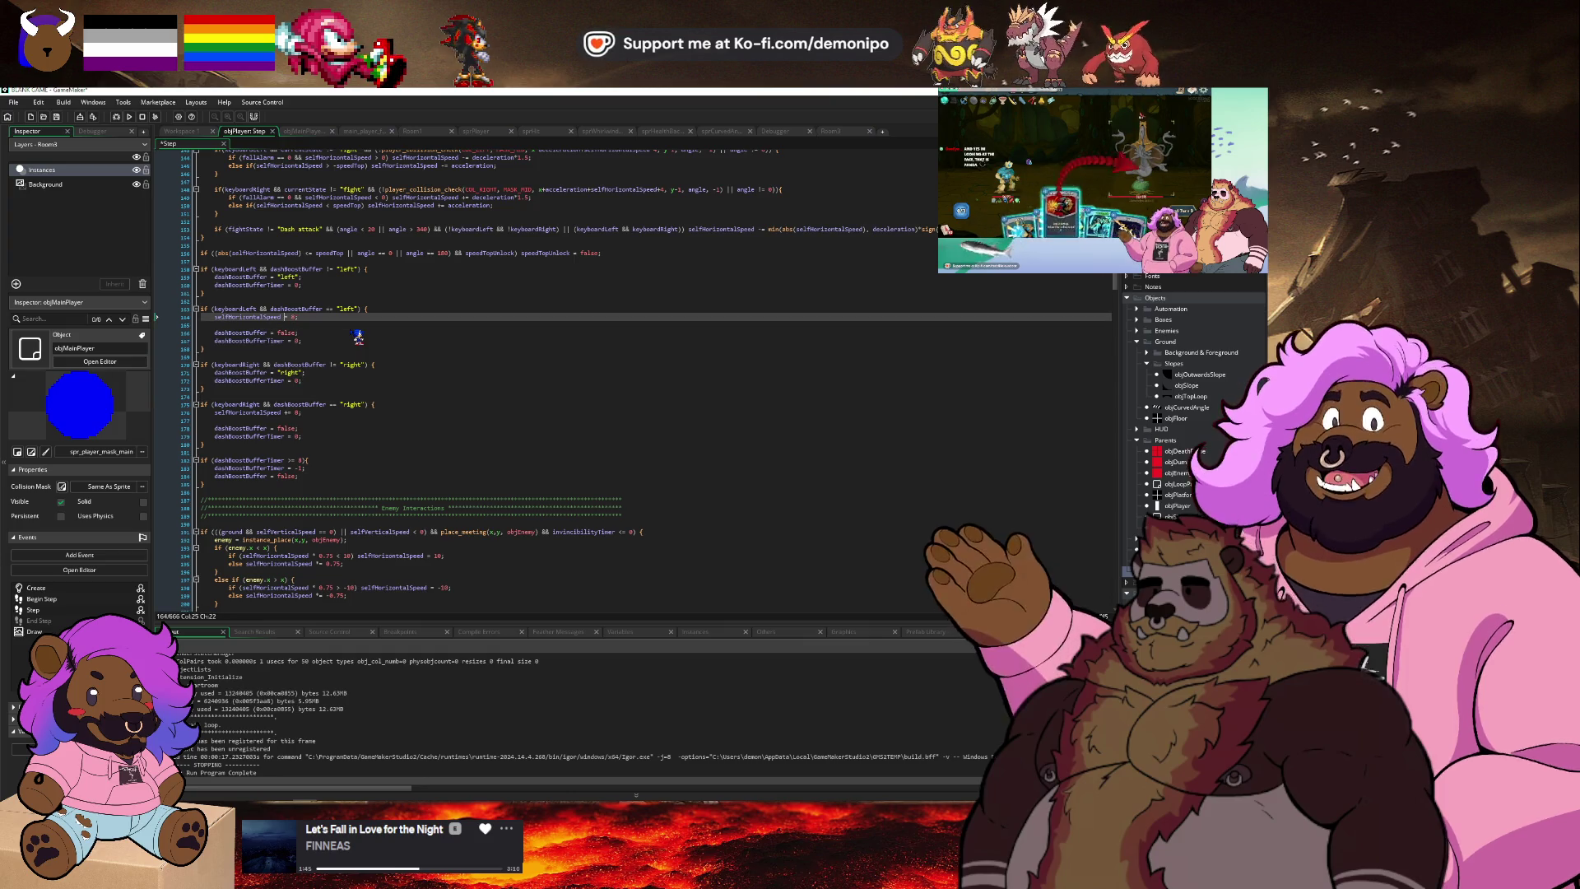
text(-)
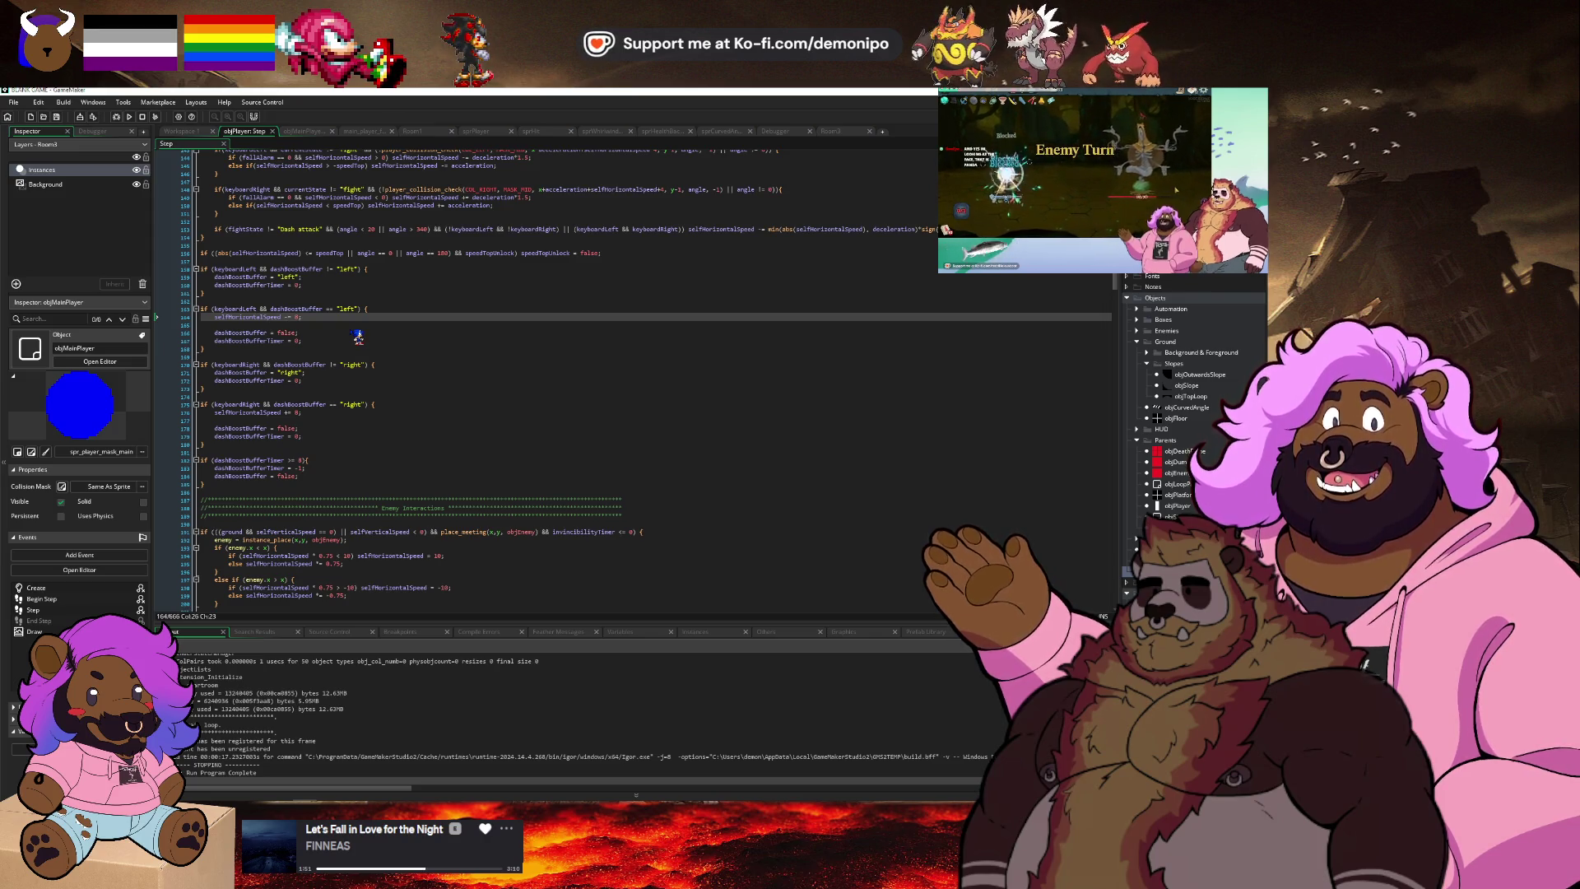
key(Down)
key(Down)
key(Down)
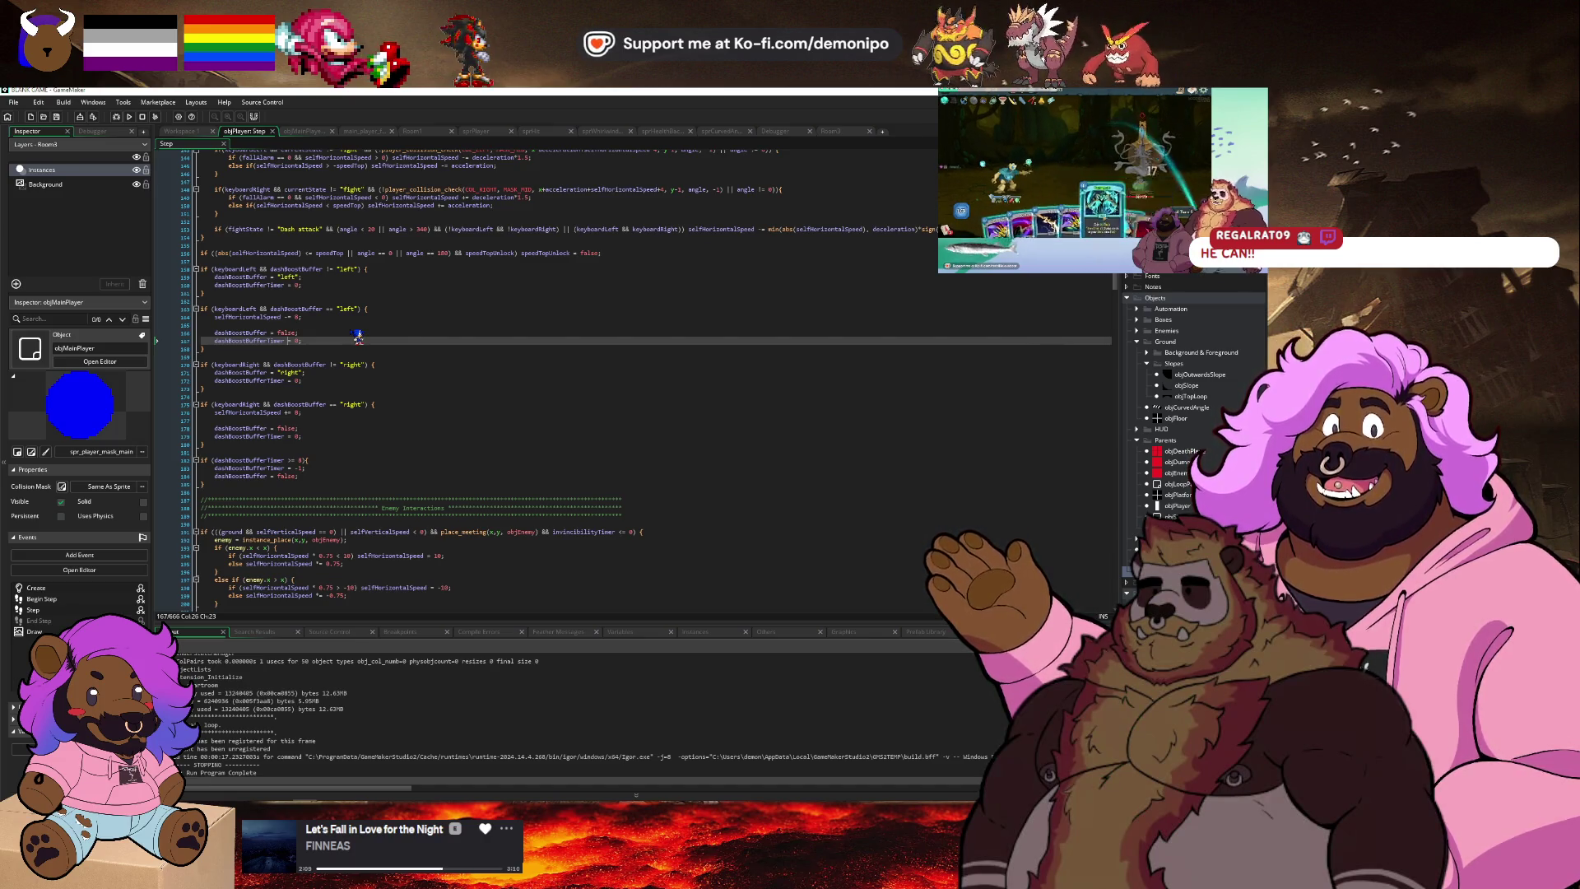
Review dash code lines 164–177, then bring up the StartRoom room layout.
key(Right)
key(Right)
key(Right)
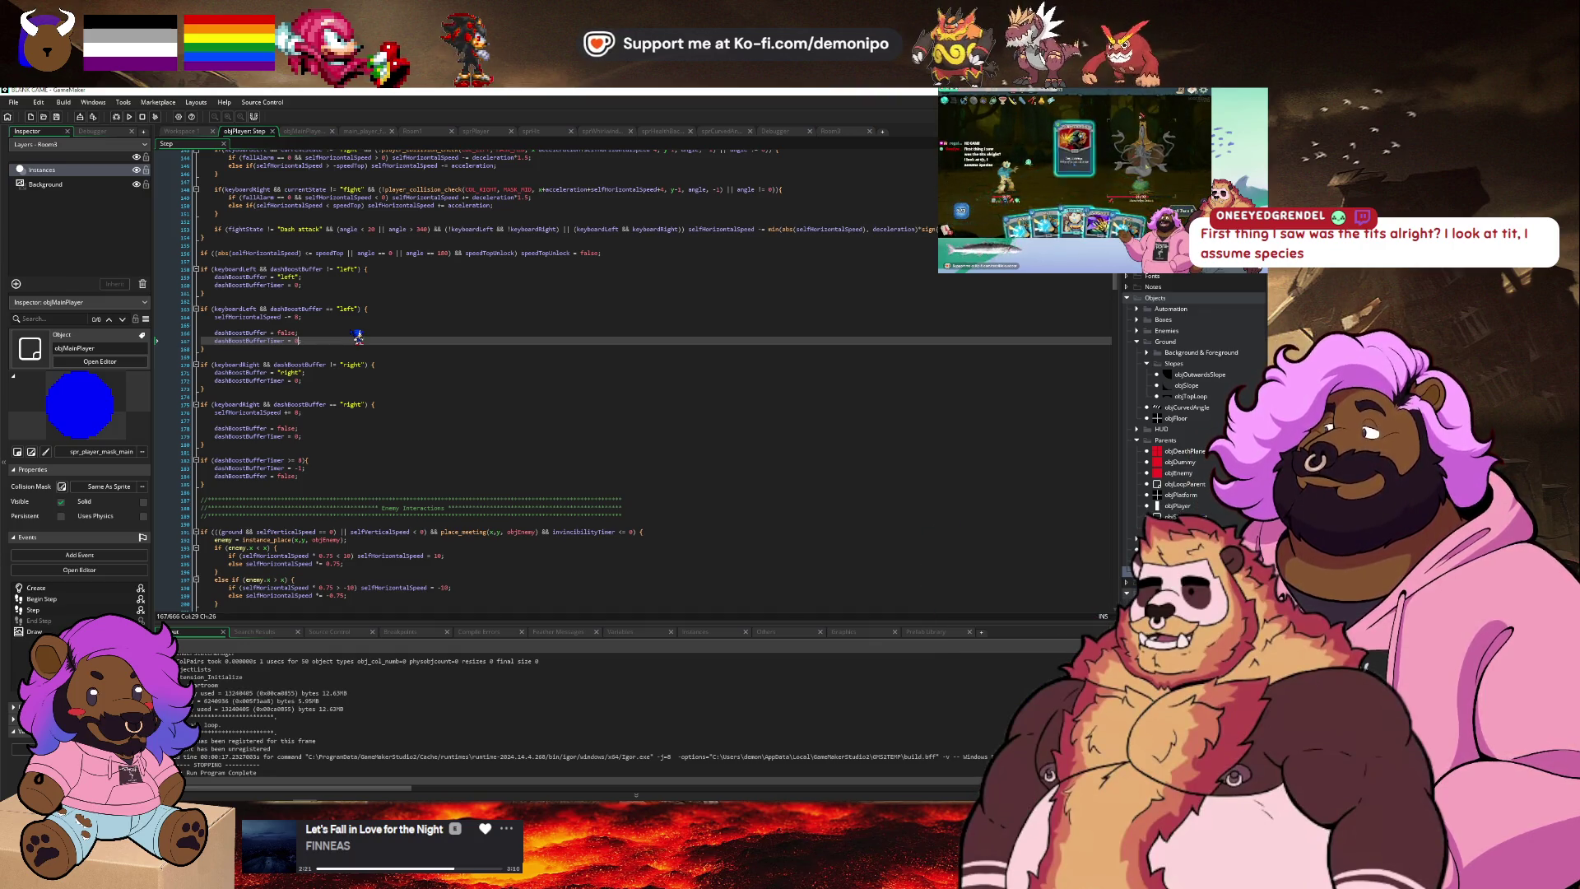
key(Down)
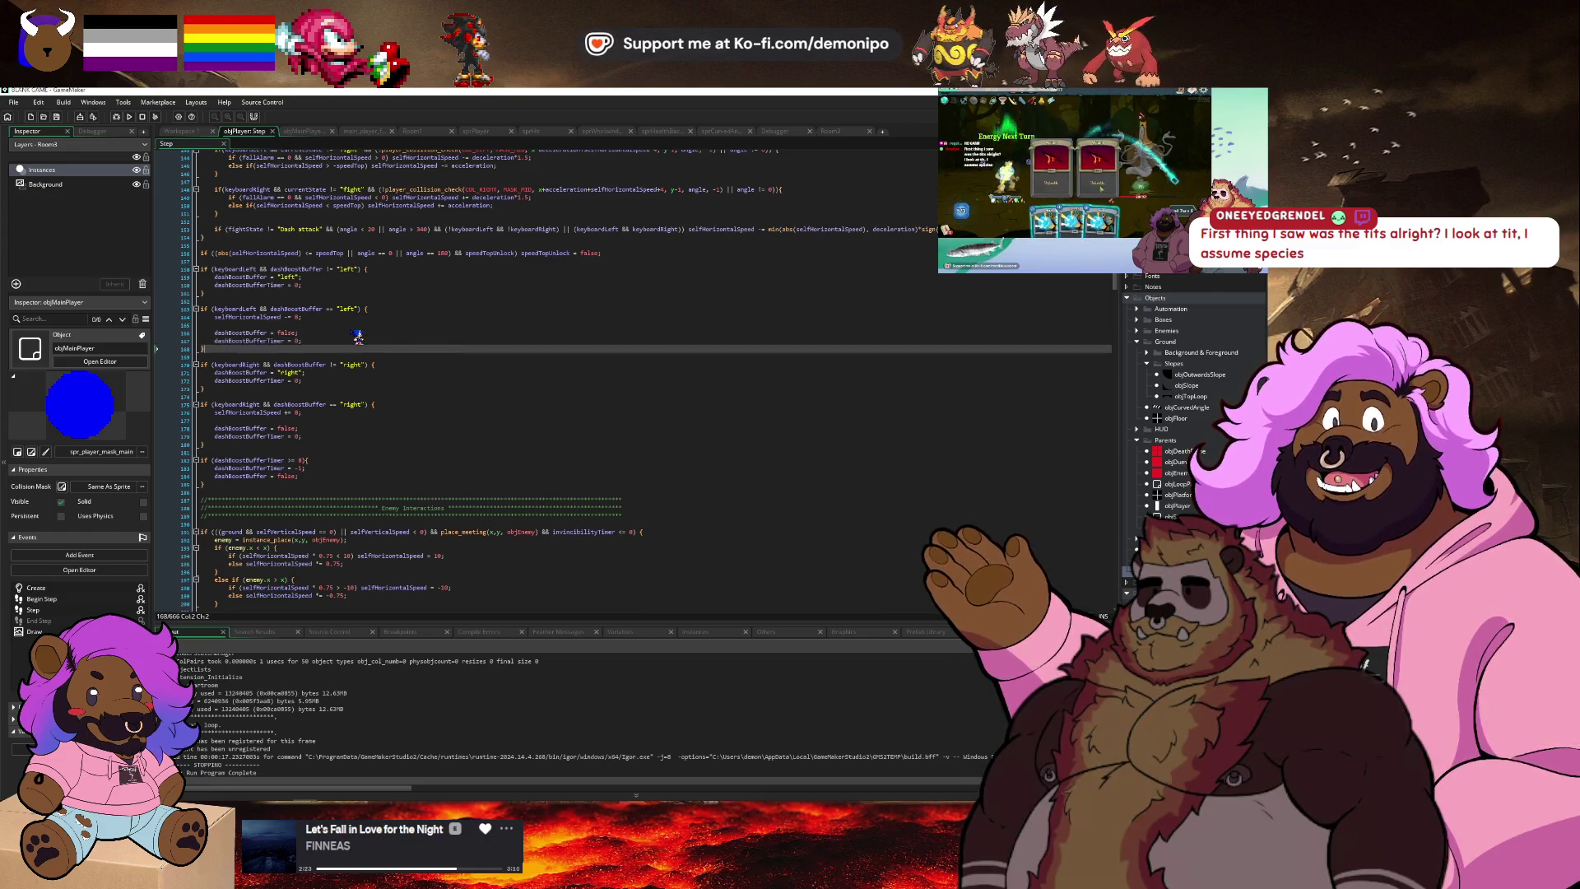
key(Down)
key(Down)
key(Down)
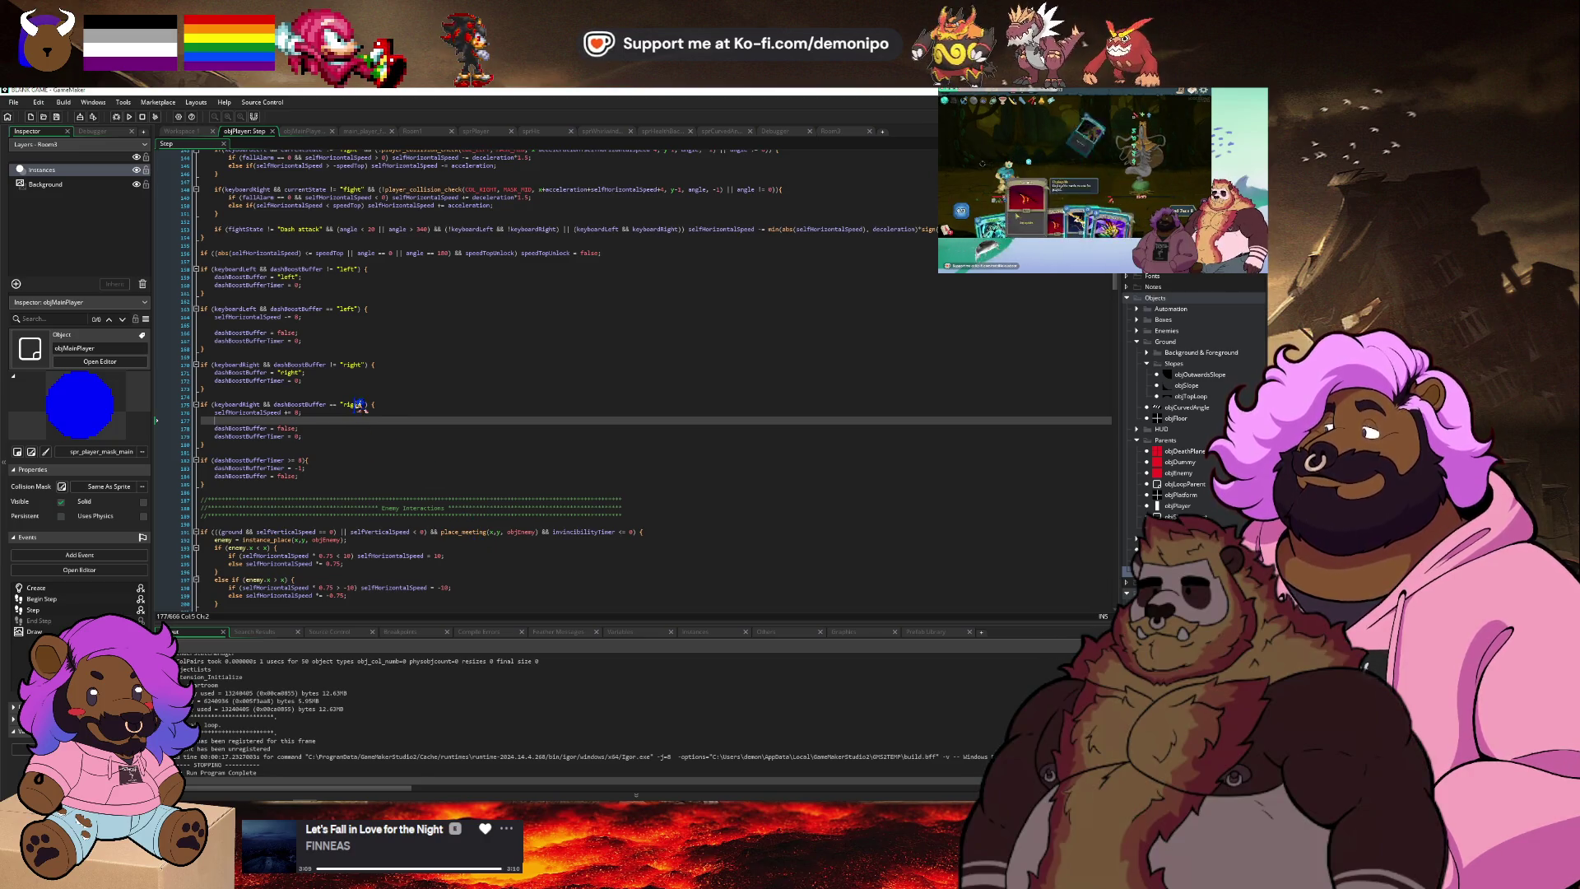
click(390, 380)
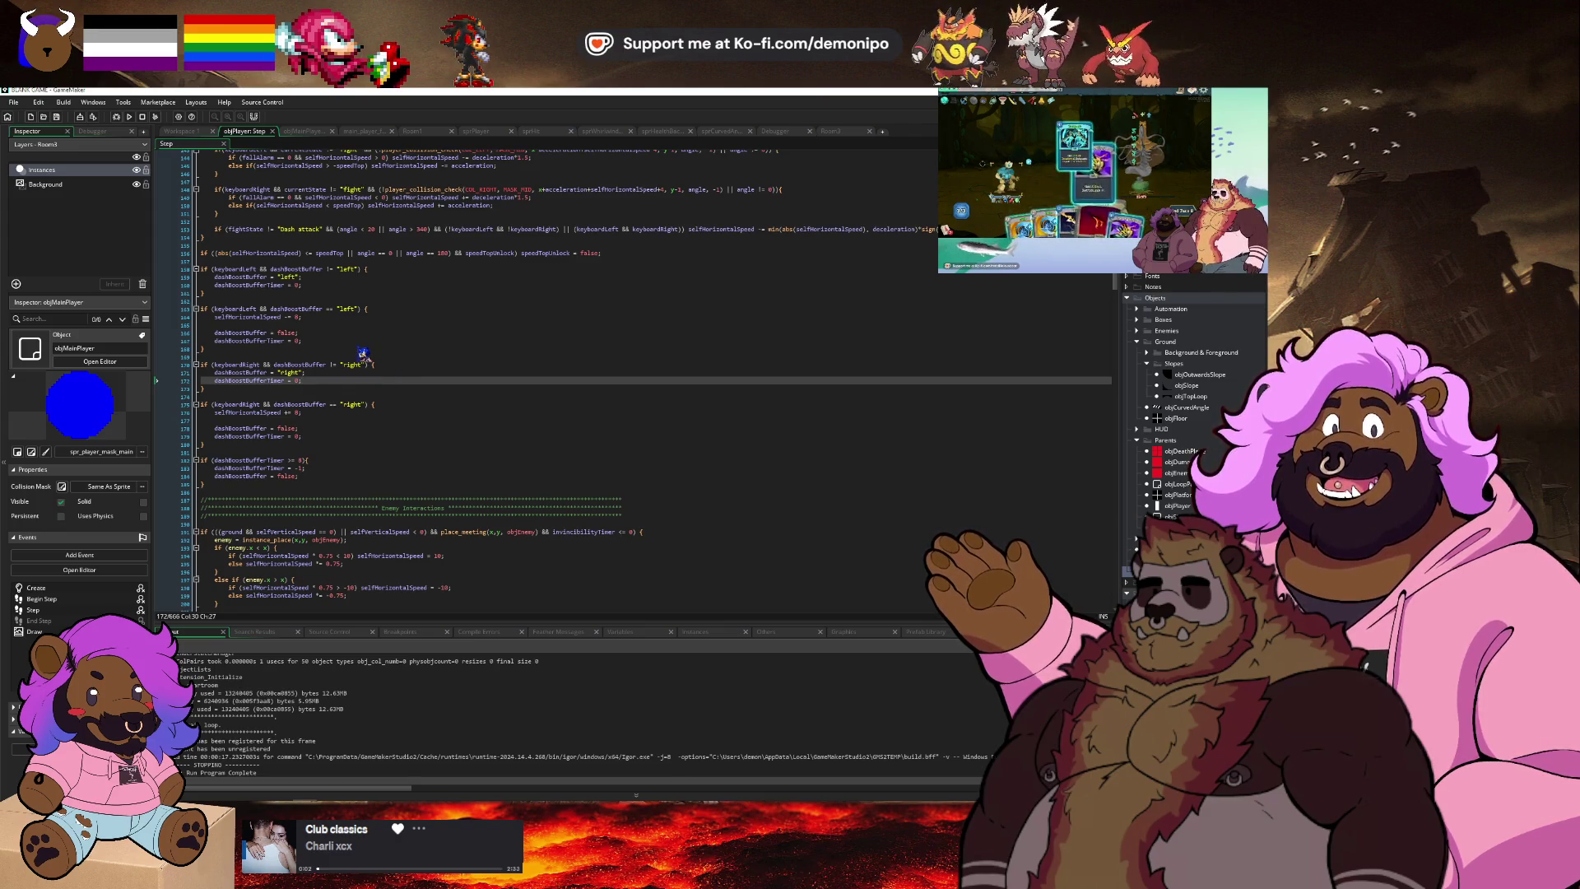
click(303, 418)
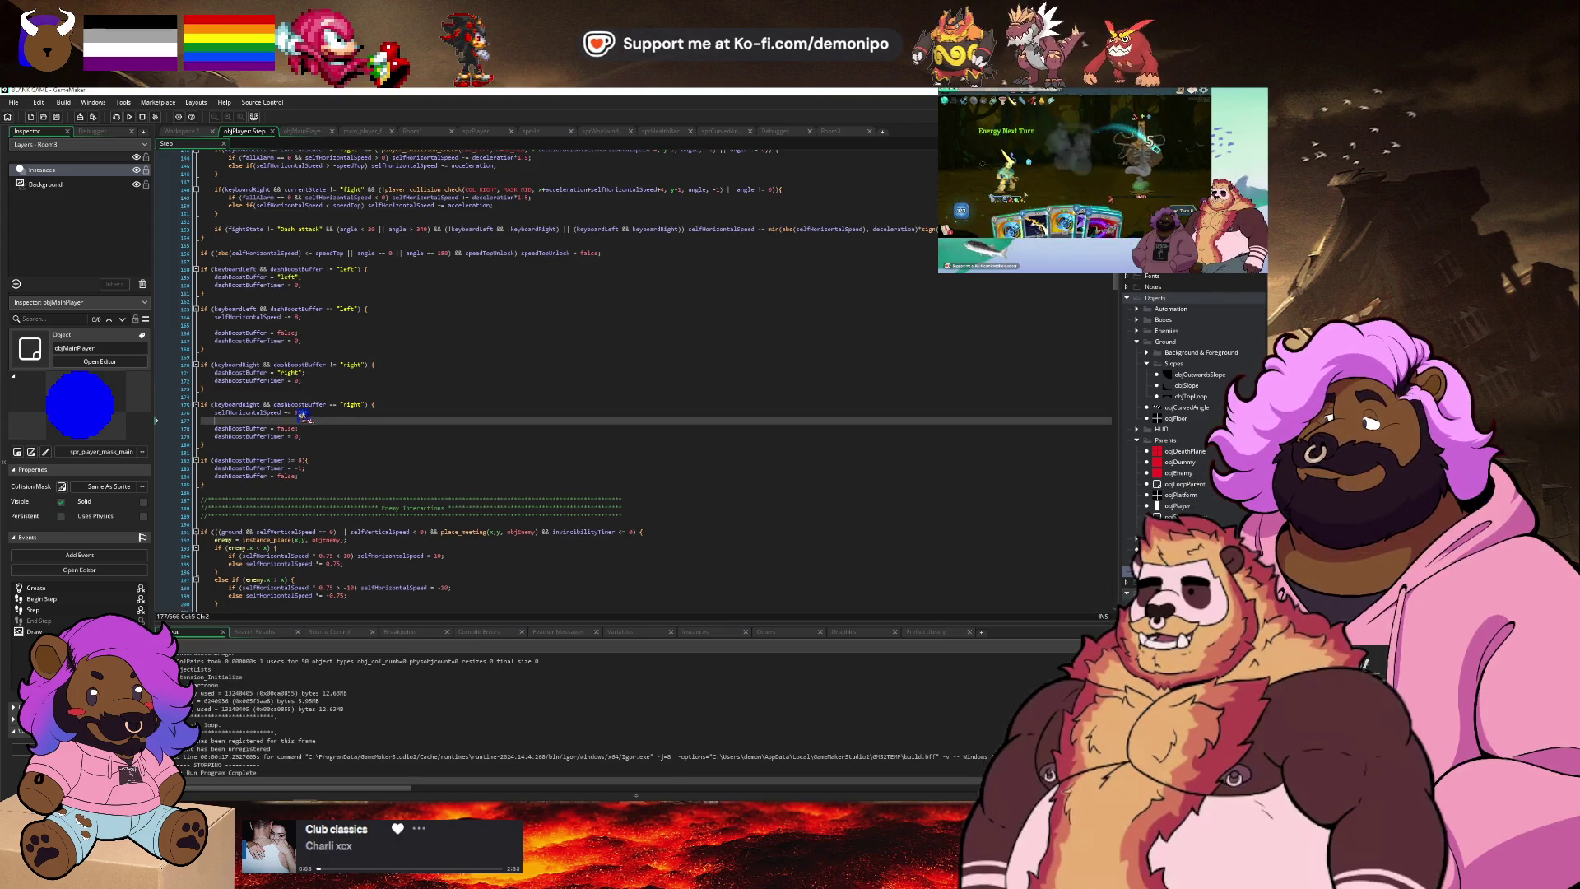
click(316, 316)
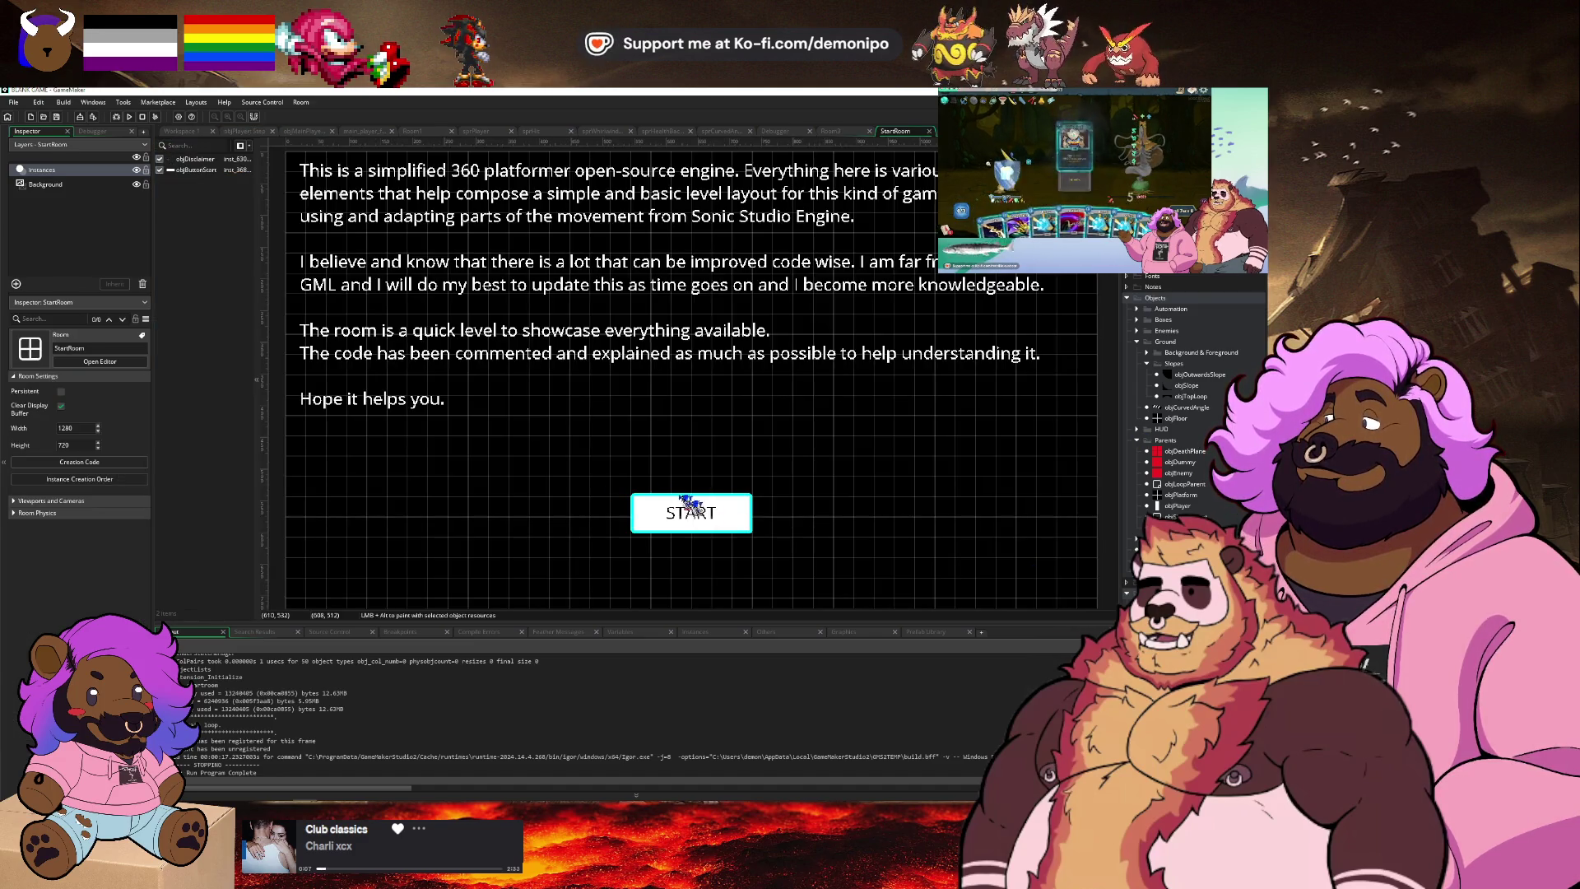
click(709, 516)
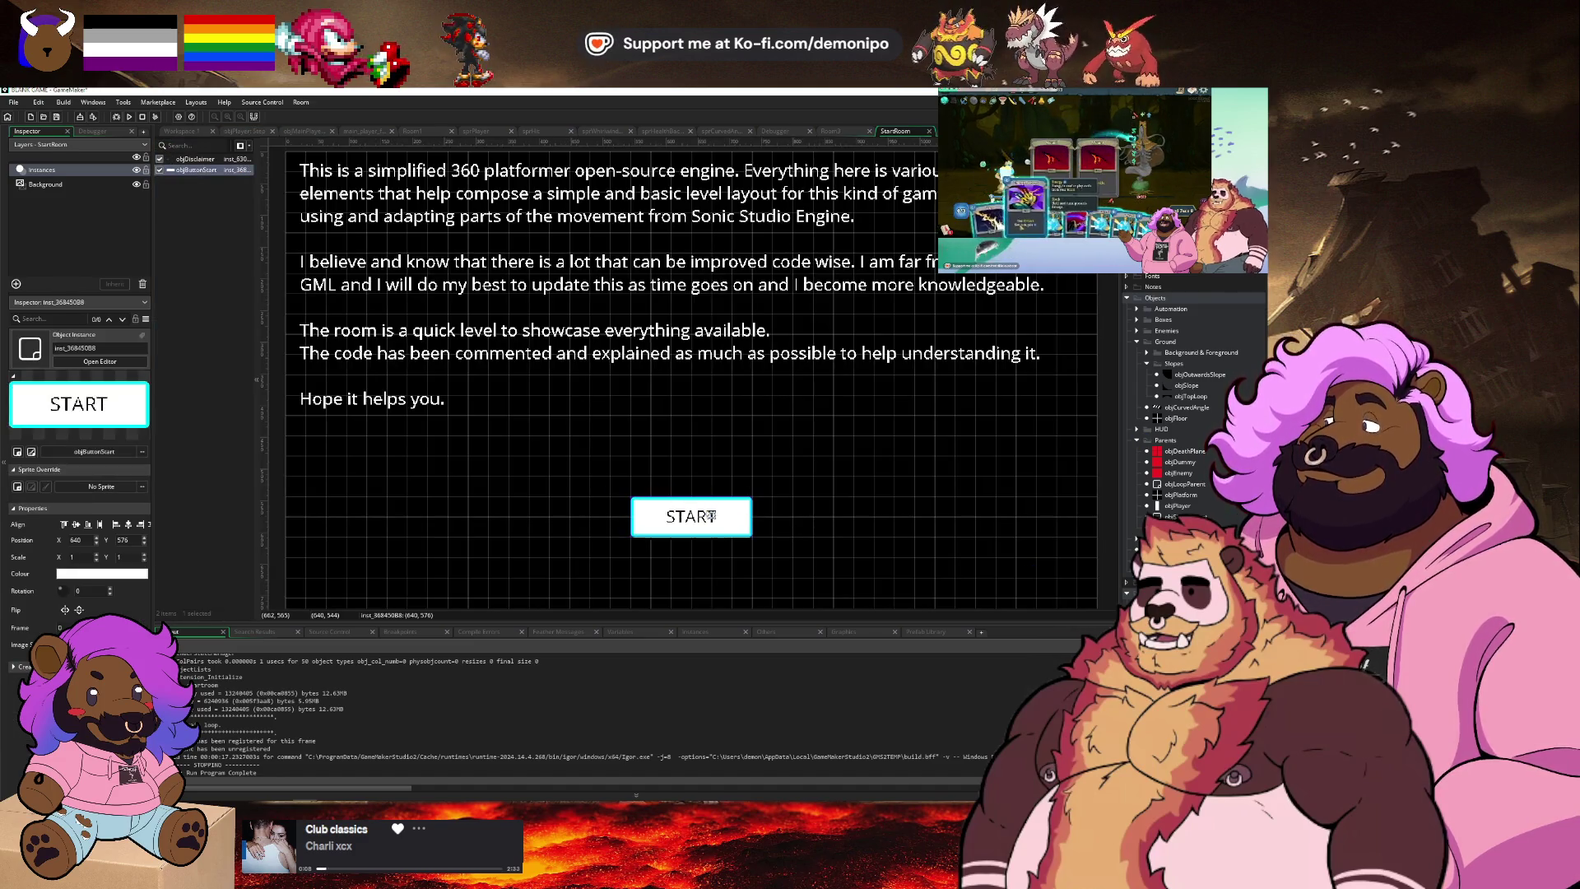
Open the Left Down event code of the START button's object.
drag(711, 516, 711, 511)
double_click(711, 511)
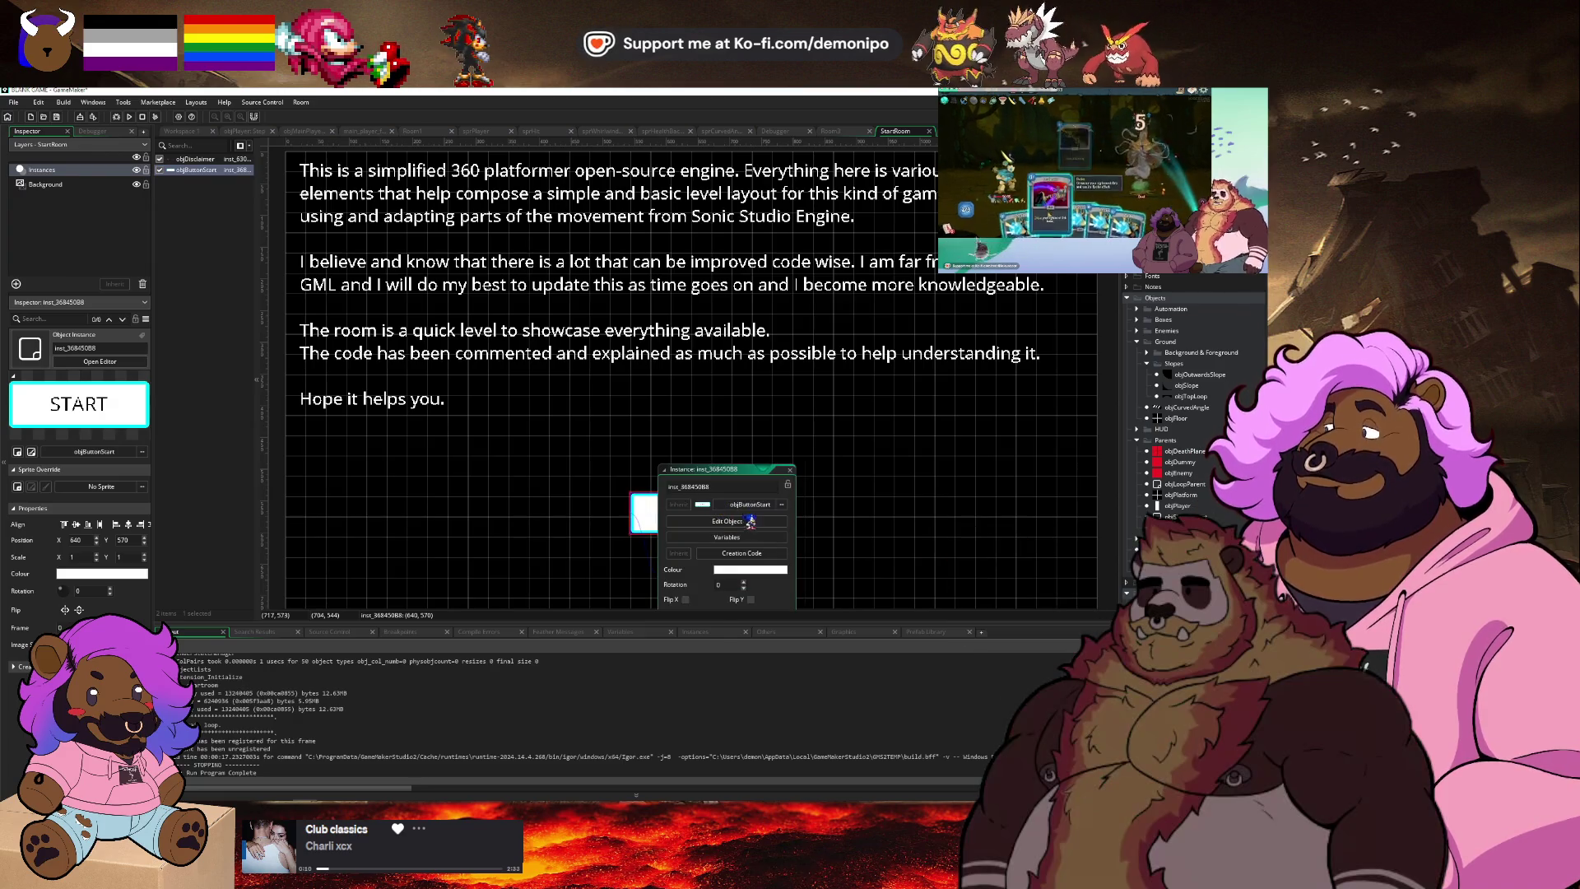
click(762, 555)
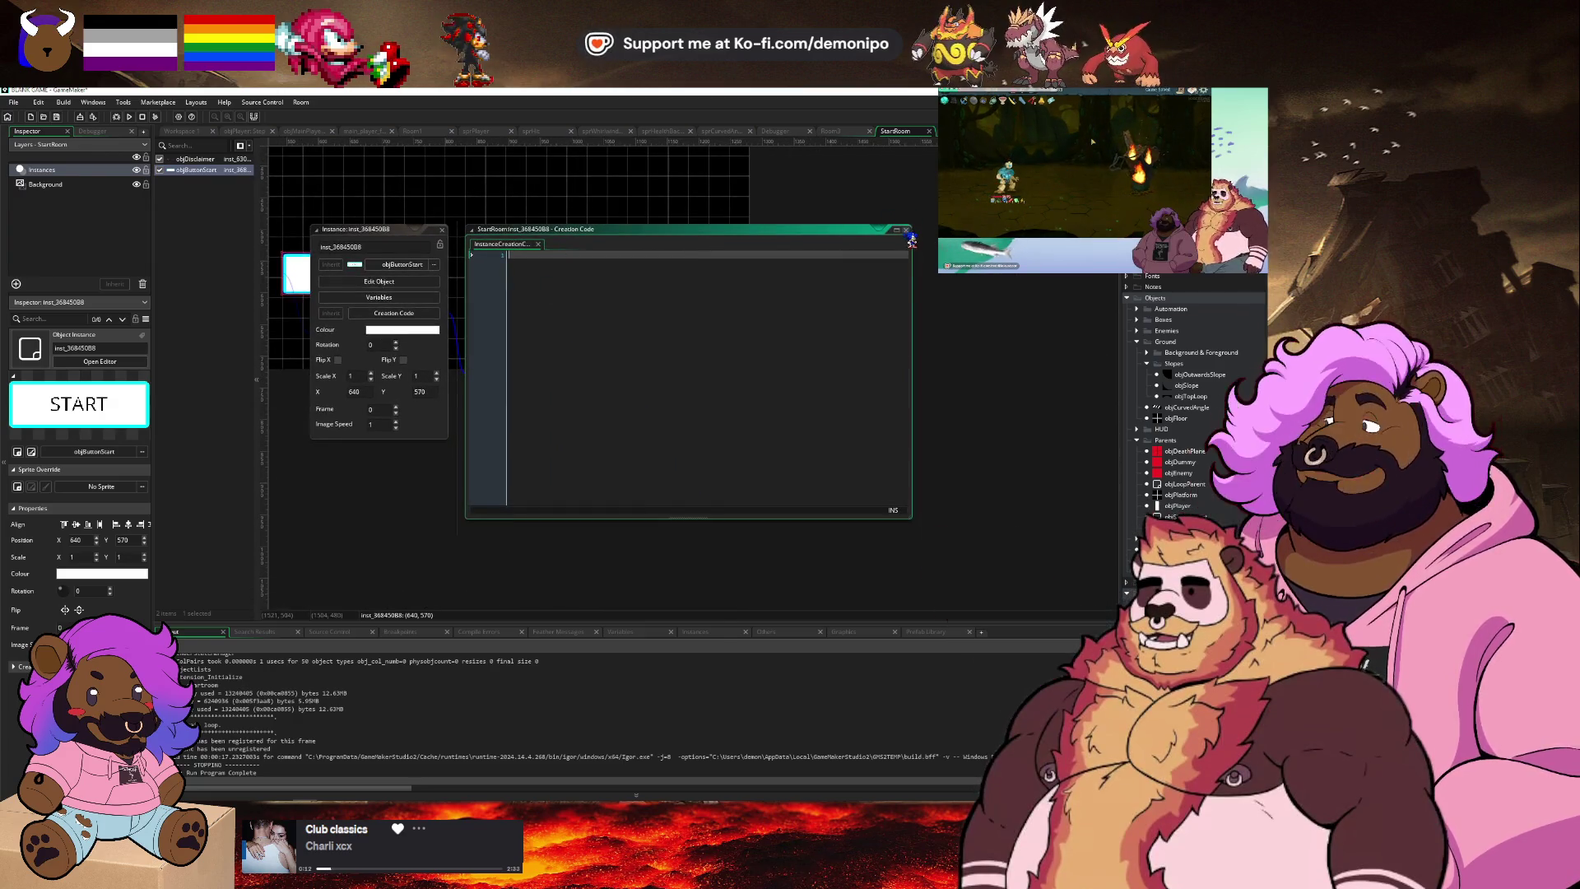
click(378, 282)
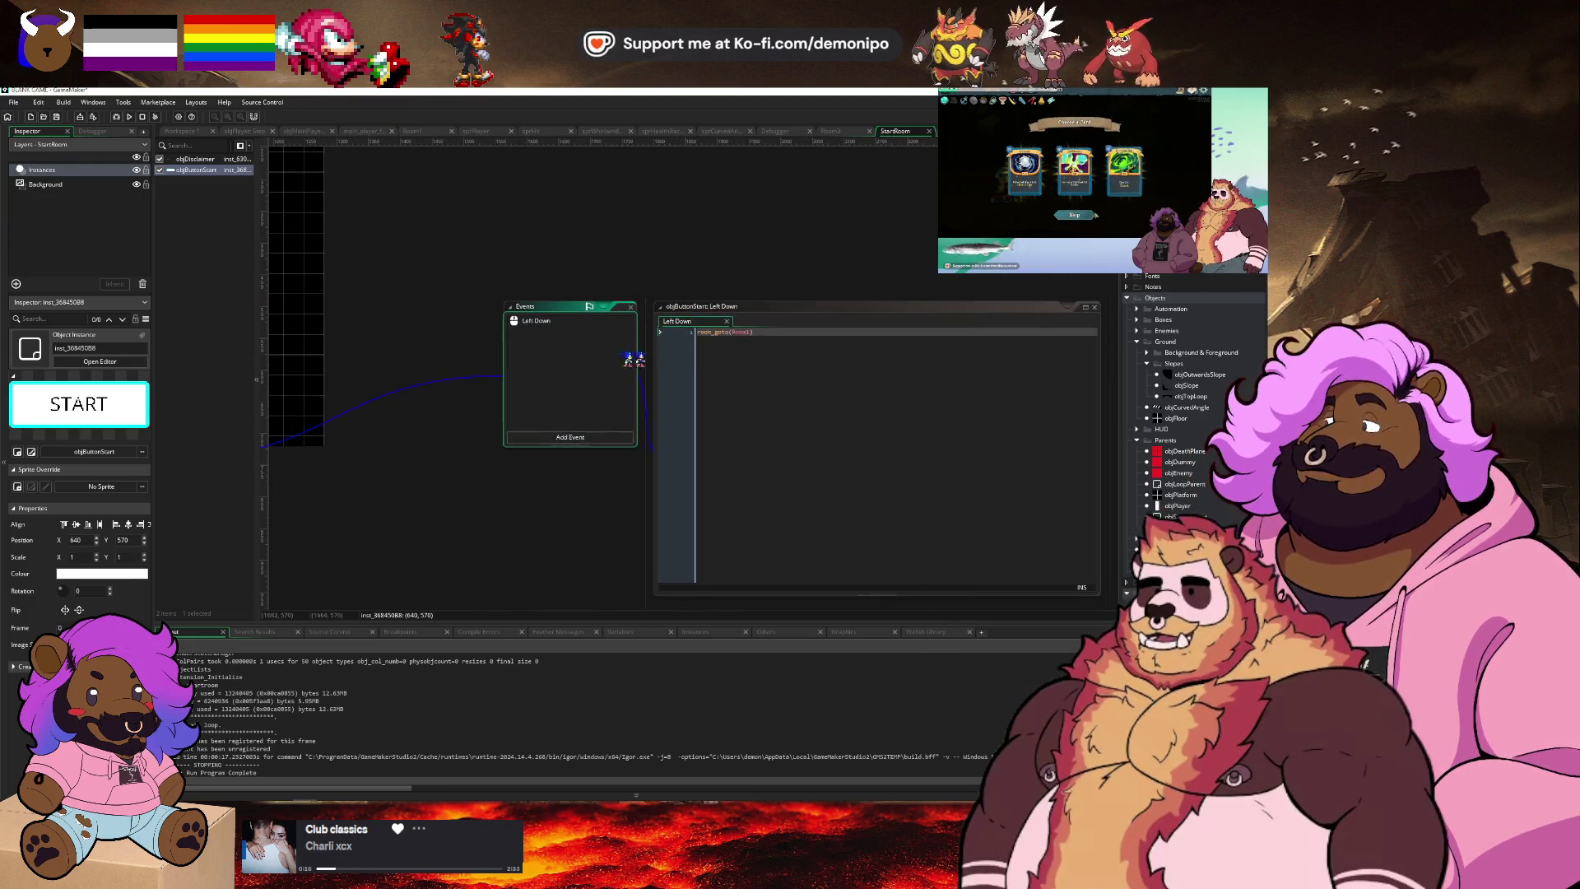
click(748, 330)
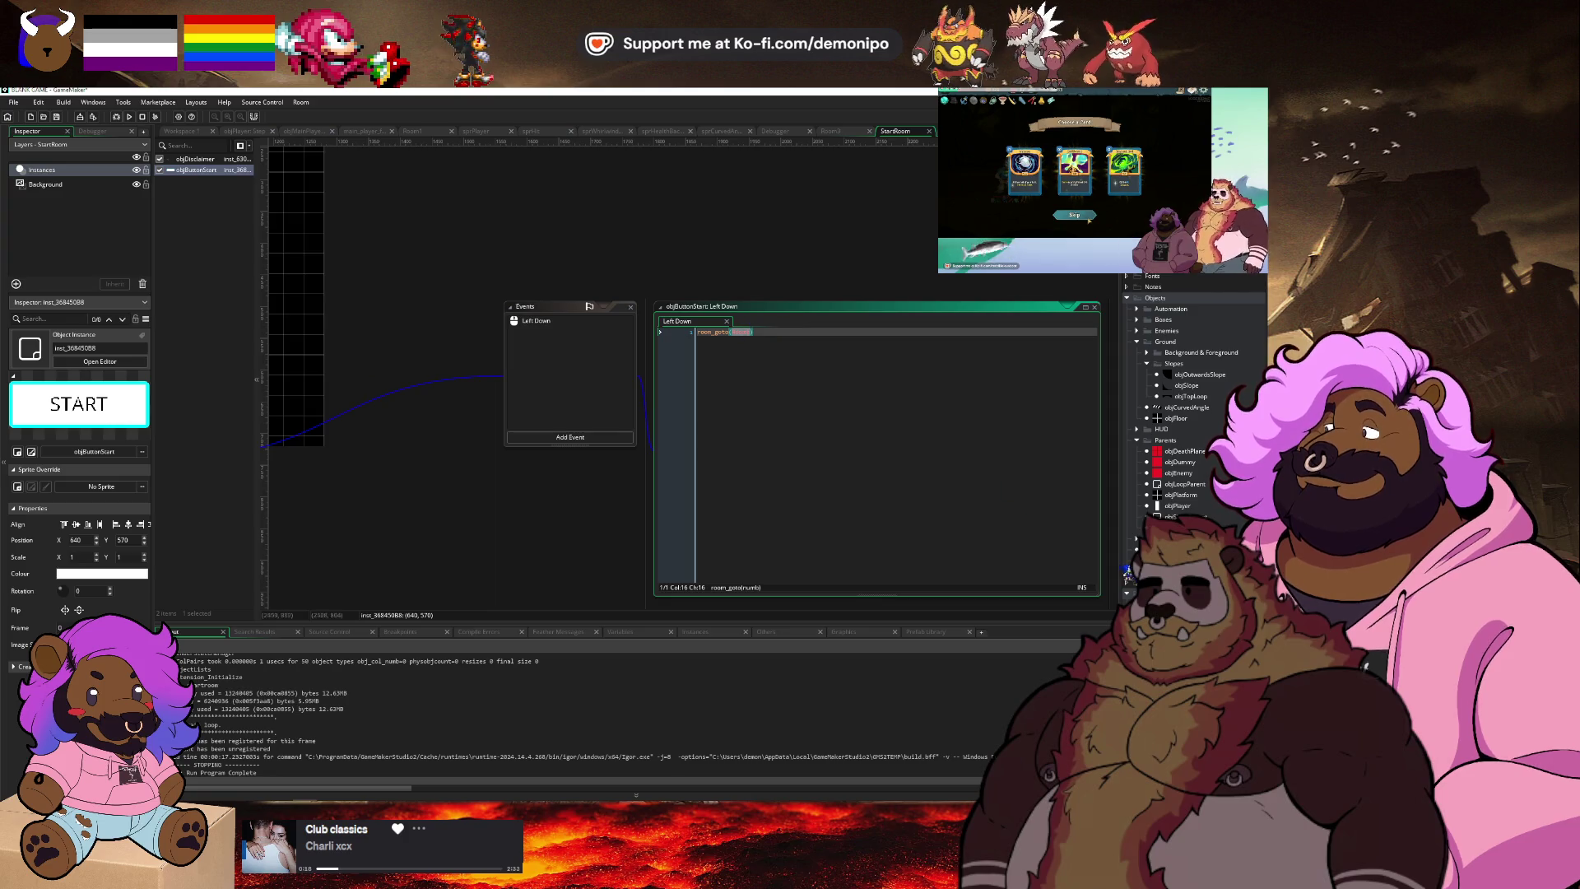
Rename Room3 to lab_room and make the Left Down code call room_goto(lab_room).
middle_click(740, 331)
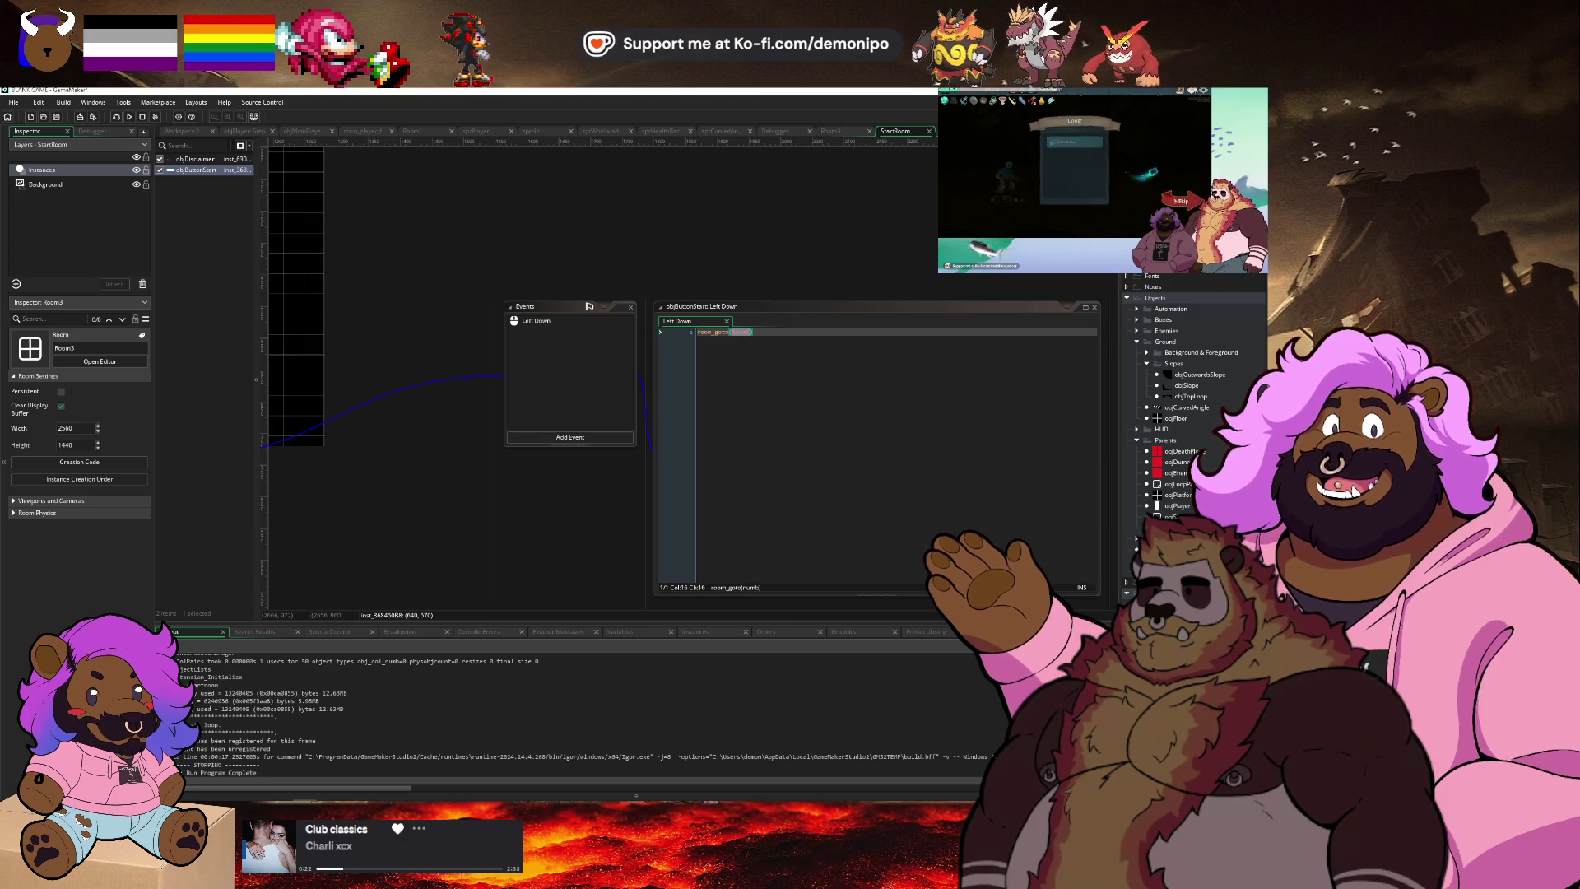
key(Return)
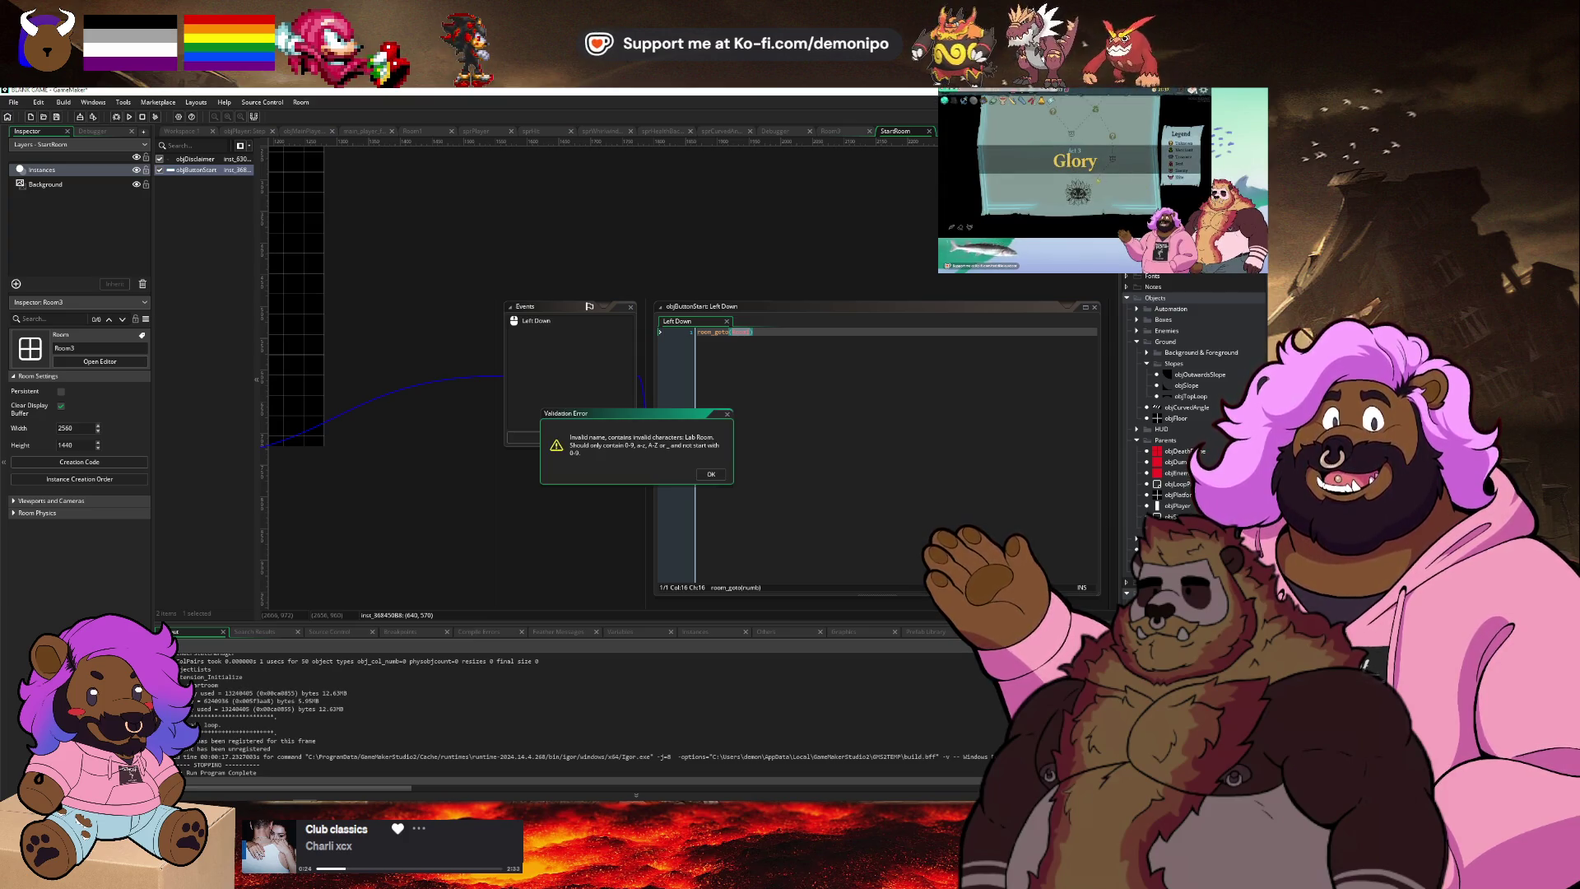
click(711, 474)
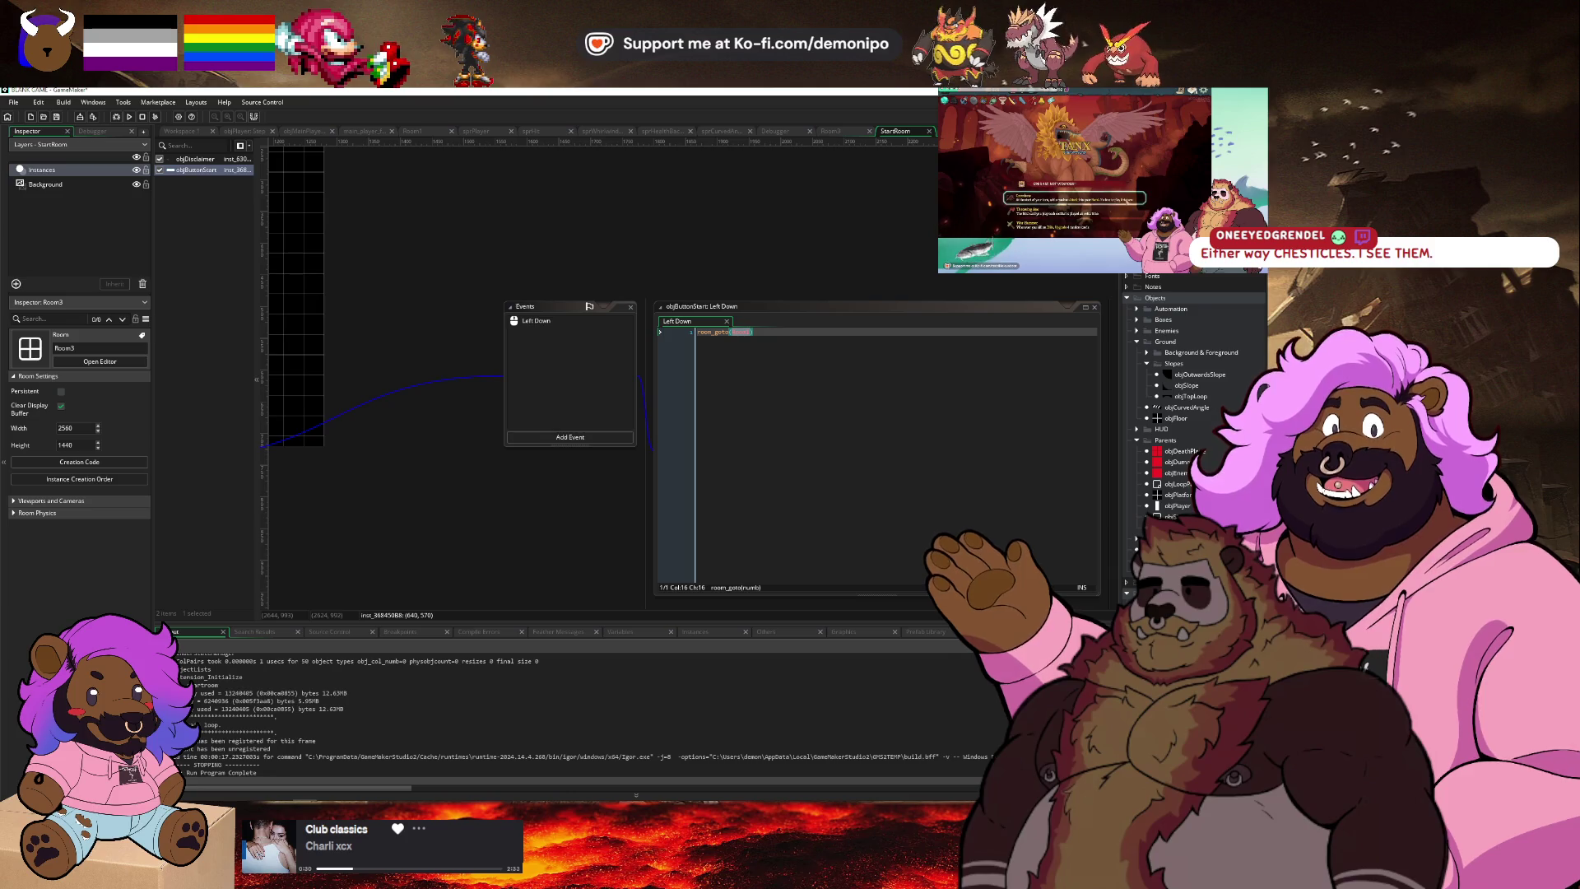
double_click(748, 334)
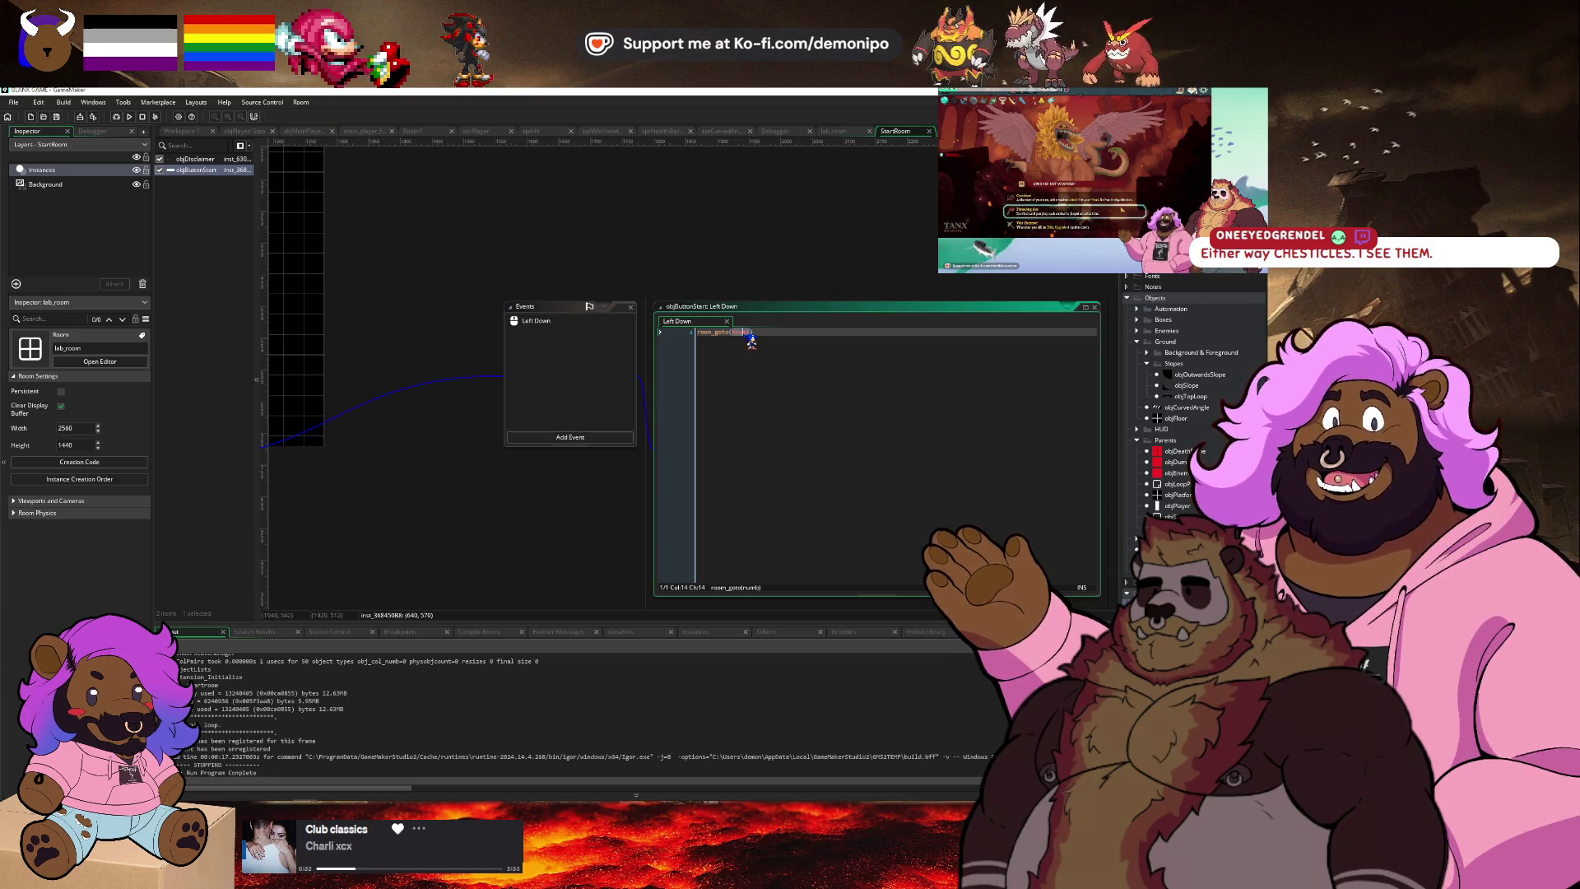
text(lab)
key(Return)
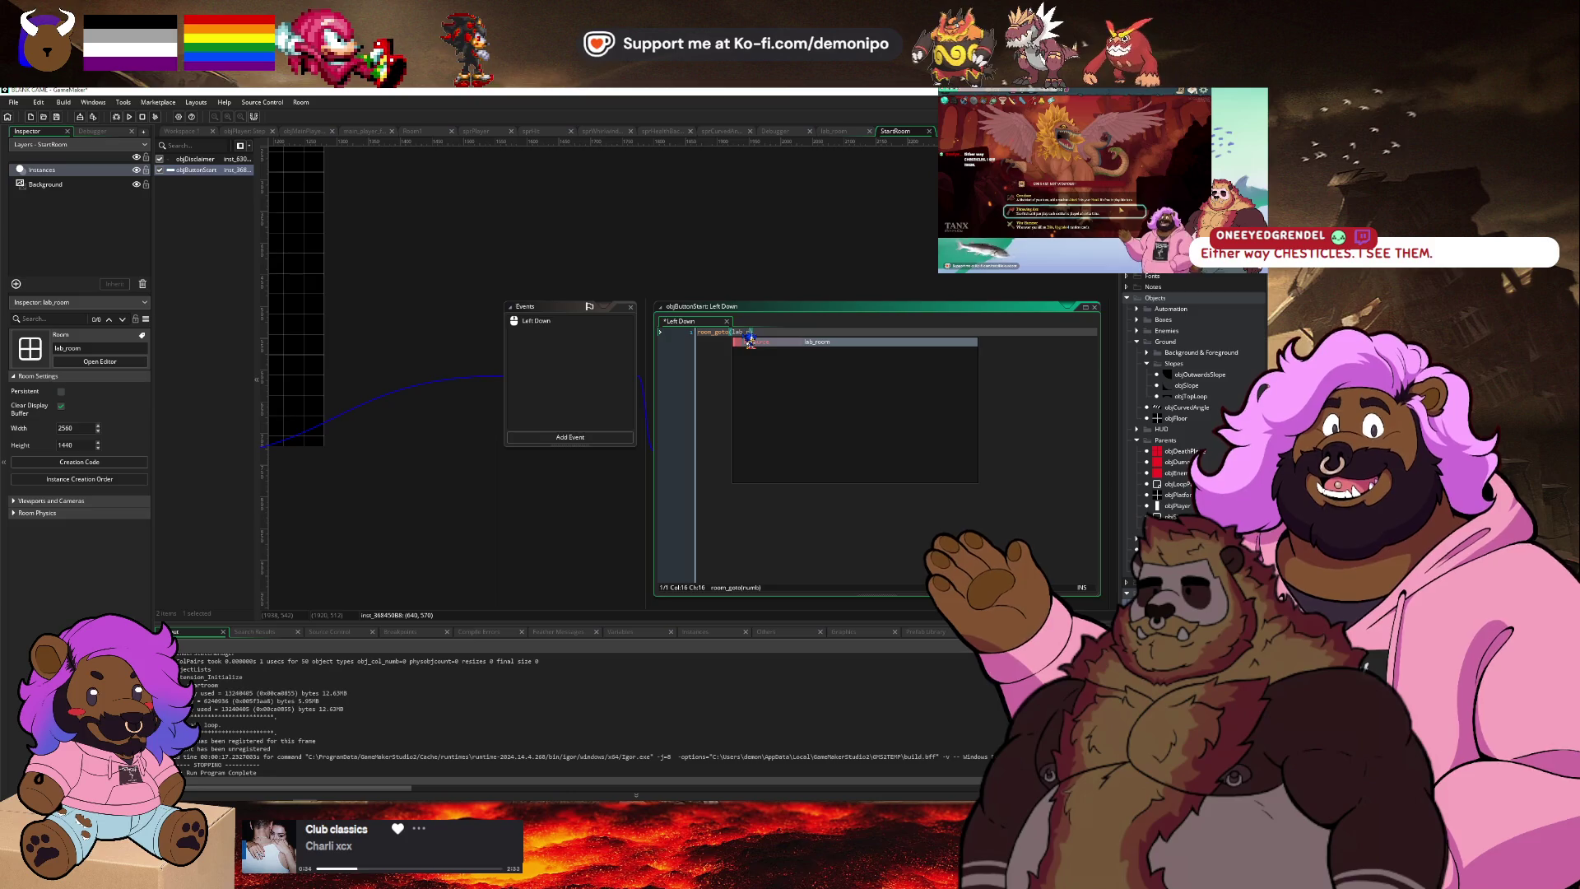
key(ctrl+Tab)
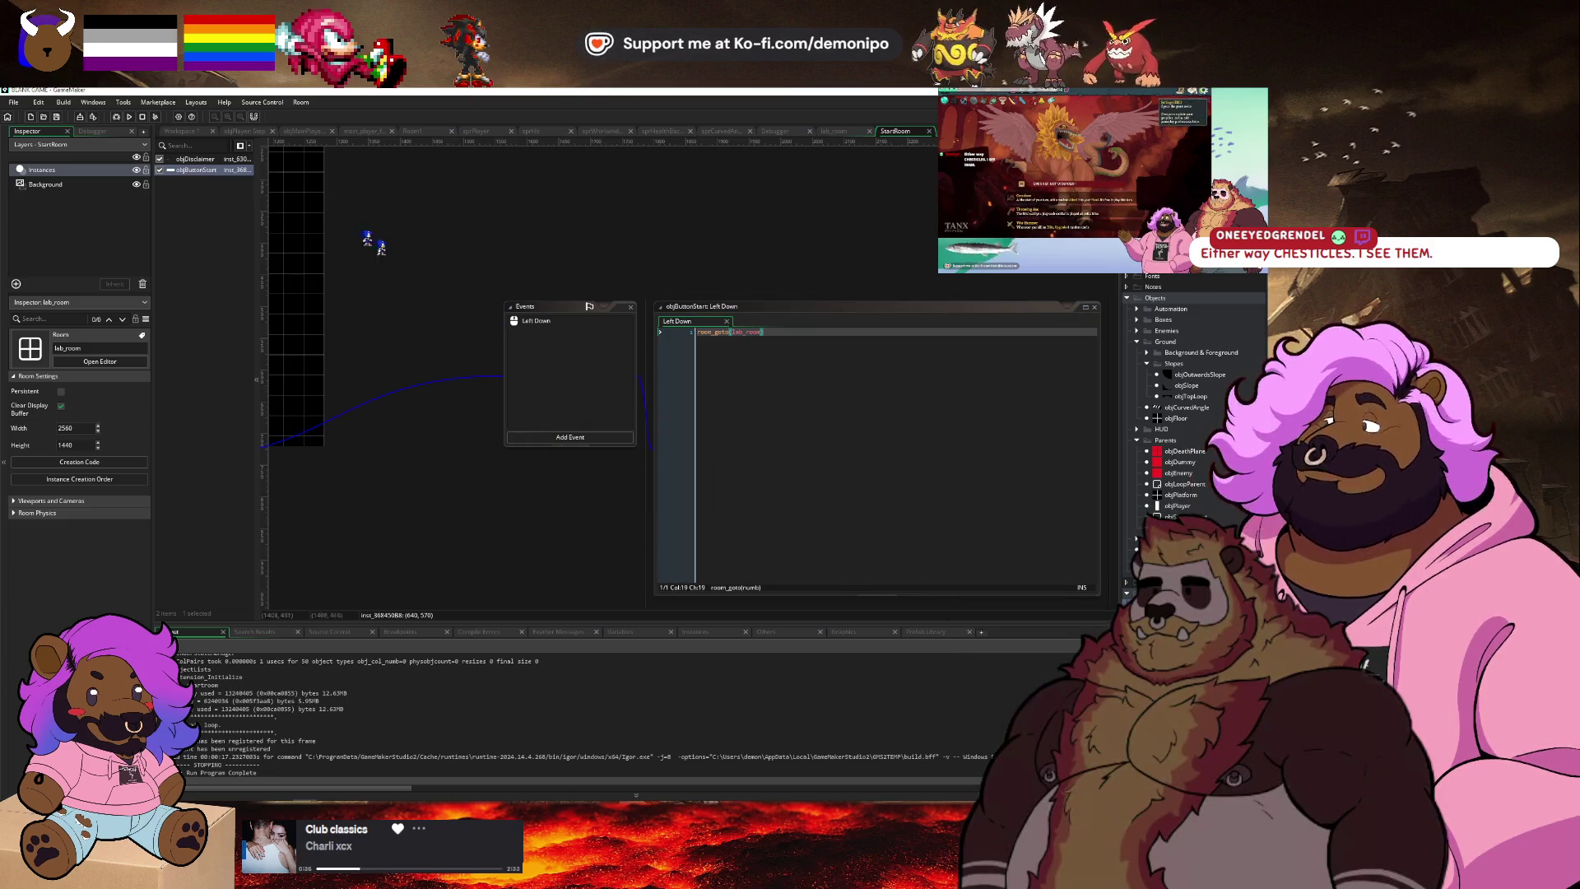
click(308, 132)
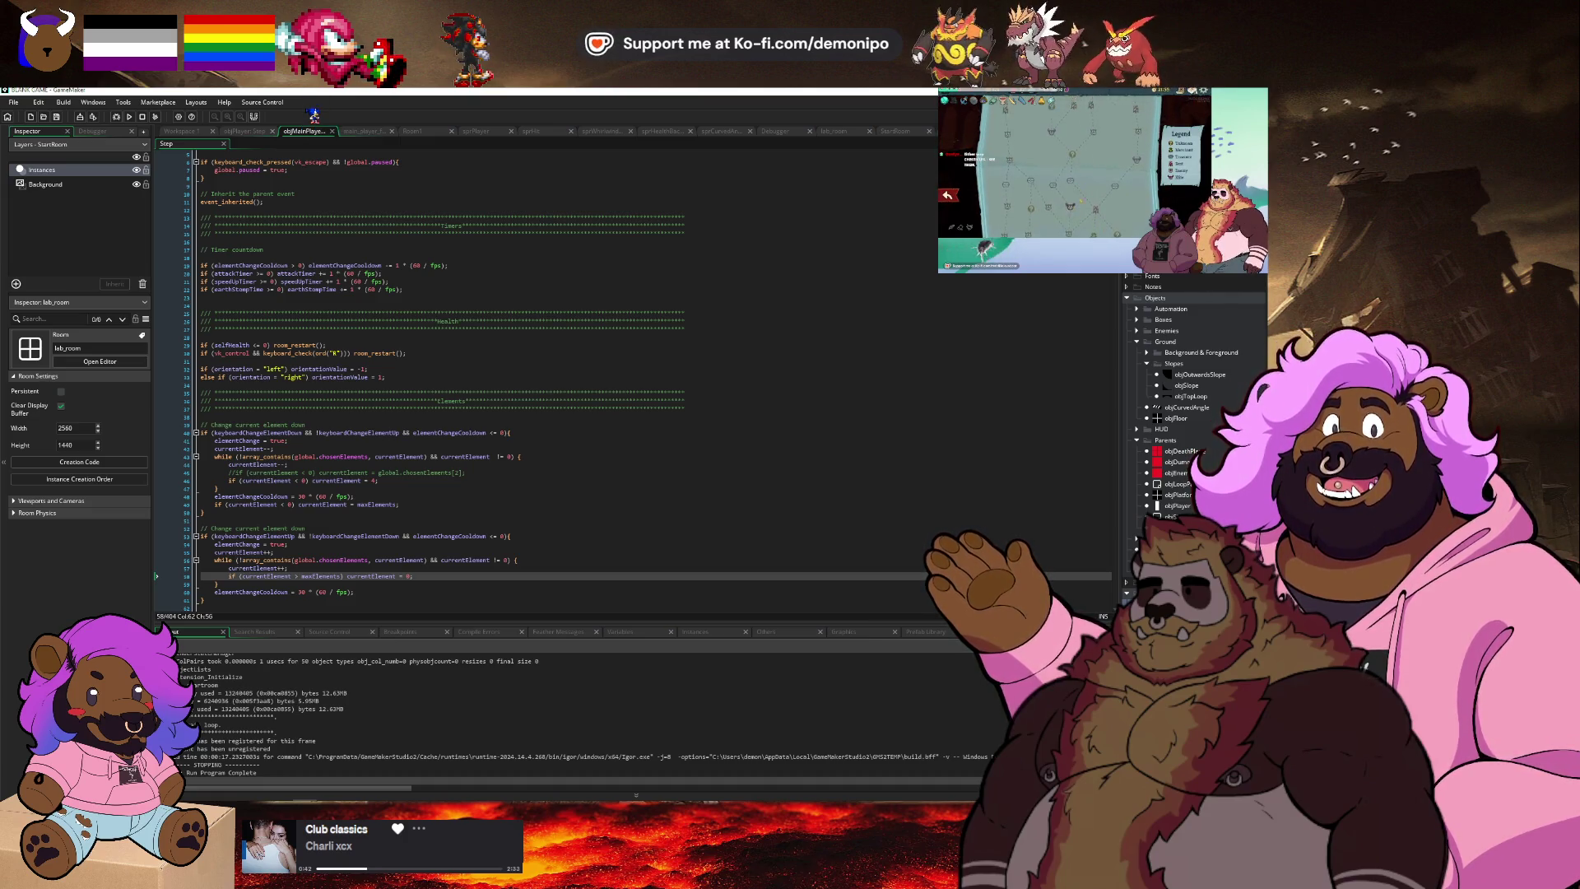
From objPlayer's Step code, debug-run the game and press START on its title screen.
click(250, 132)
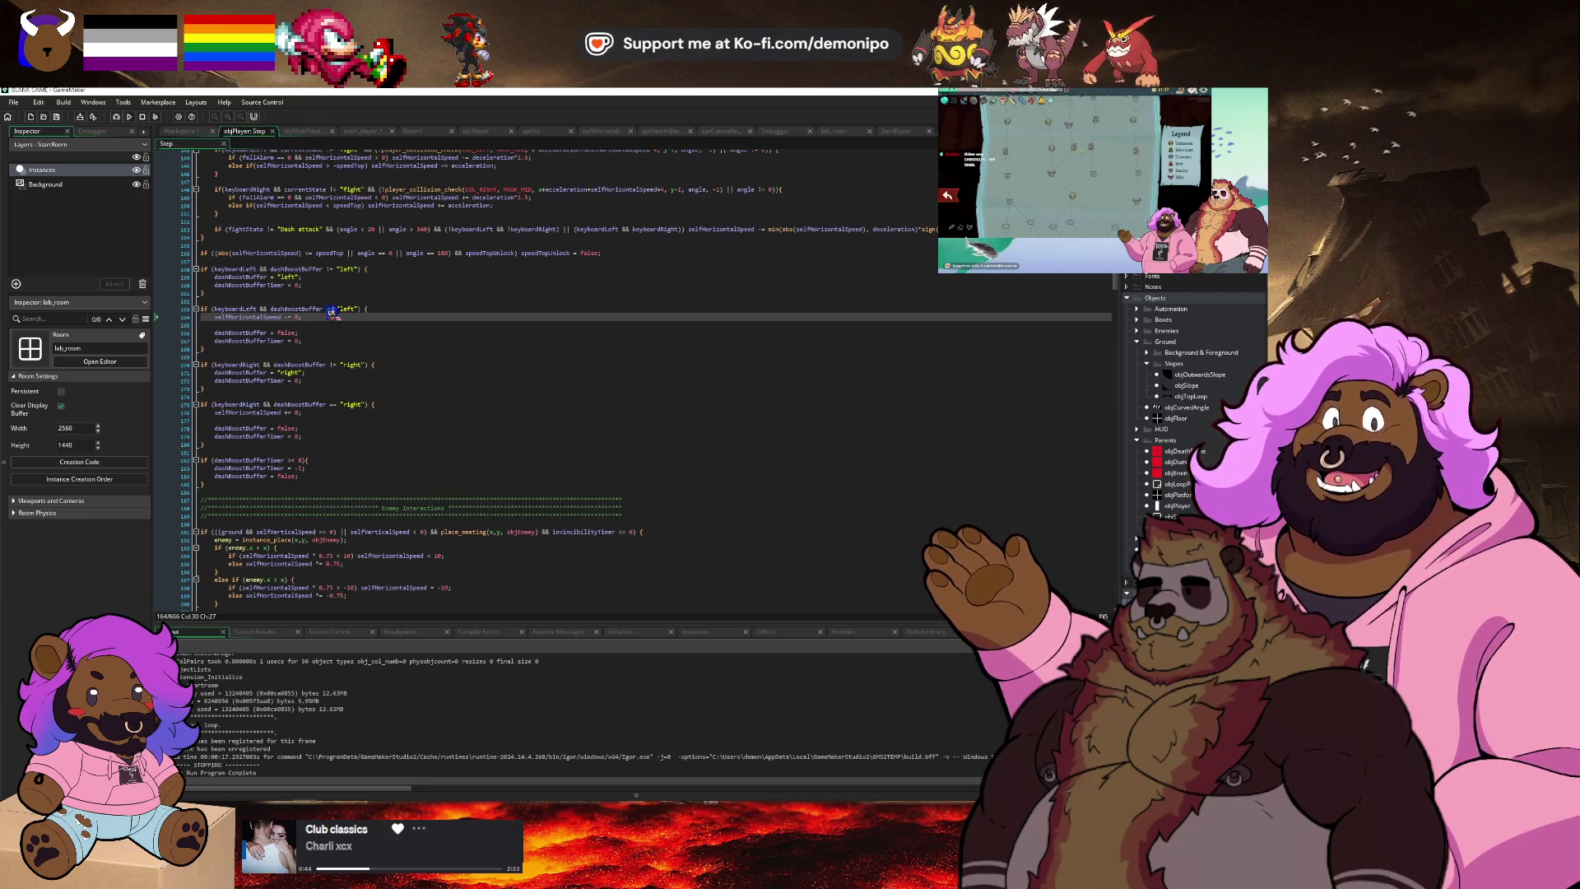
click(361, 339)
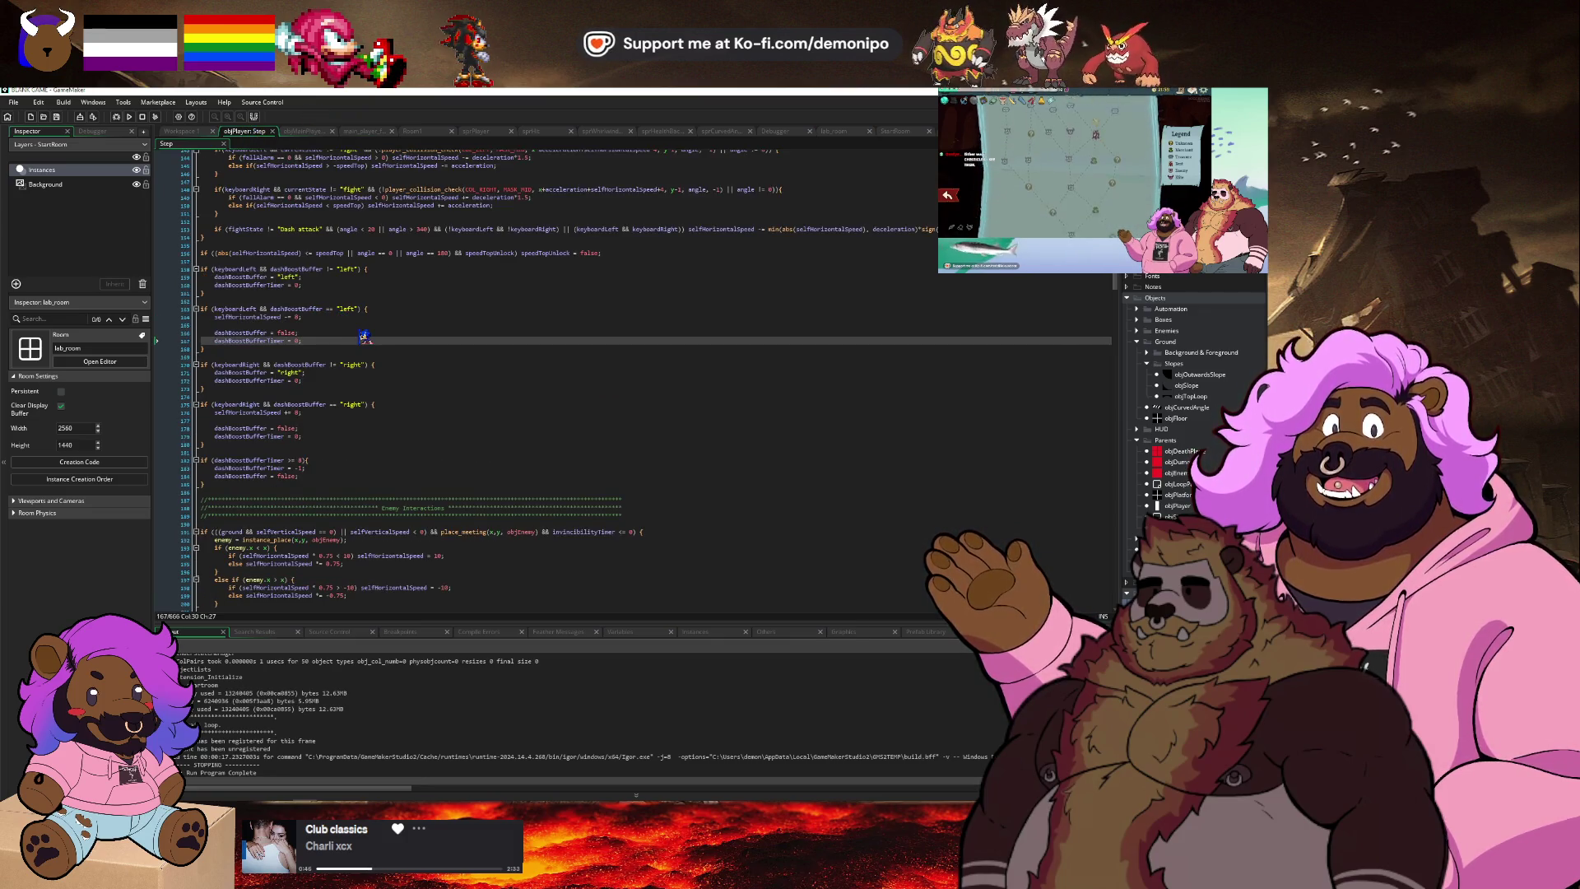
click(120, 118)
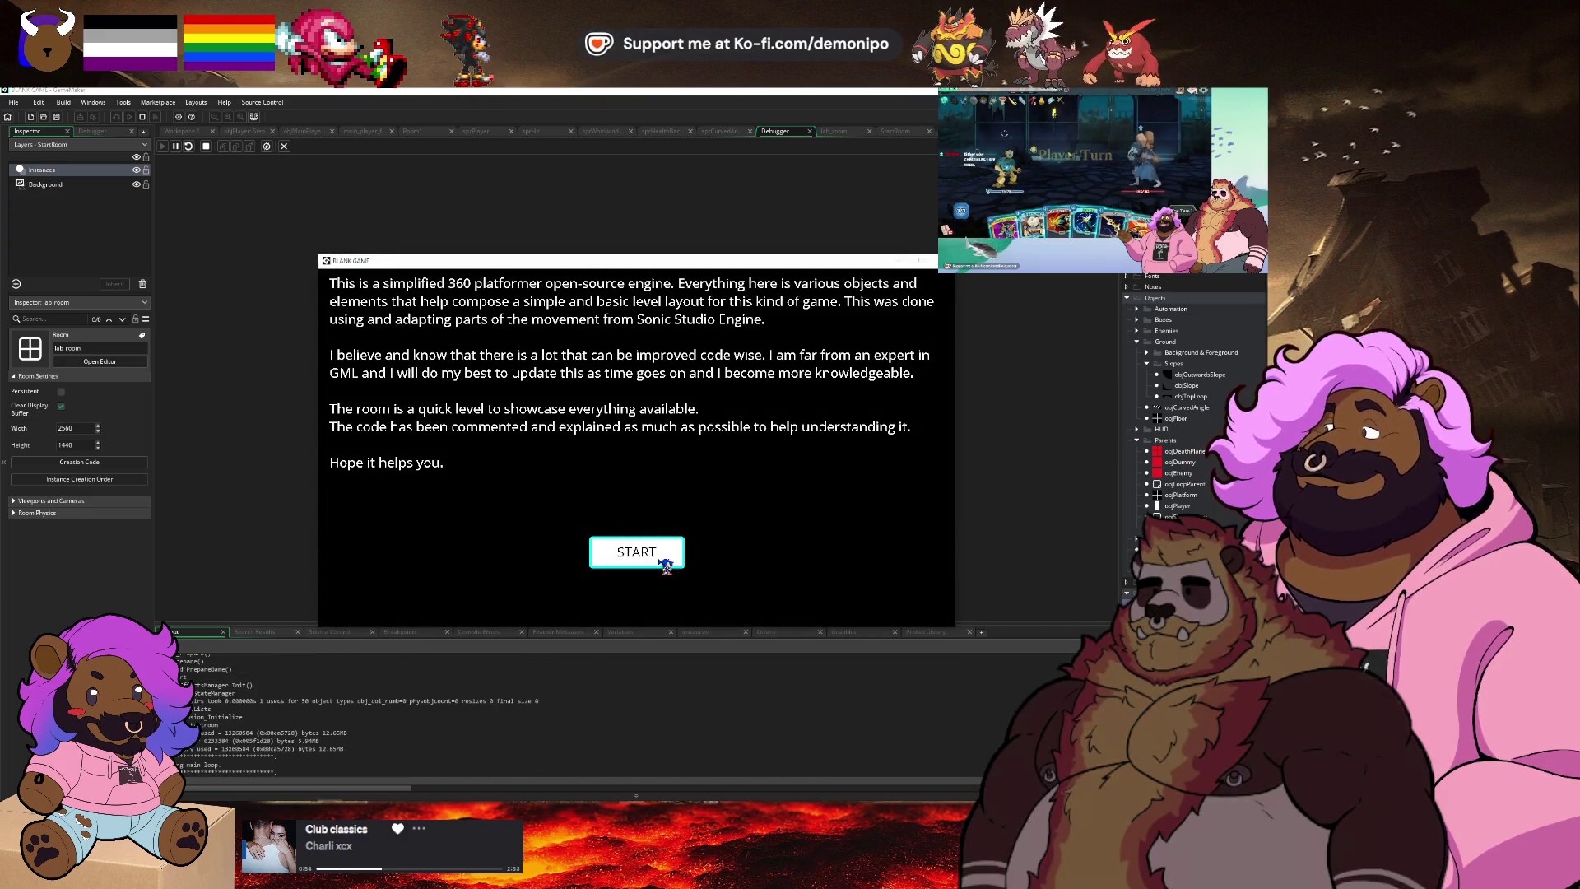
click(665, 565)
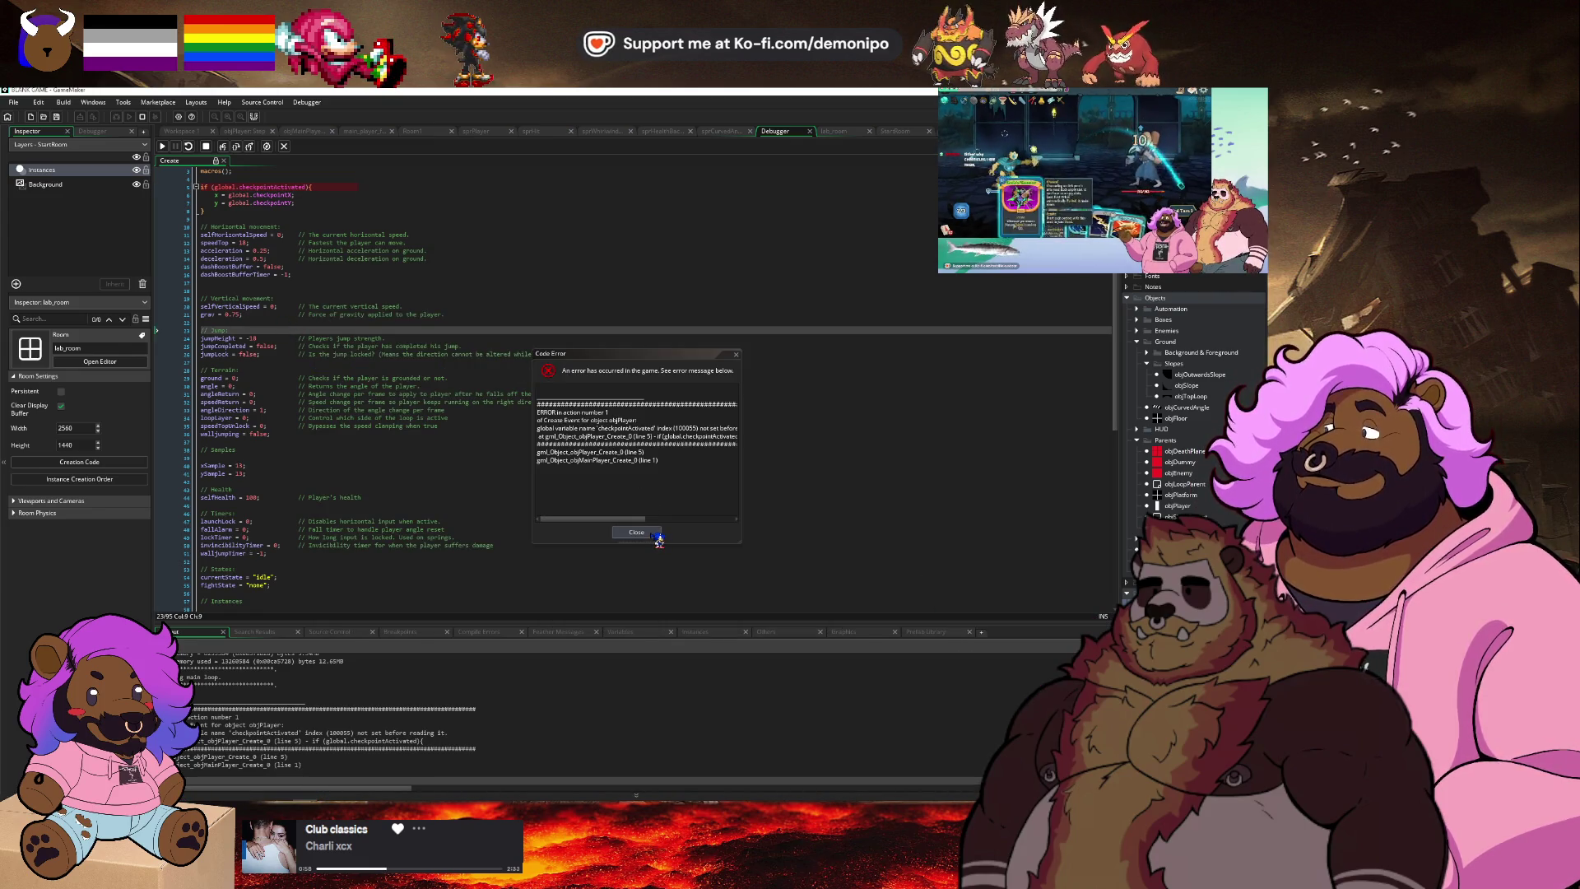
mouse_move(288, 186)
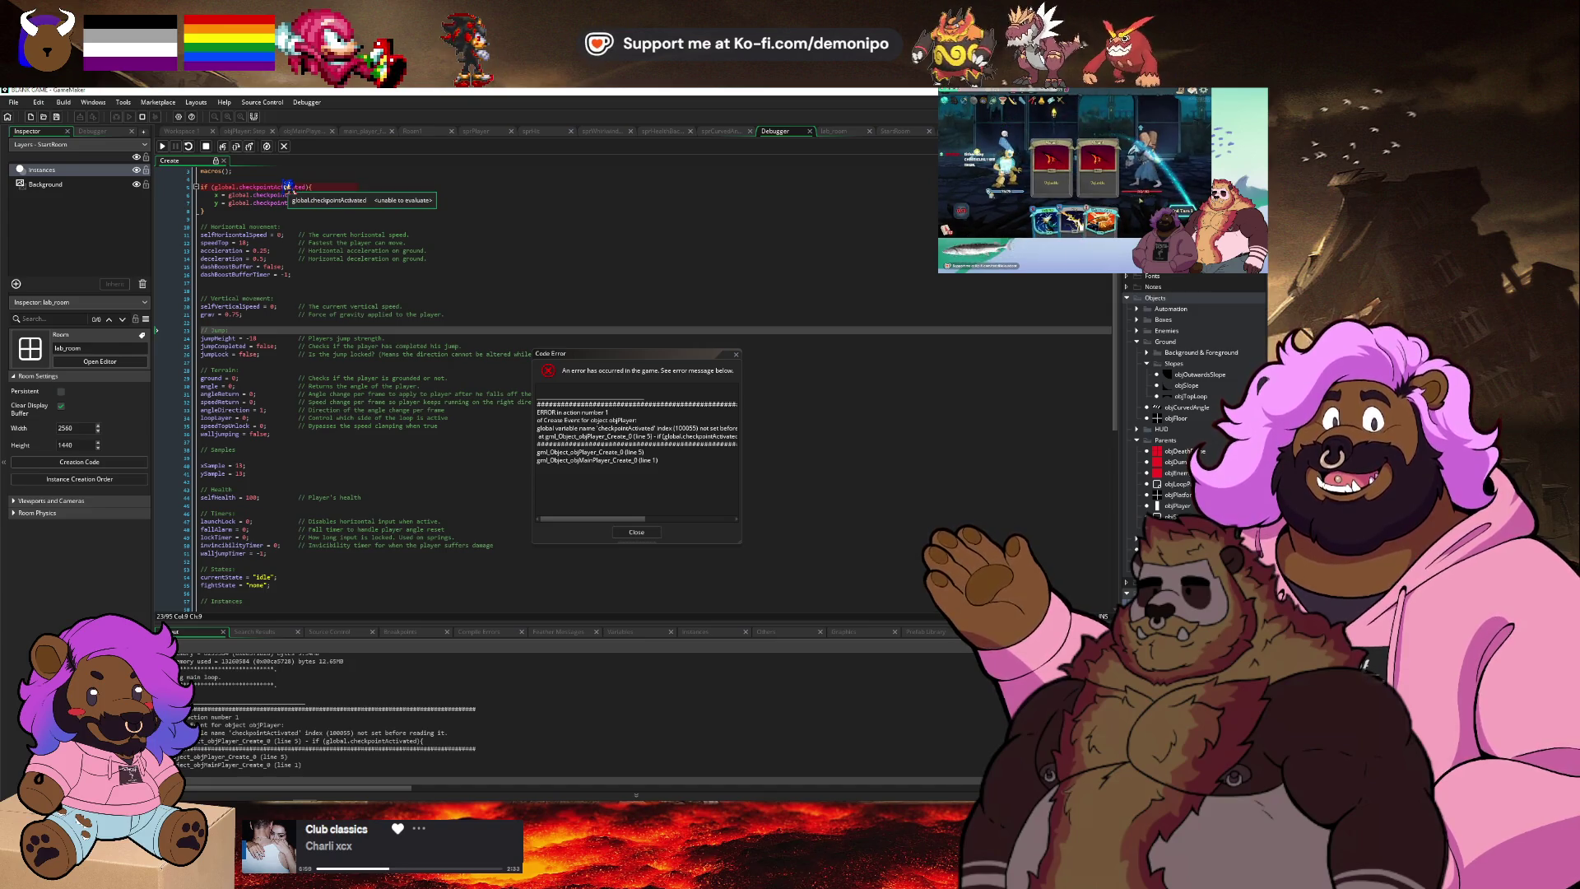
scroll(296, 202, up, 1)
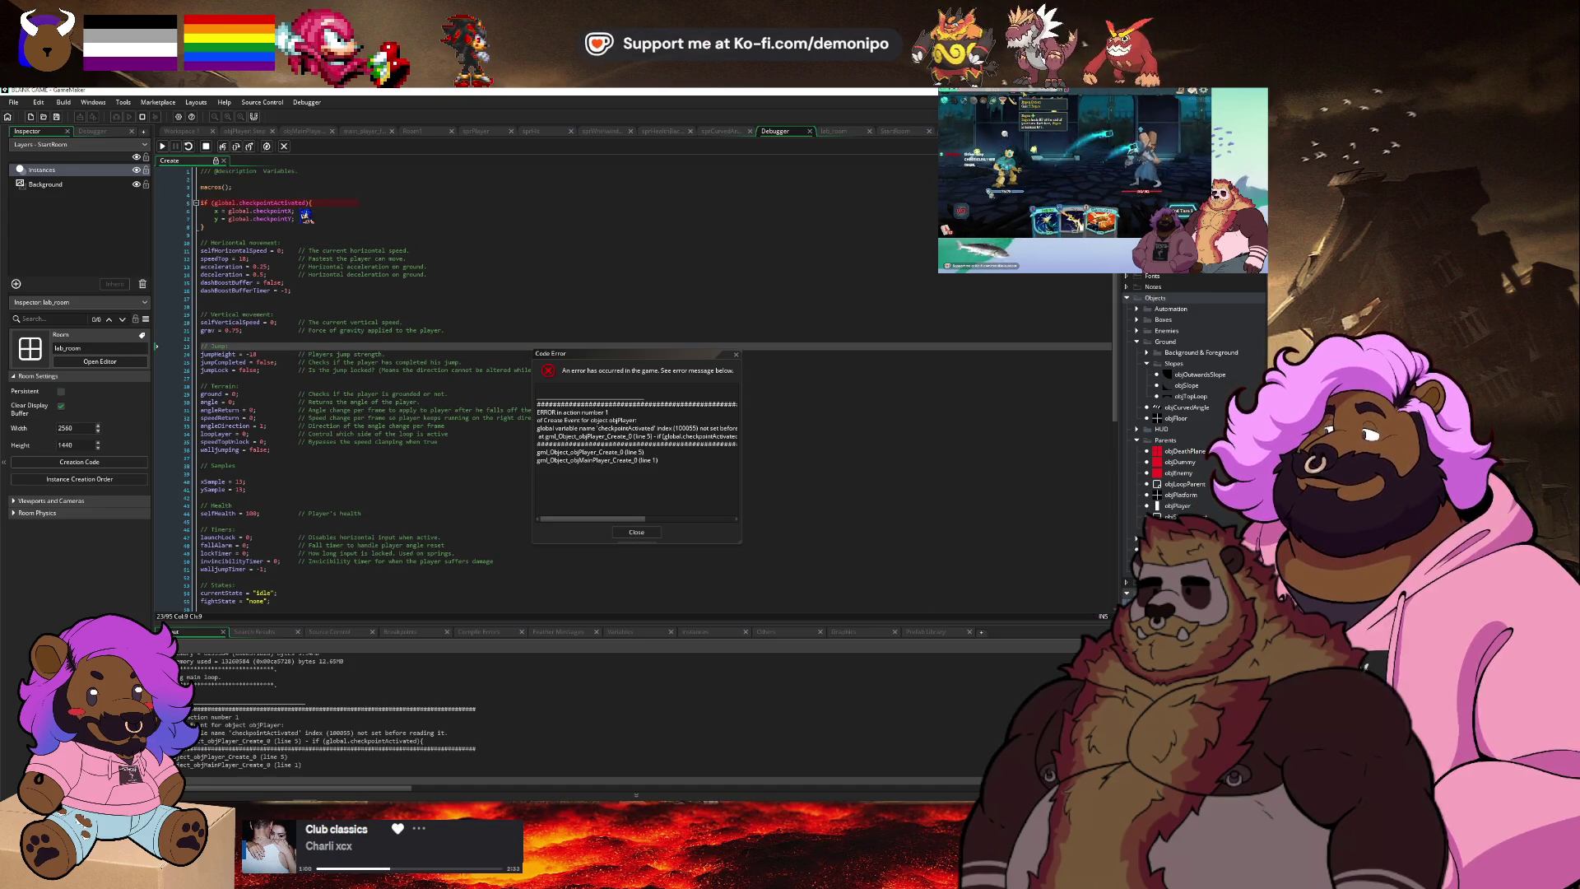
click(636, 531)
mouse_move(293, 204)
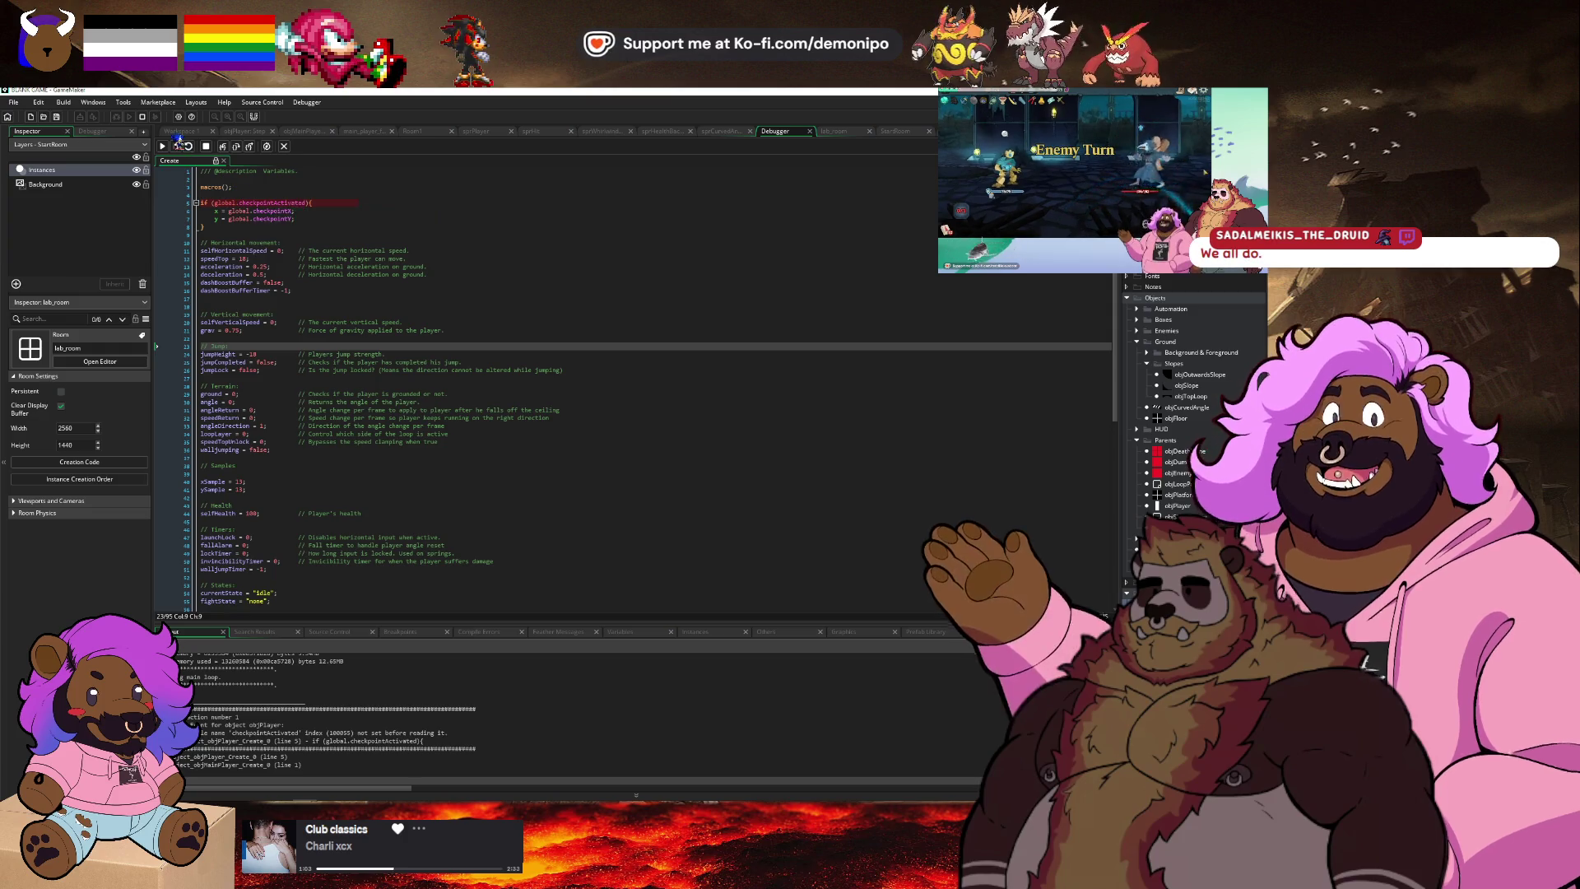
click(269, 203)
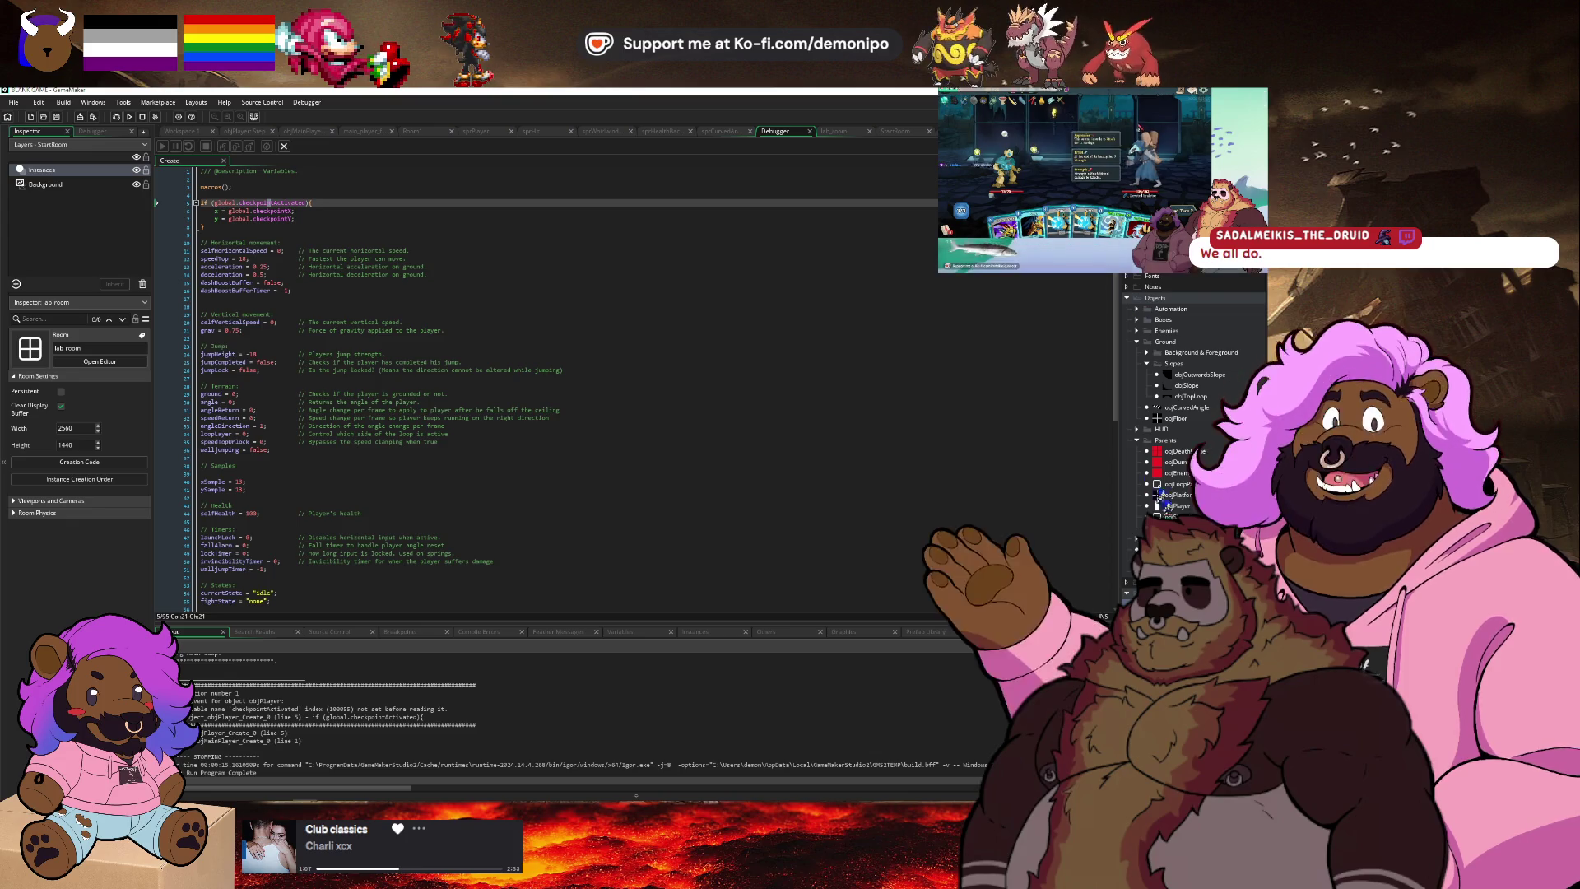
Put a breakpoint on line 24 of objInit's Create code, then show lab_room.
click(179, 131)
scroll(809, 423, down, 2)
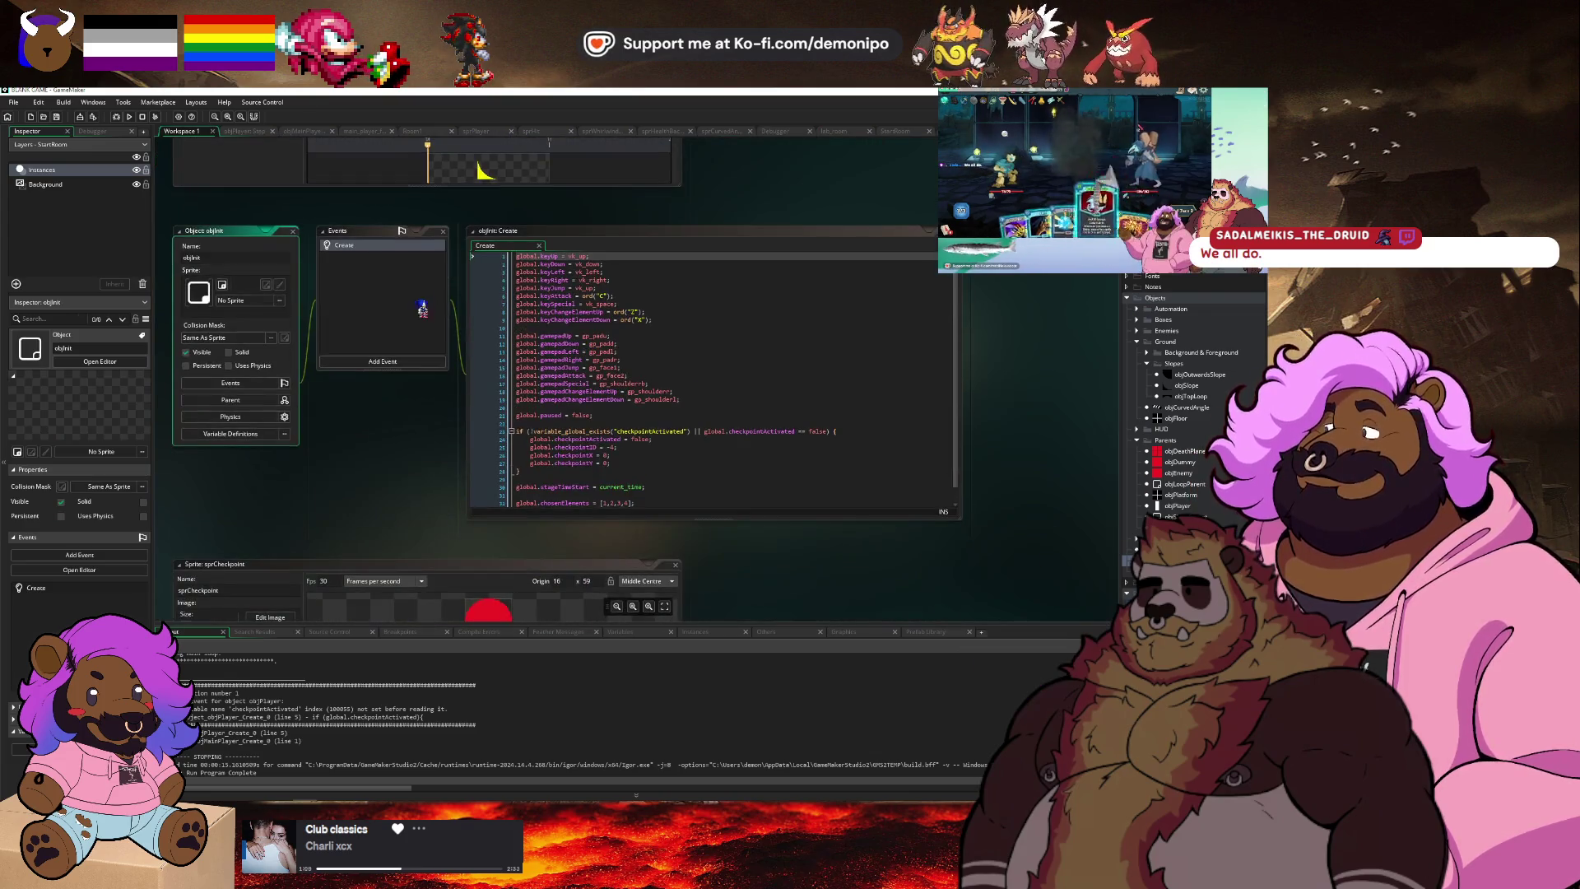
click(719, 378)
scroll(705, 423, down, 1)
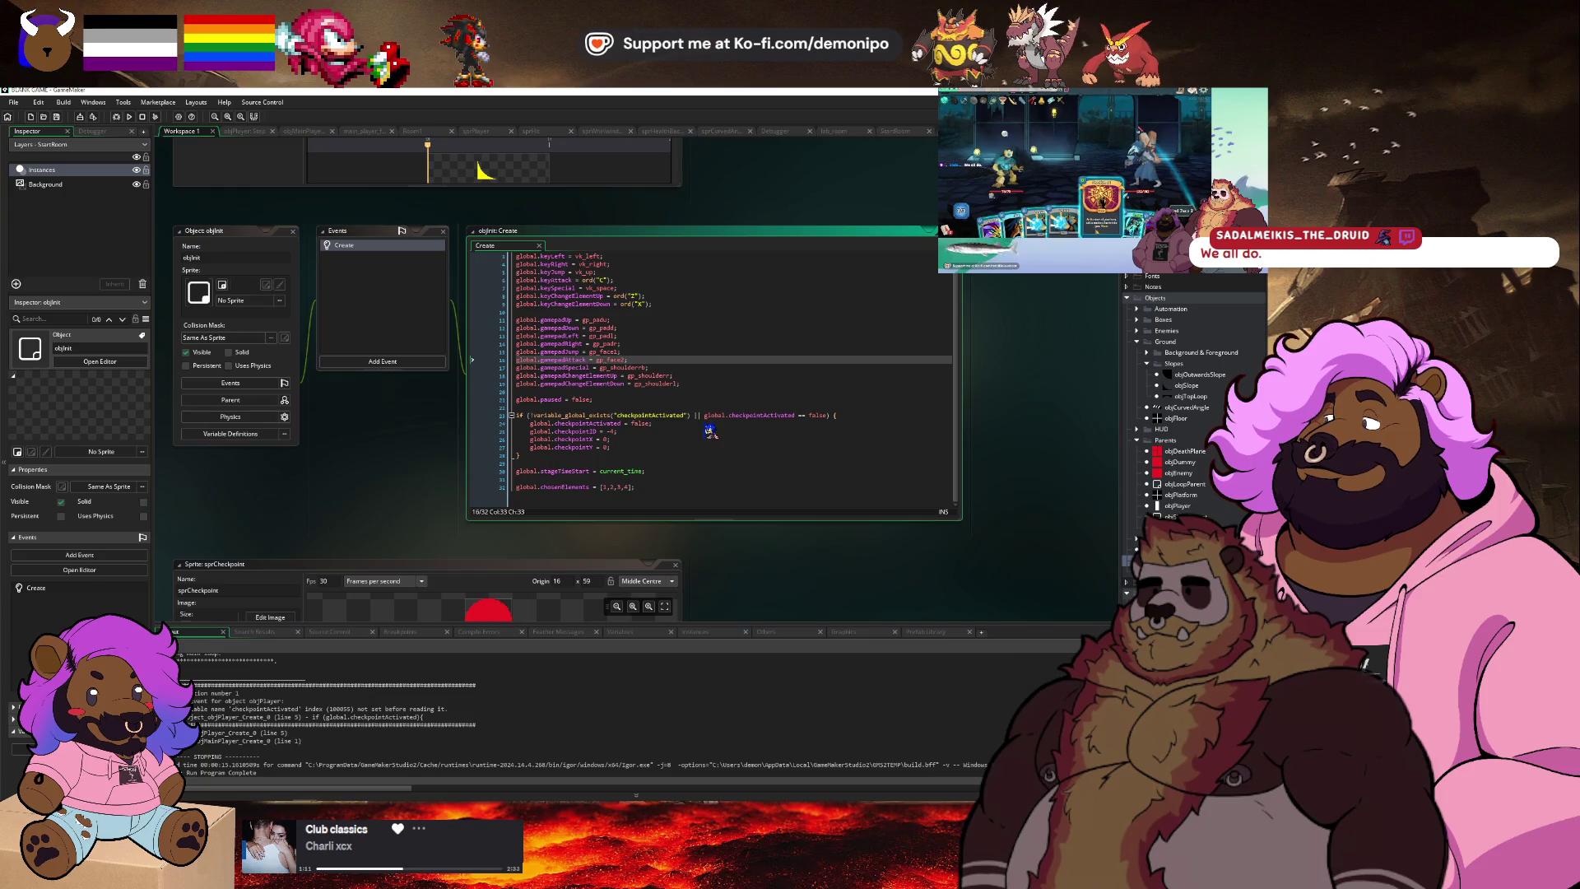
click(771, 416)
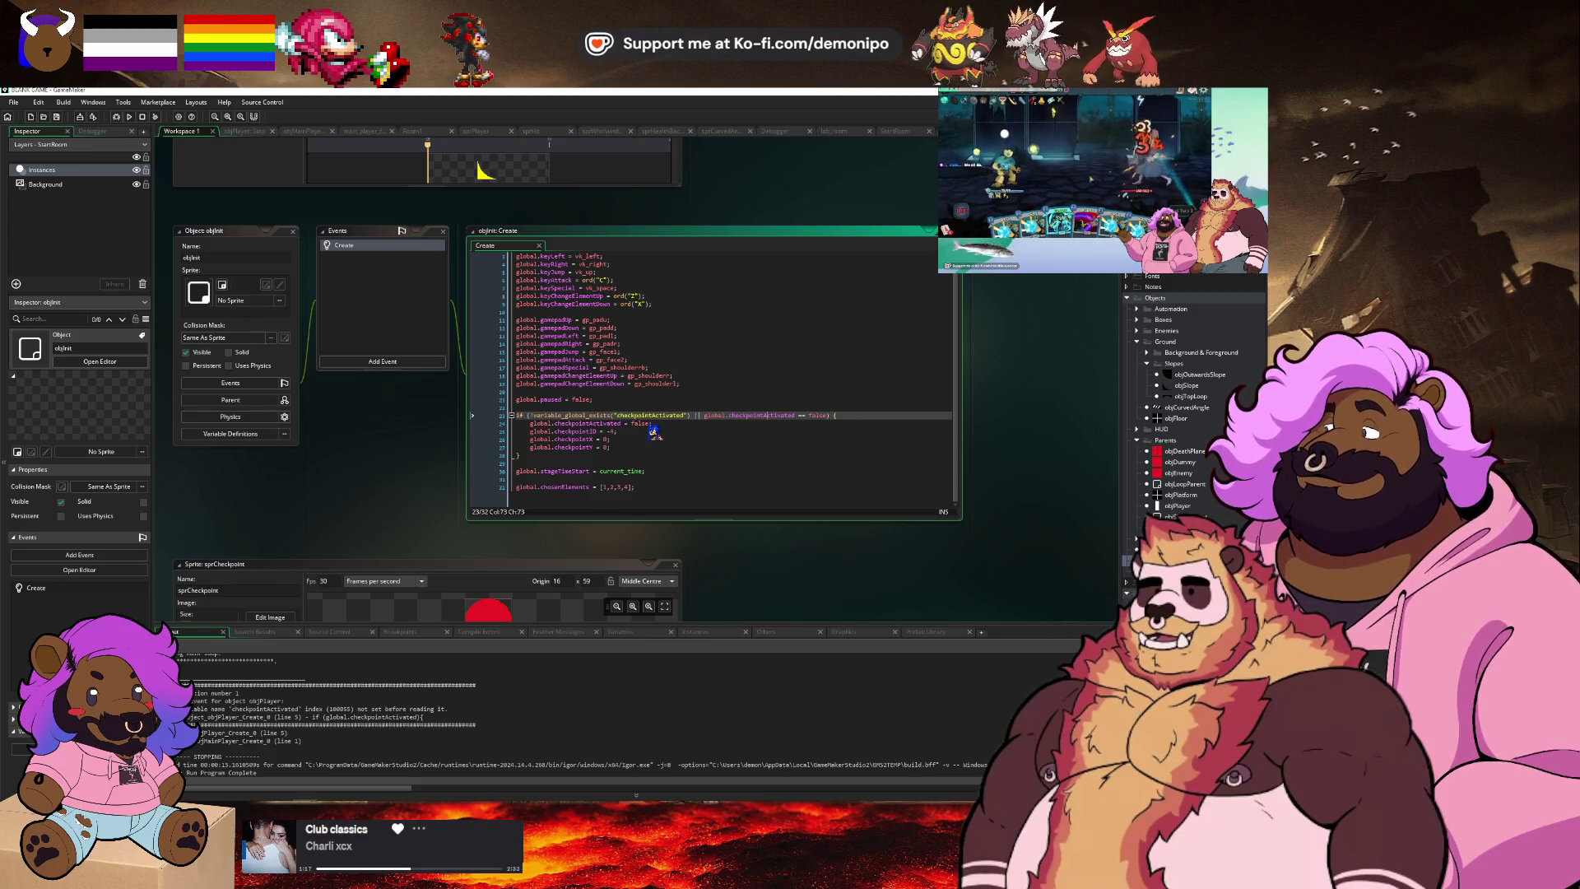
click(523, 424)
key(F9)
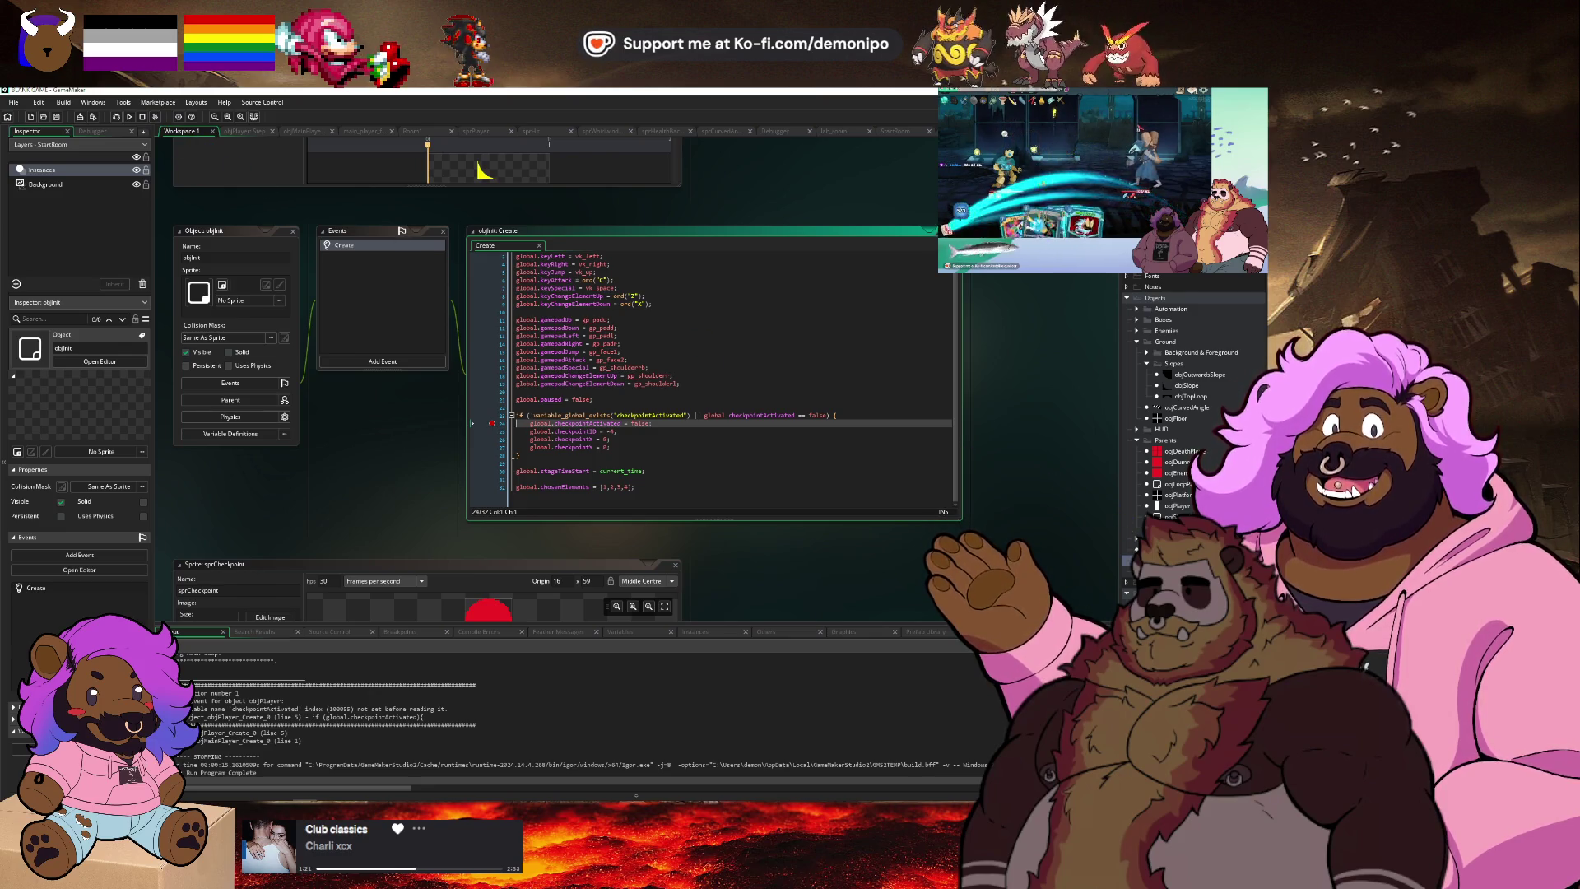
click(834, 131)
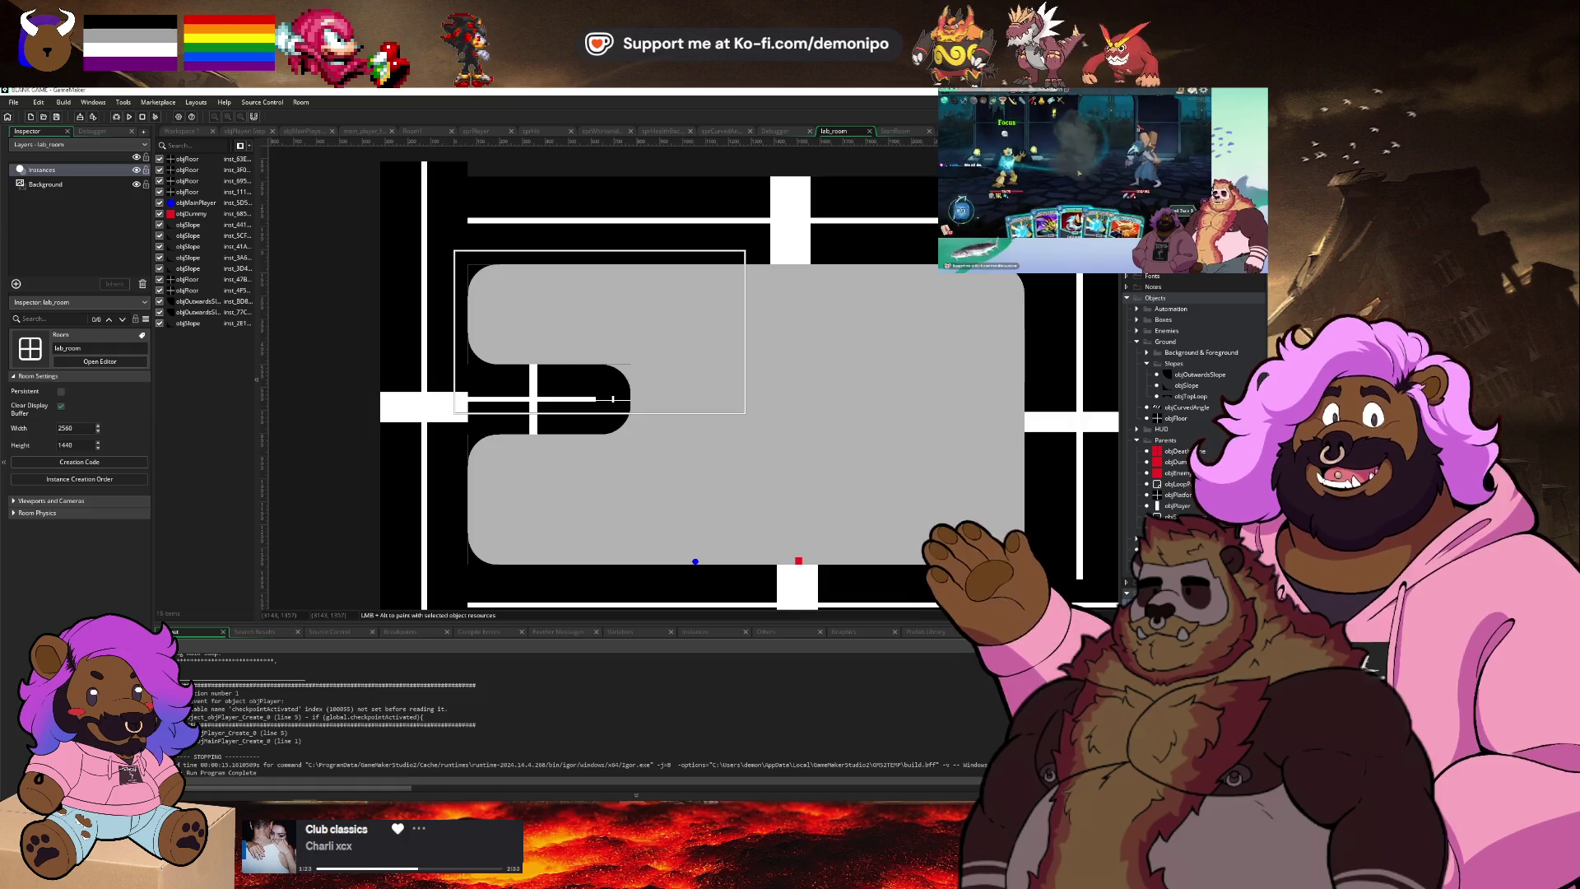
Add objInit and objPlayerHUD instances to lab_room, file objPlayerHUD under HUD, and debug-run.
click(569, 303)
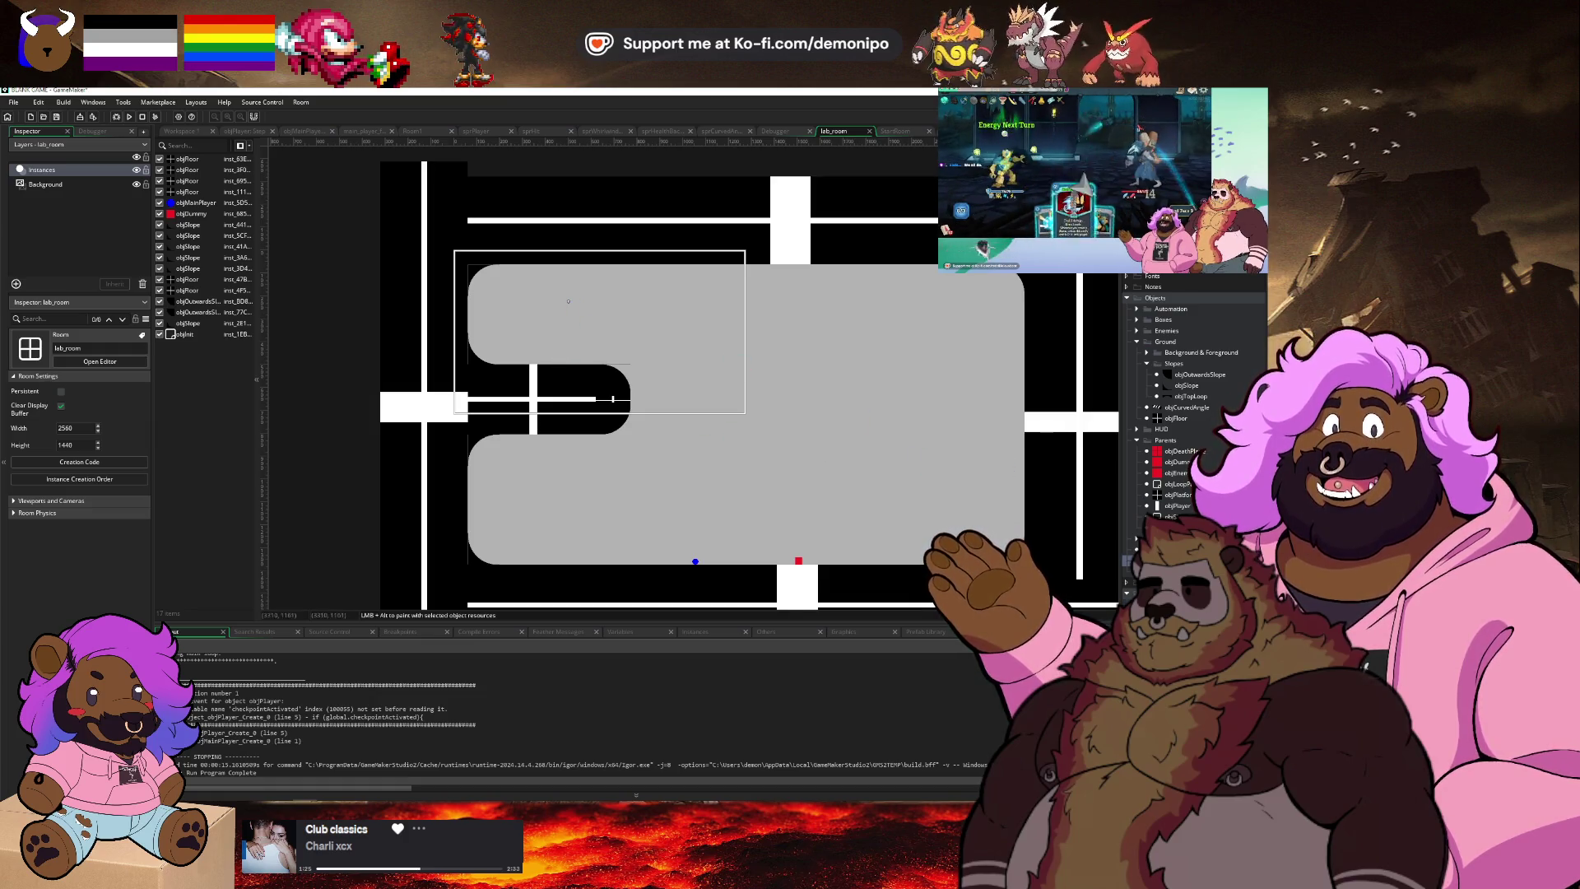
drag(1186, 491, 1168, 429)
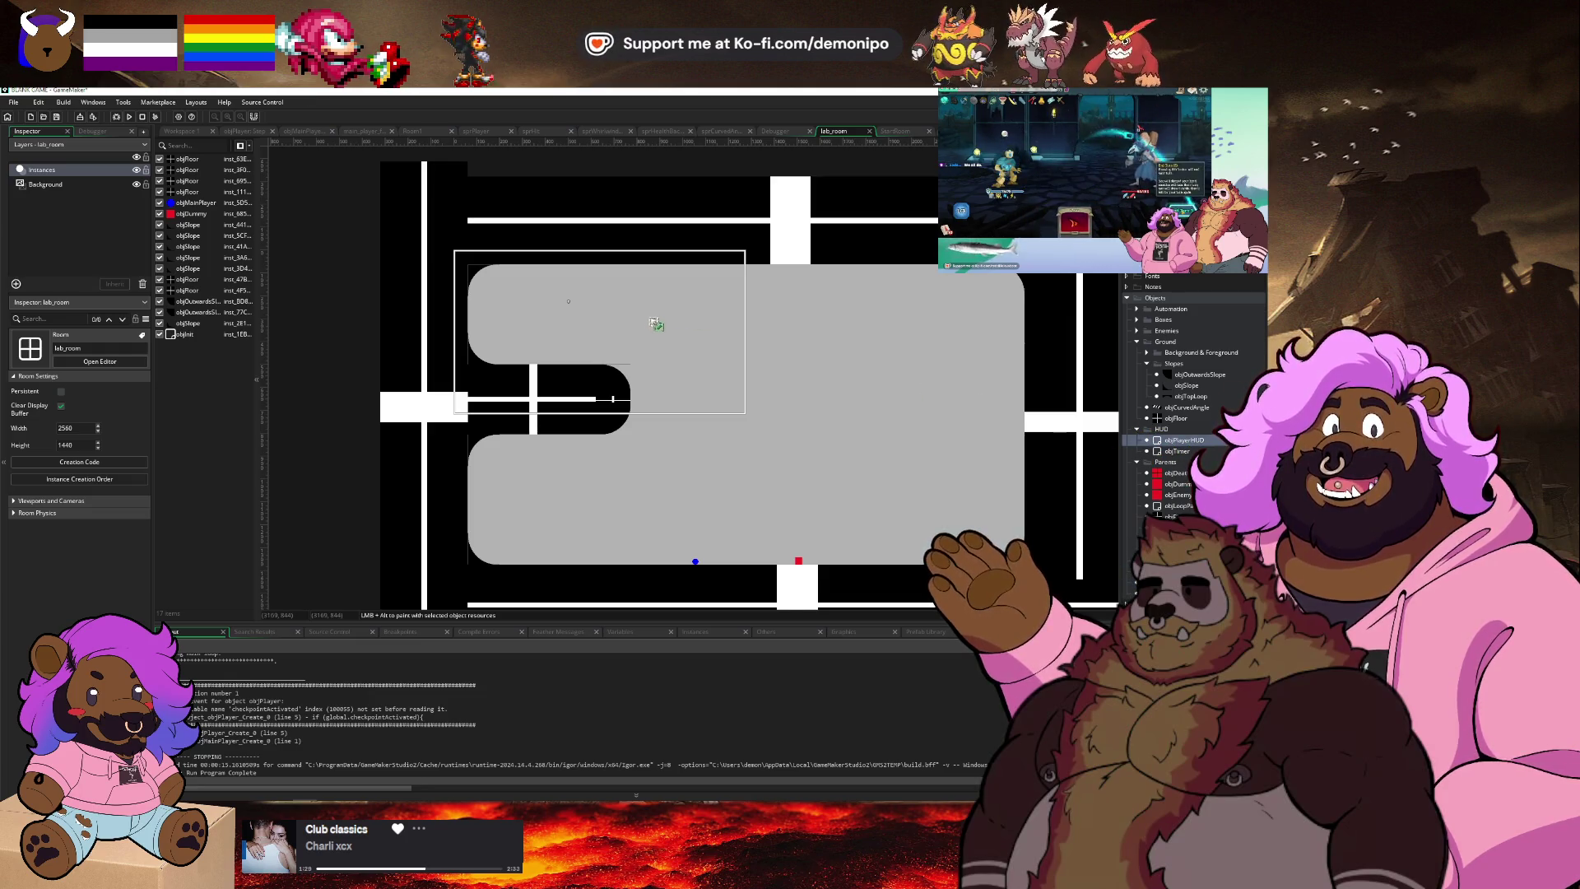
alt+click(579, 305)
key(Down)
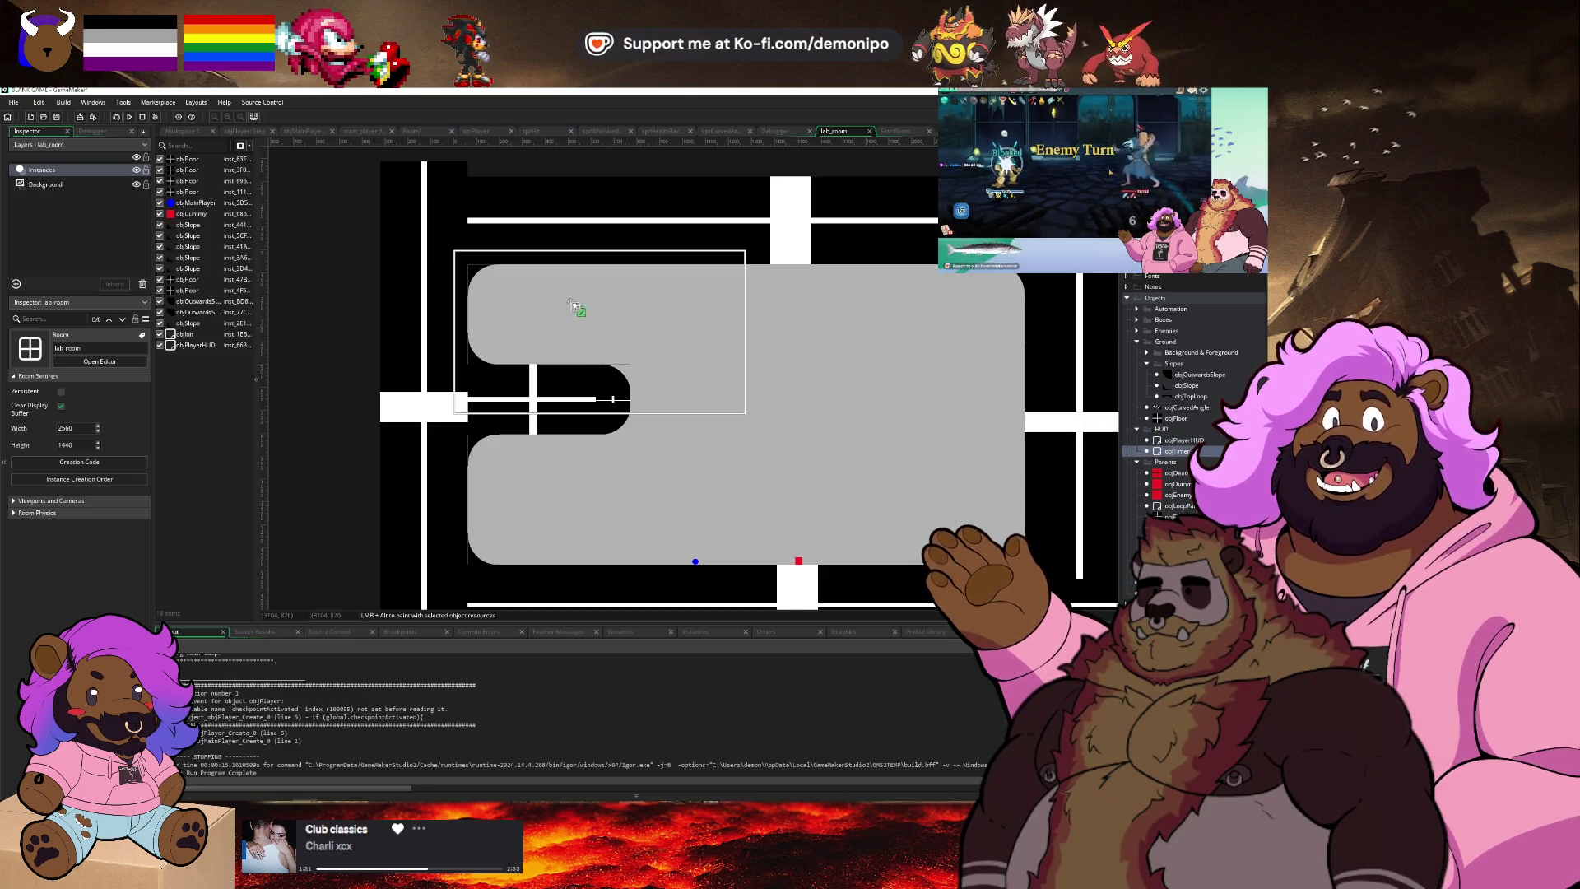
click(113, 117)
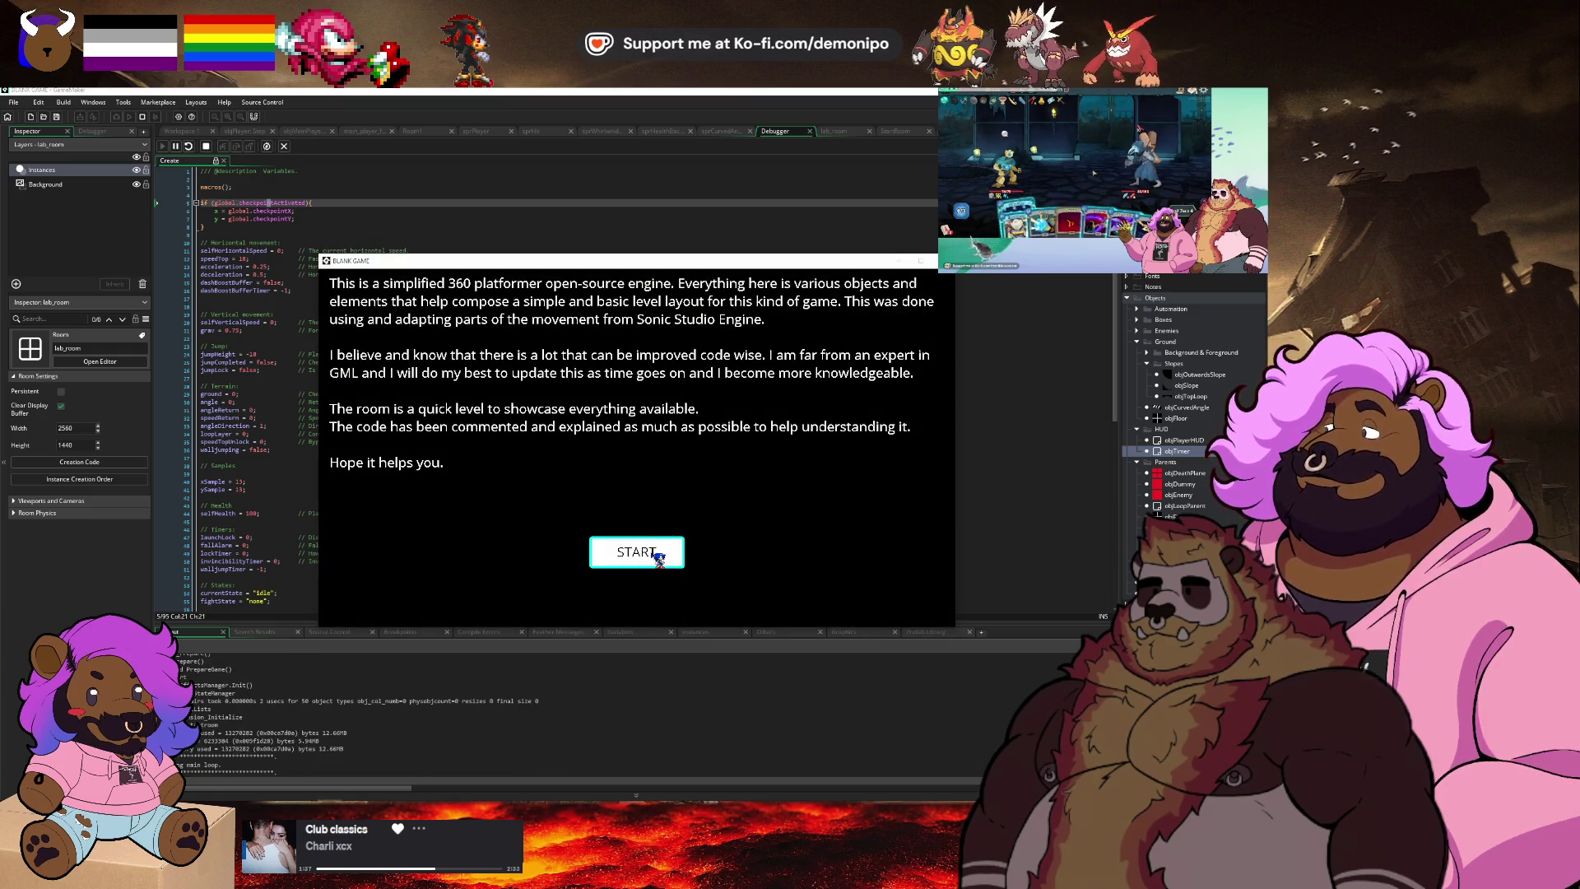
Start the game, dismiss the checkpointActivated Code Error, and remove objInit's line 24 breakpoint.
click(636, 552)
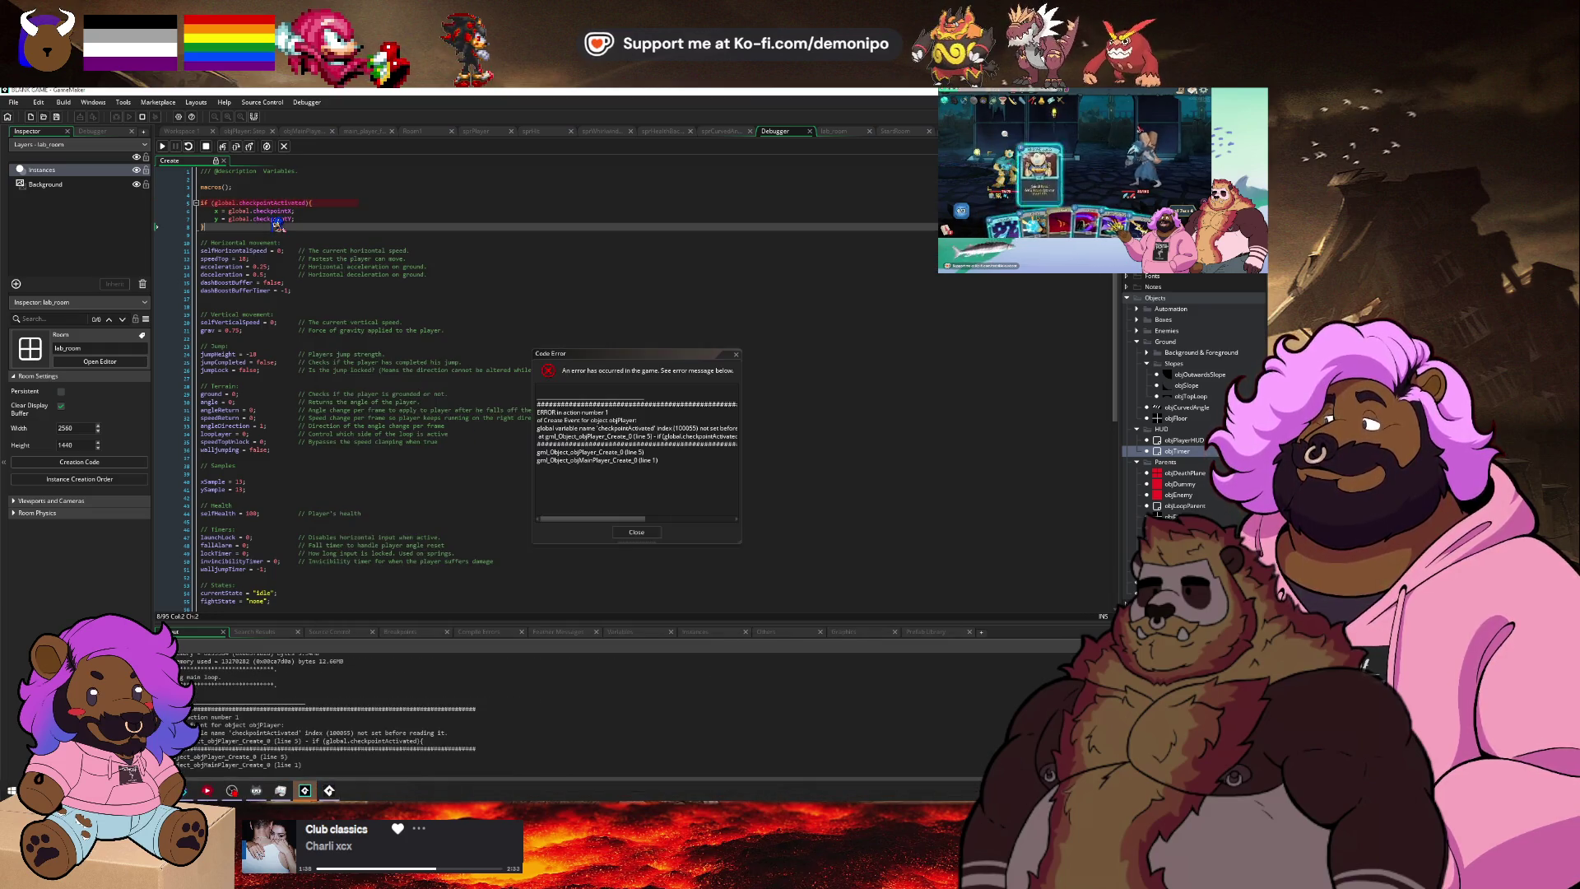
click(645, 533)
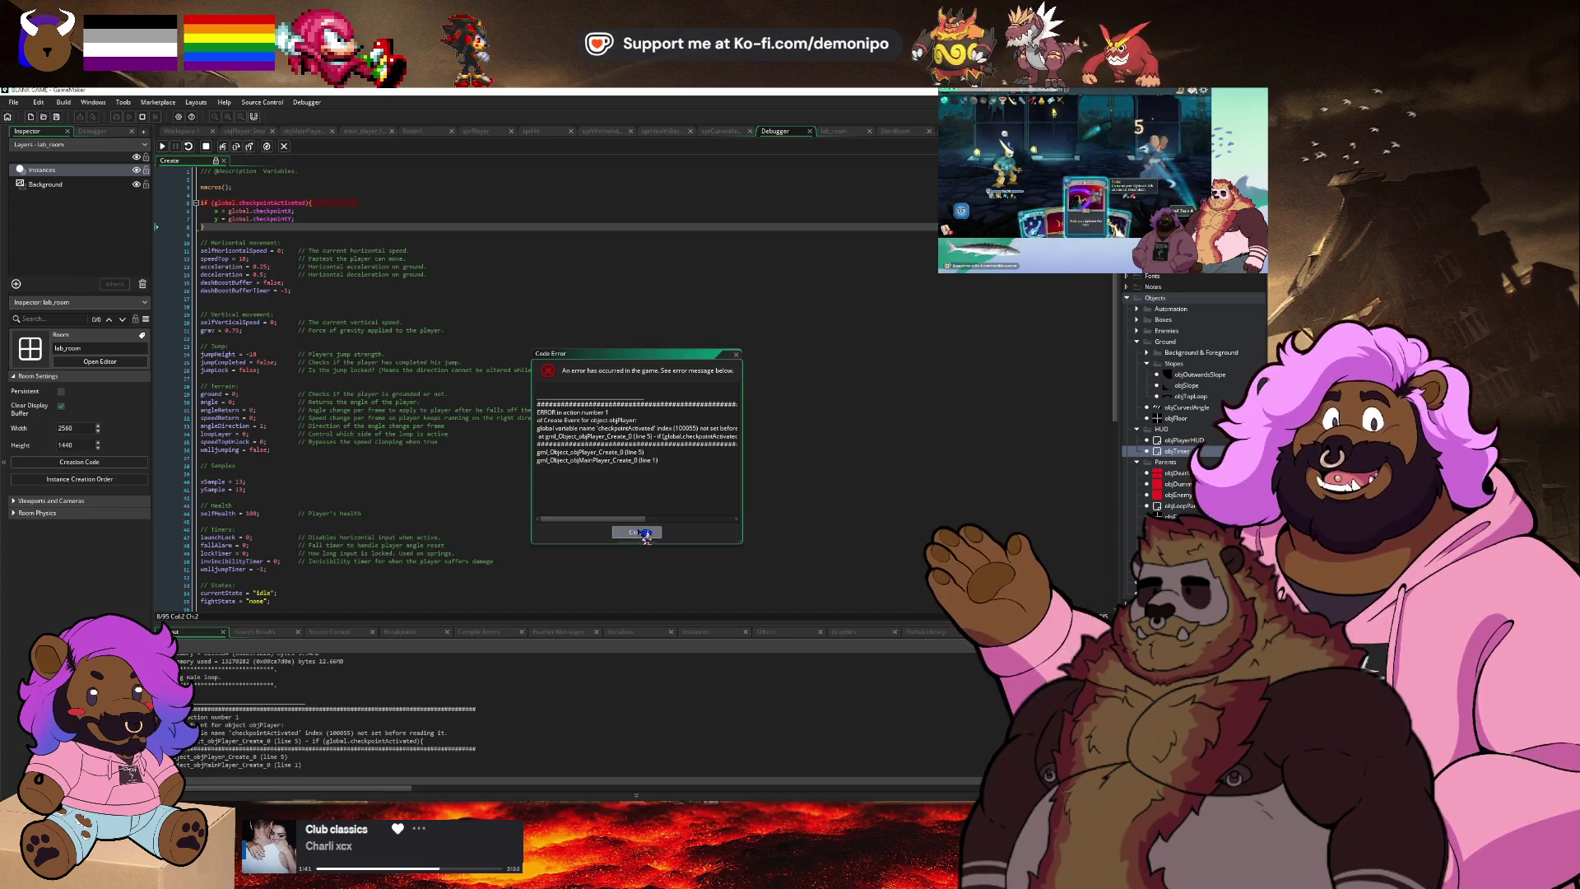
click(645, 533)
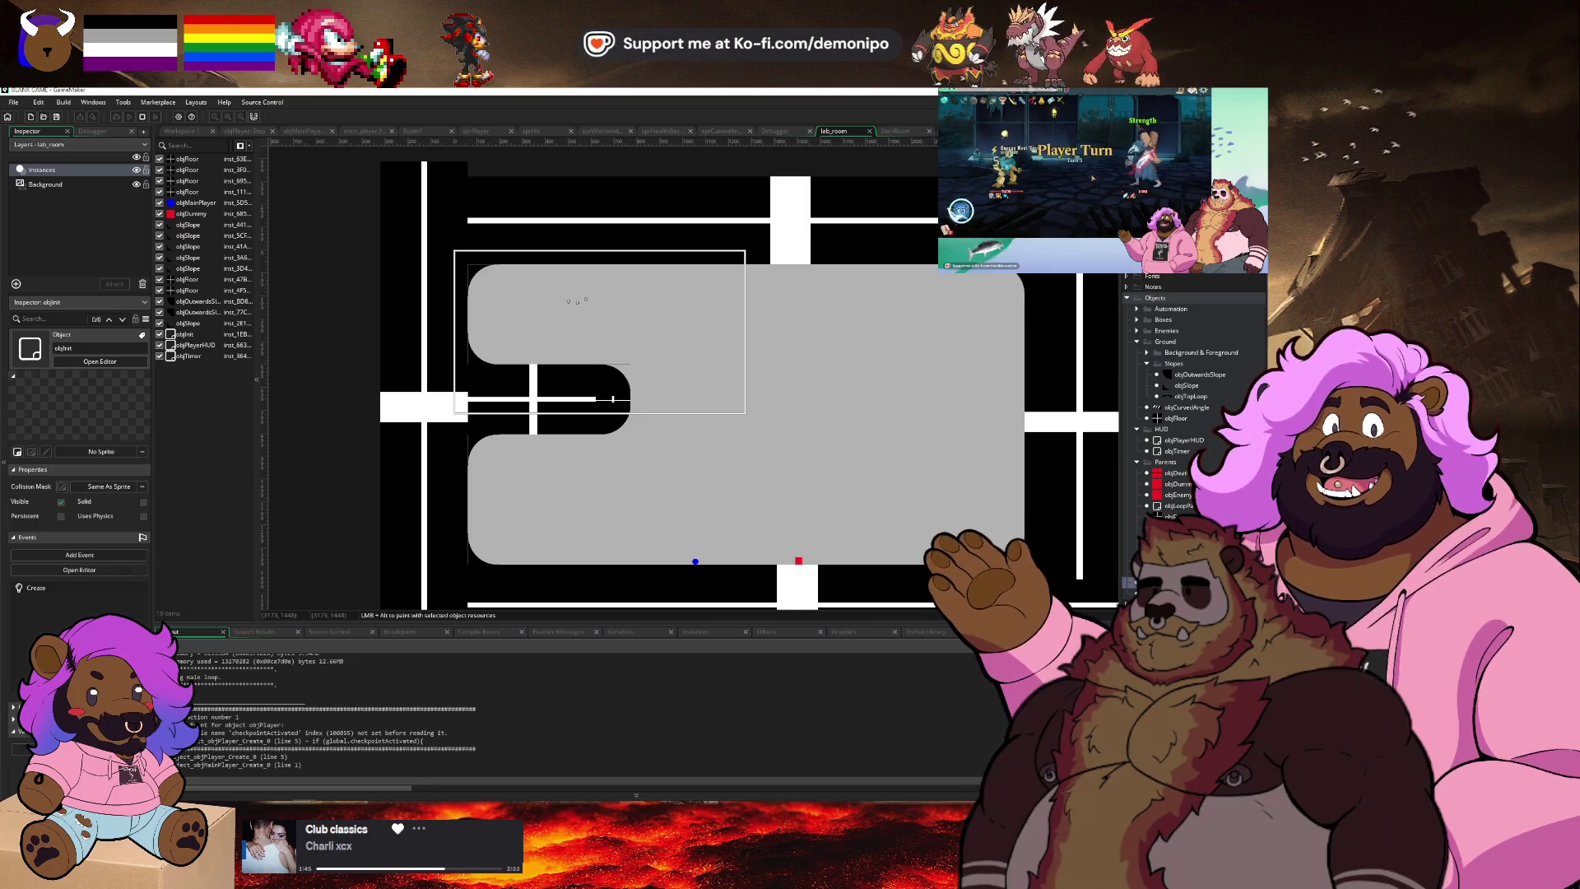
click(491, 424)
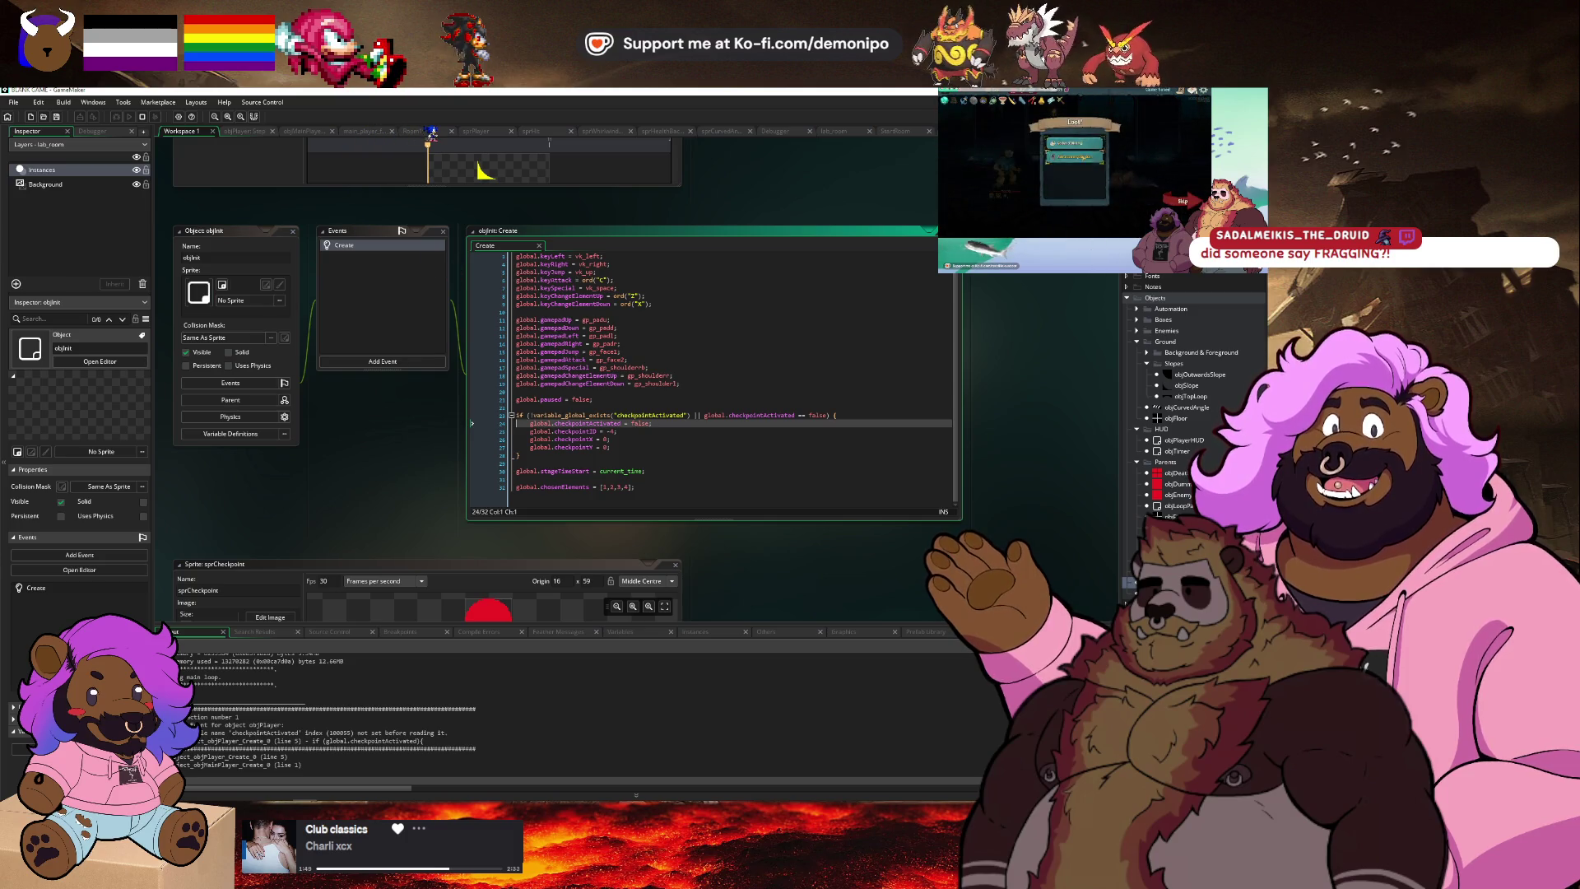
Switch from Room1 through StartRoom to the lab_room room editor.
click(429, 131)
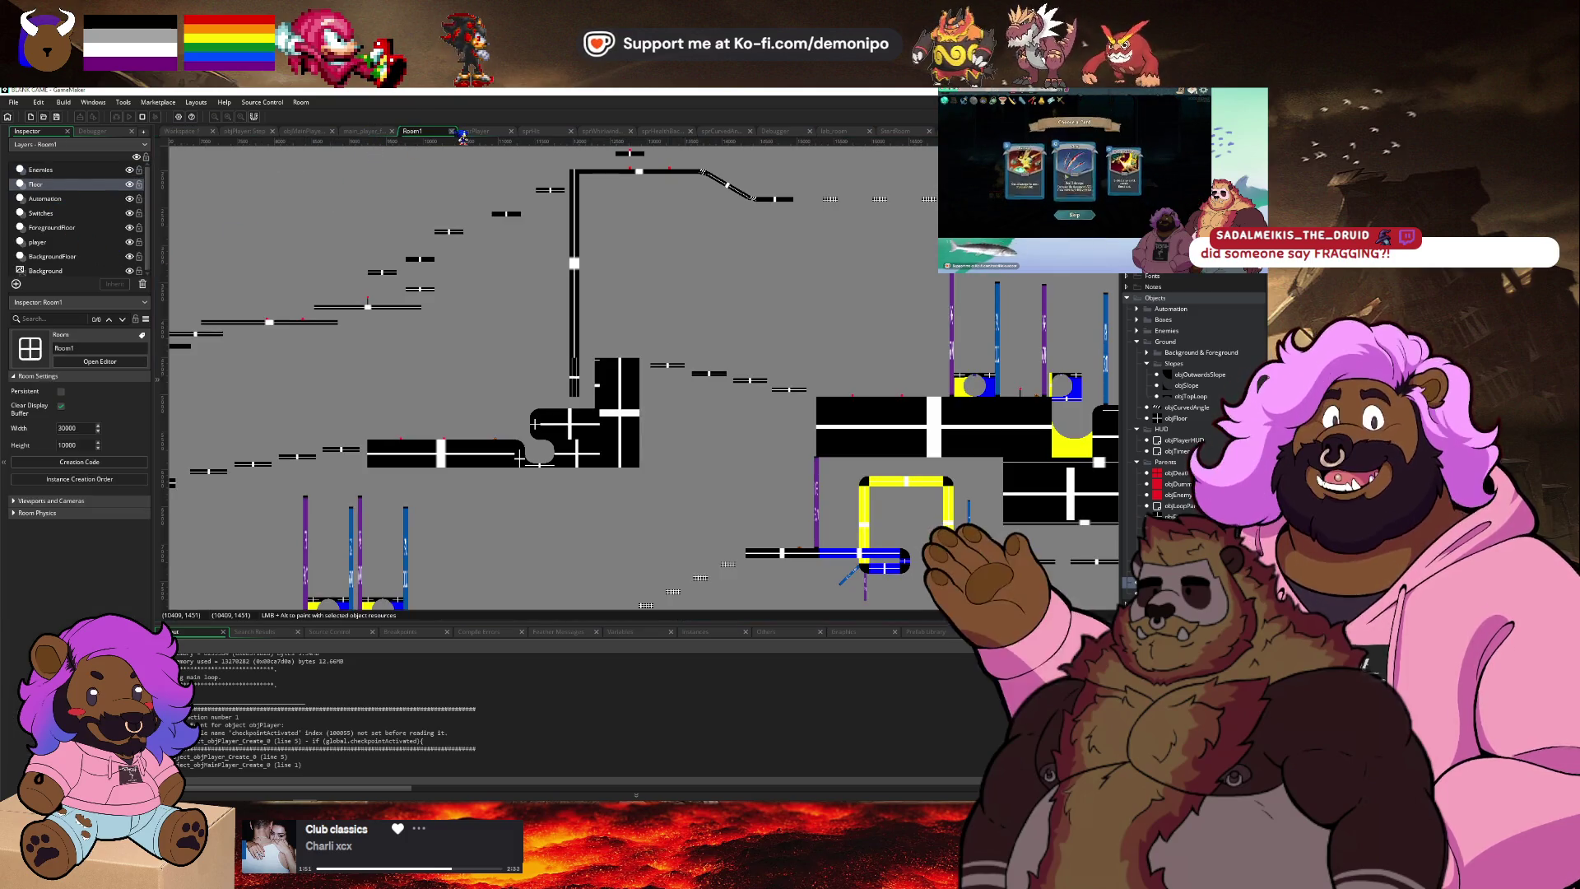
click(901, 133)
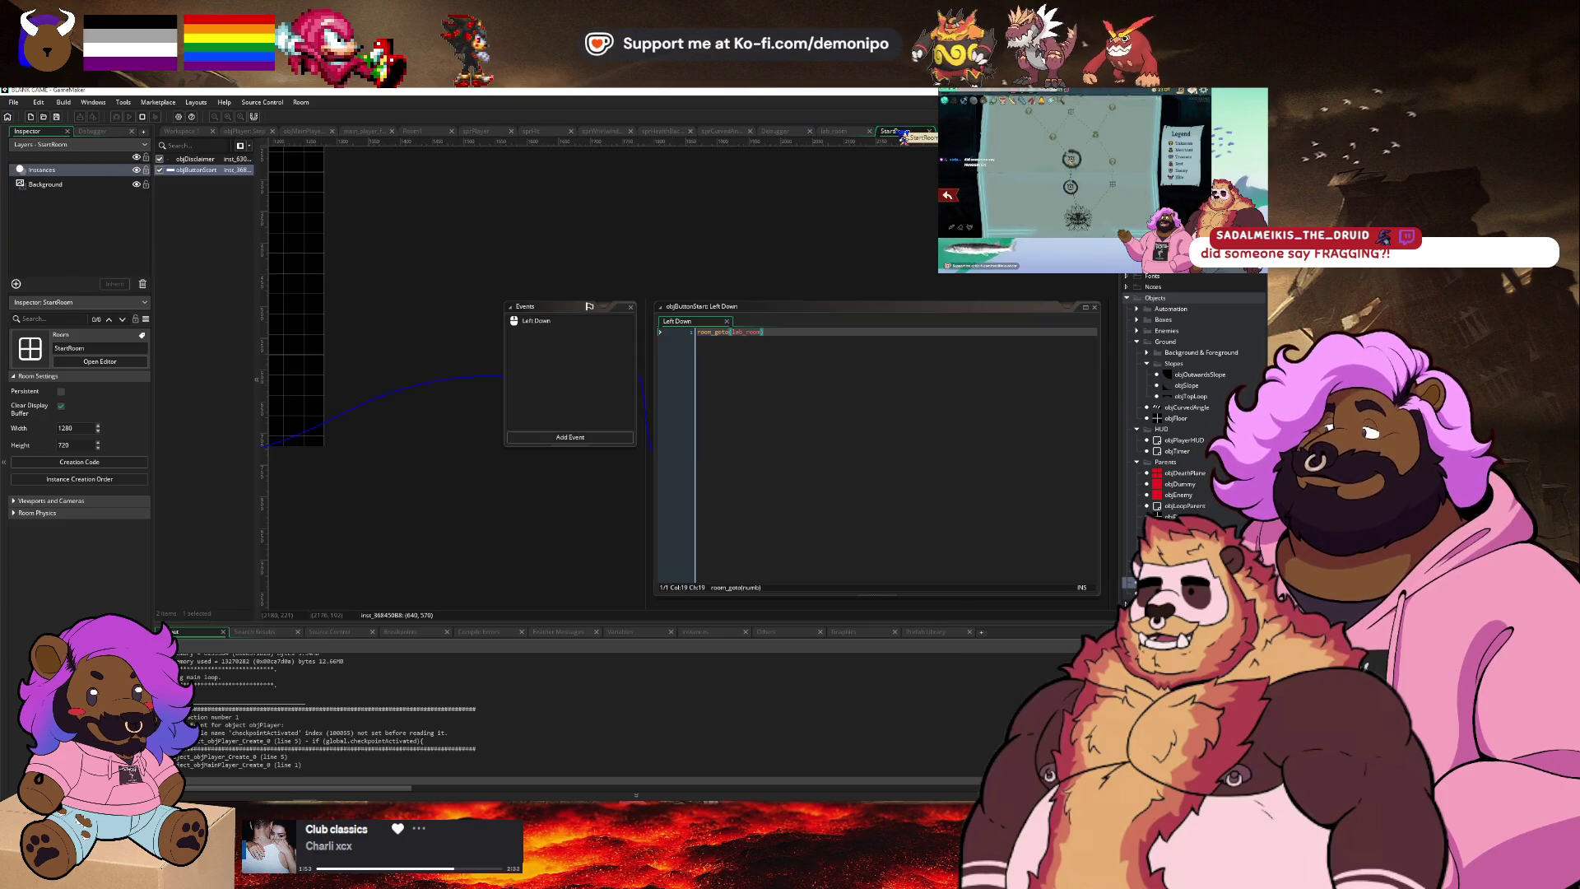
click(833, 131)
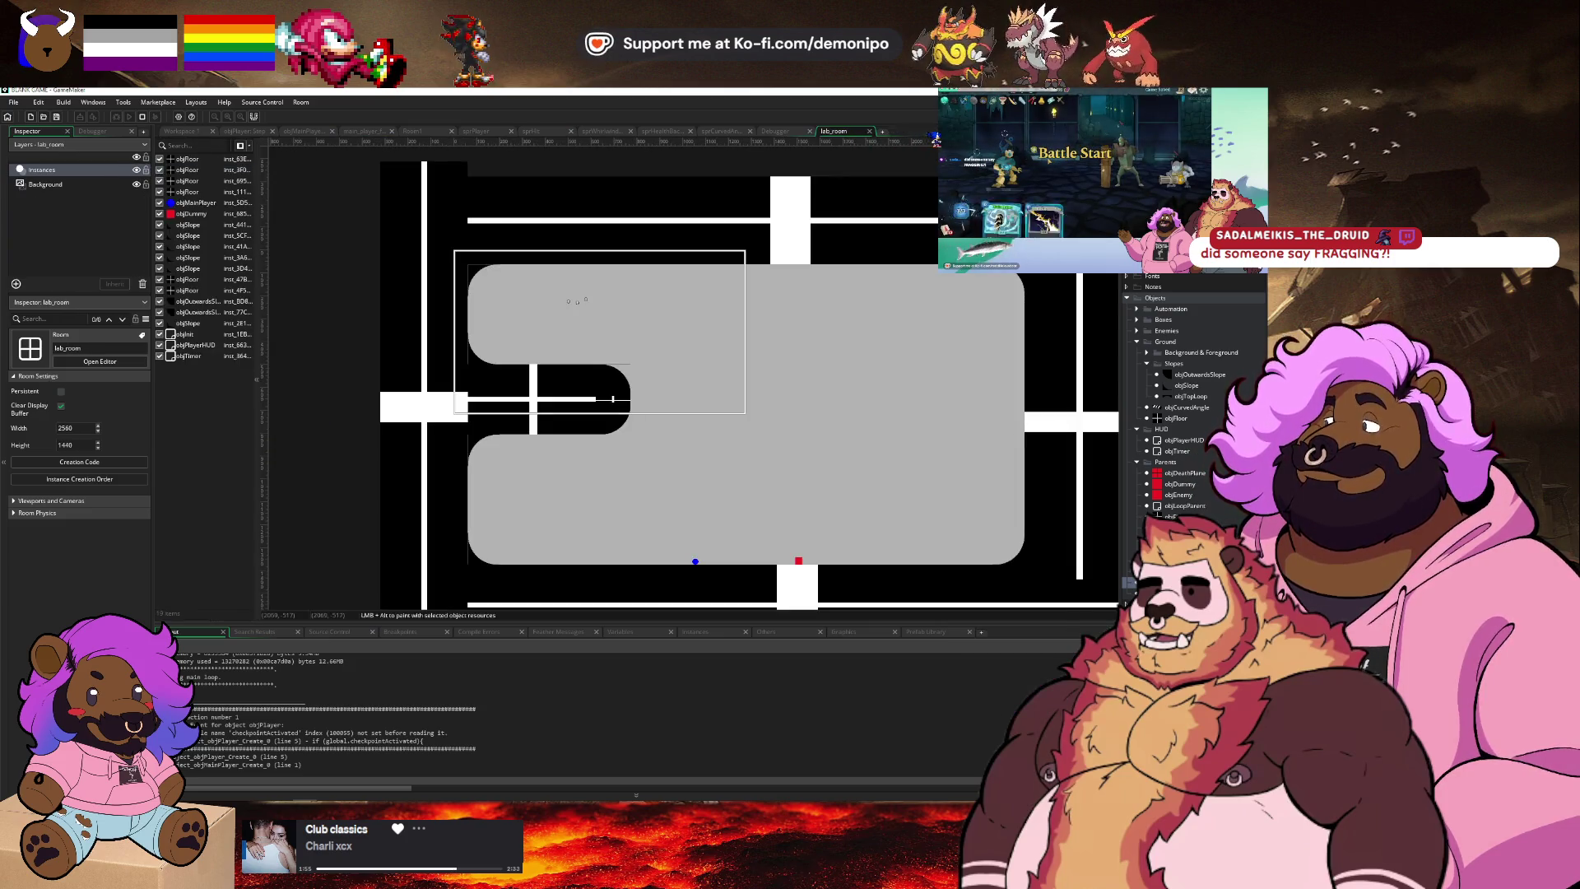
Move objTimer, objPlayerHUD and objInit to the top of lab_room's instance order, then run the game.
click(194, 356)
shift+click(217, 336)
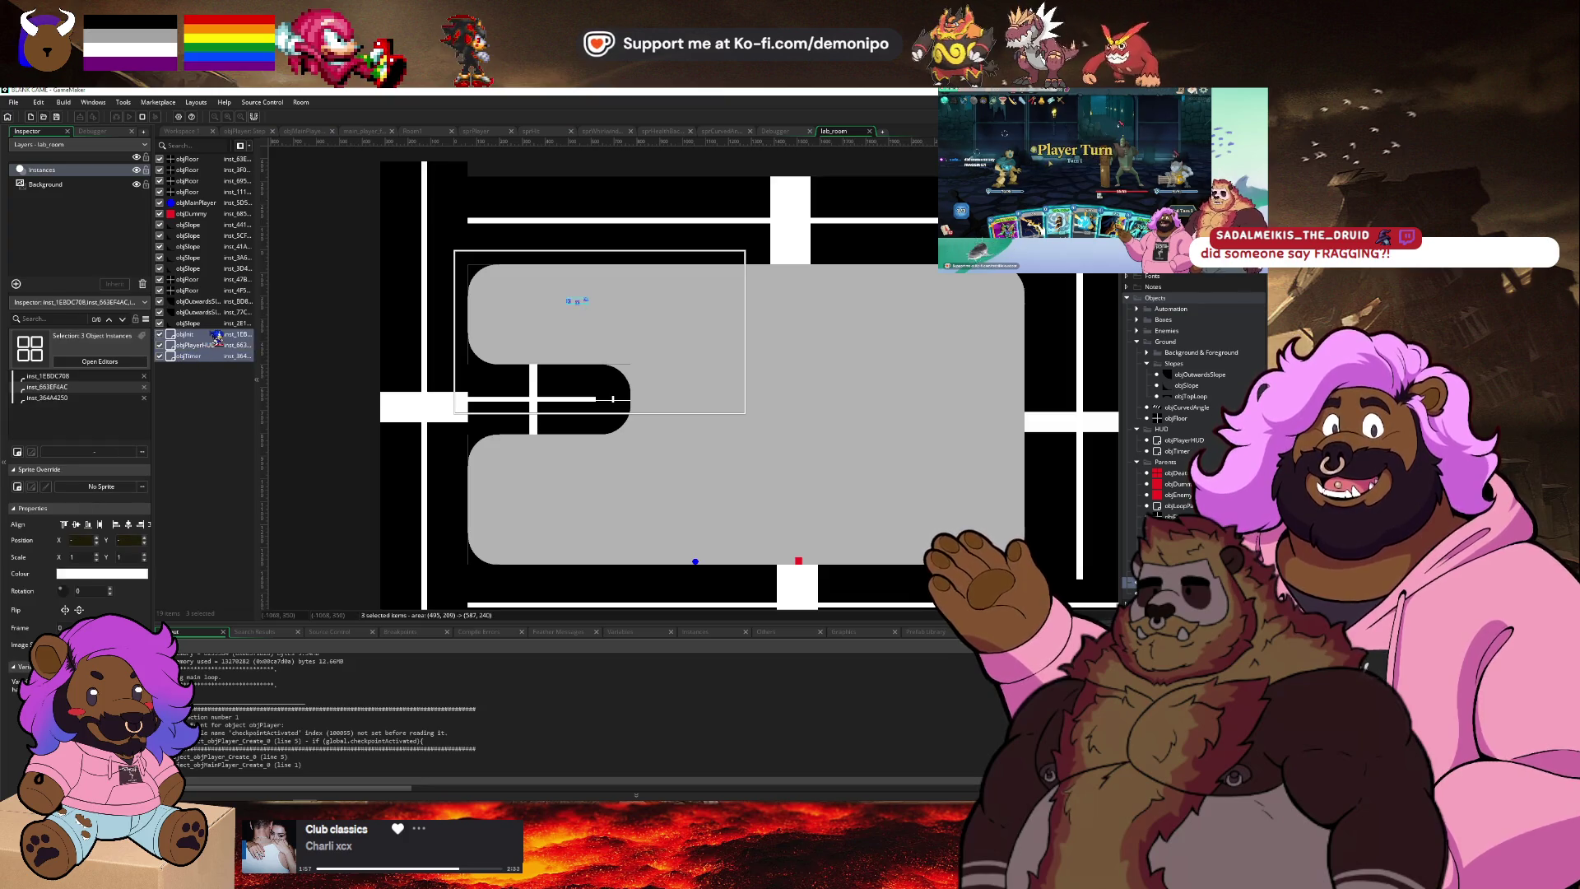
drag(216, 336, 215, 167)
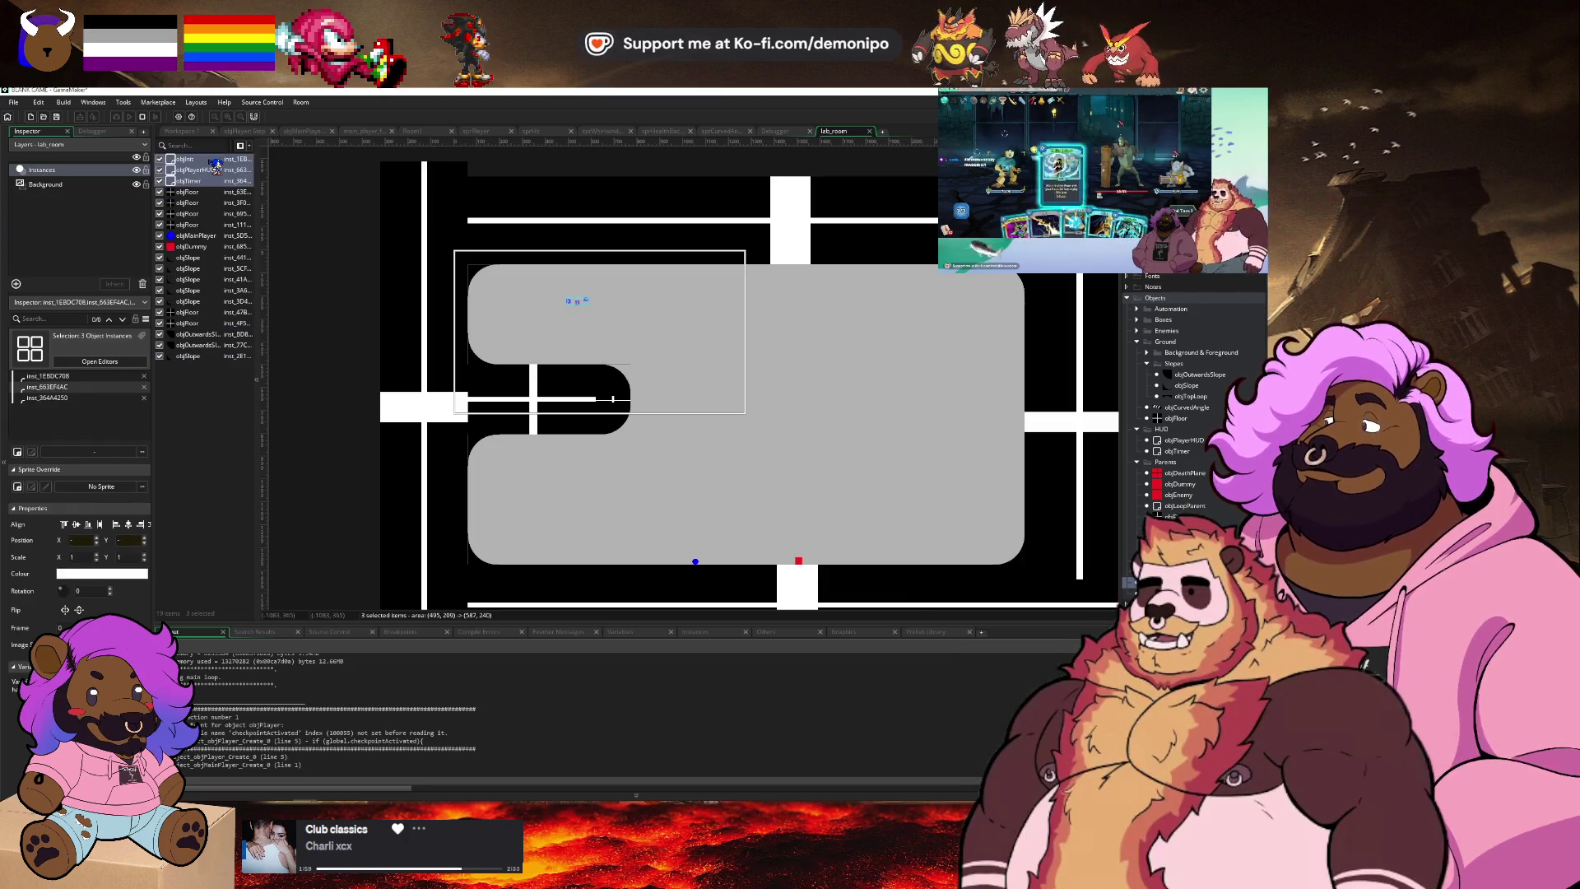
click(145, 117)
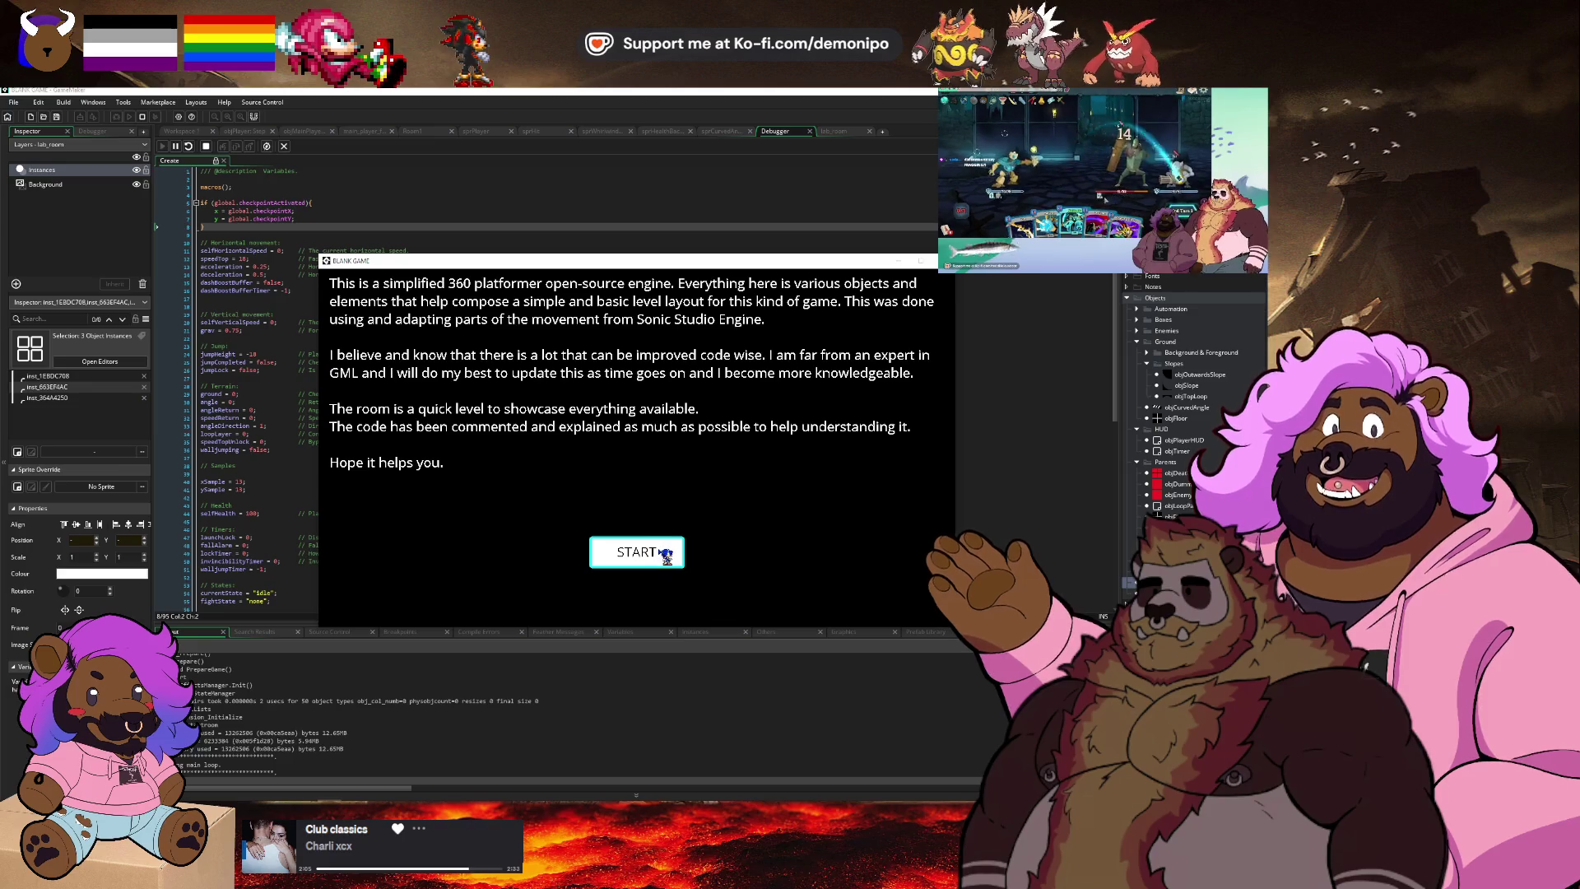
Start the game, stop it after the crash, and expand lab_room's Viewports and Cameras settings.
click(661, 553)
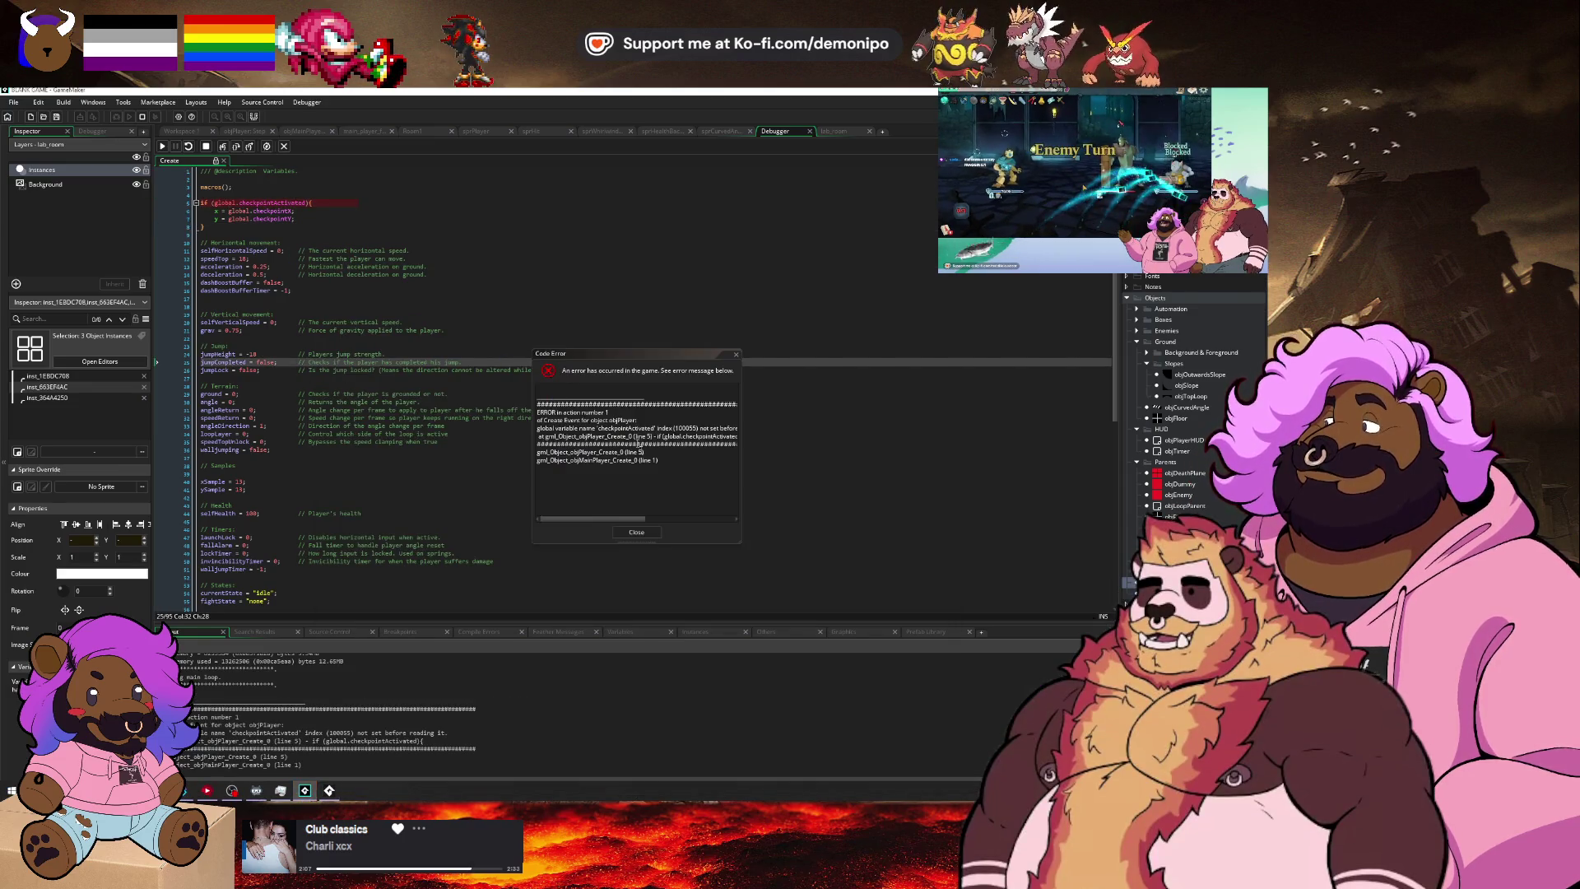
click(207, 147)
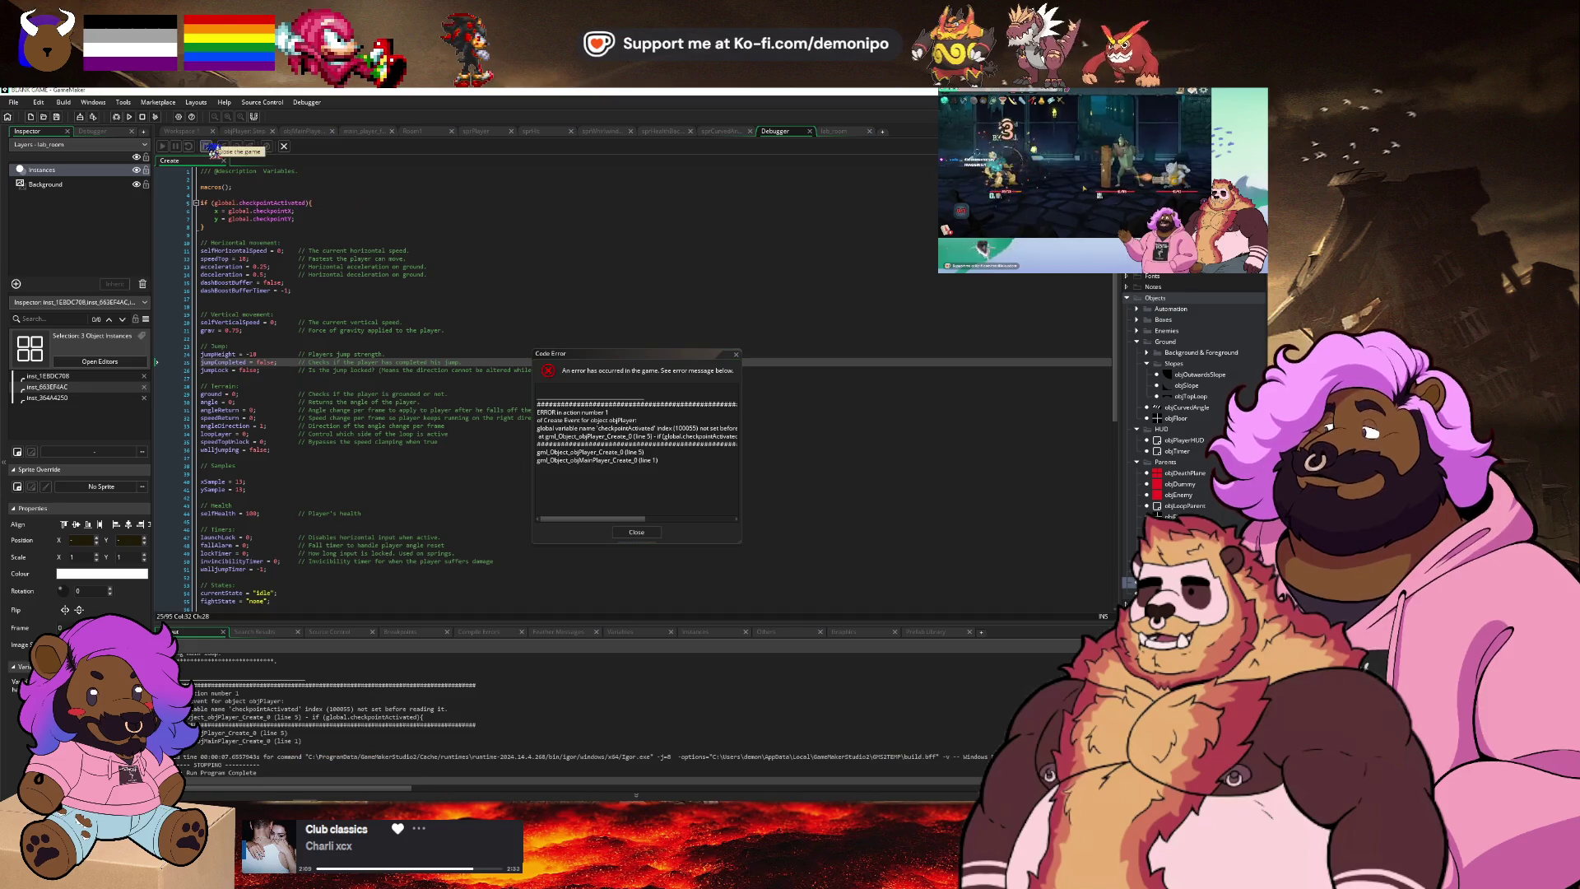
click(832, 131)
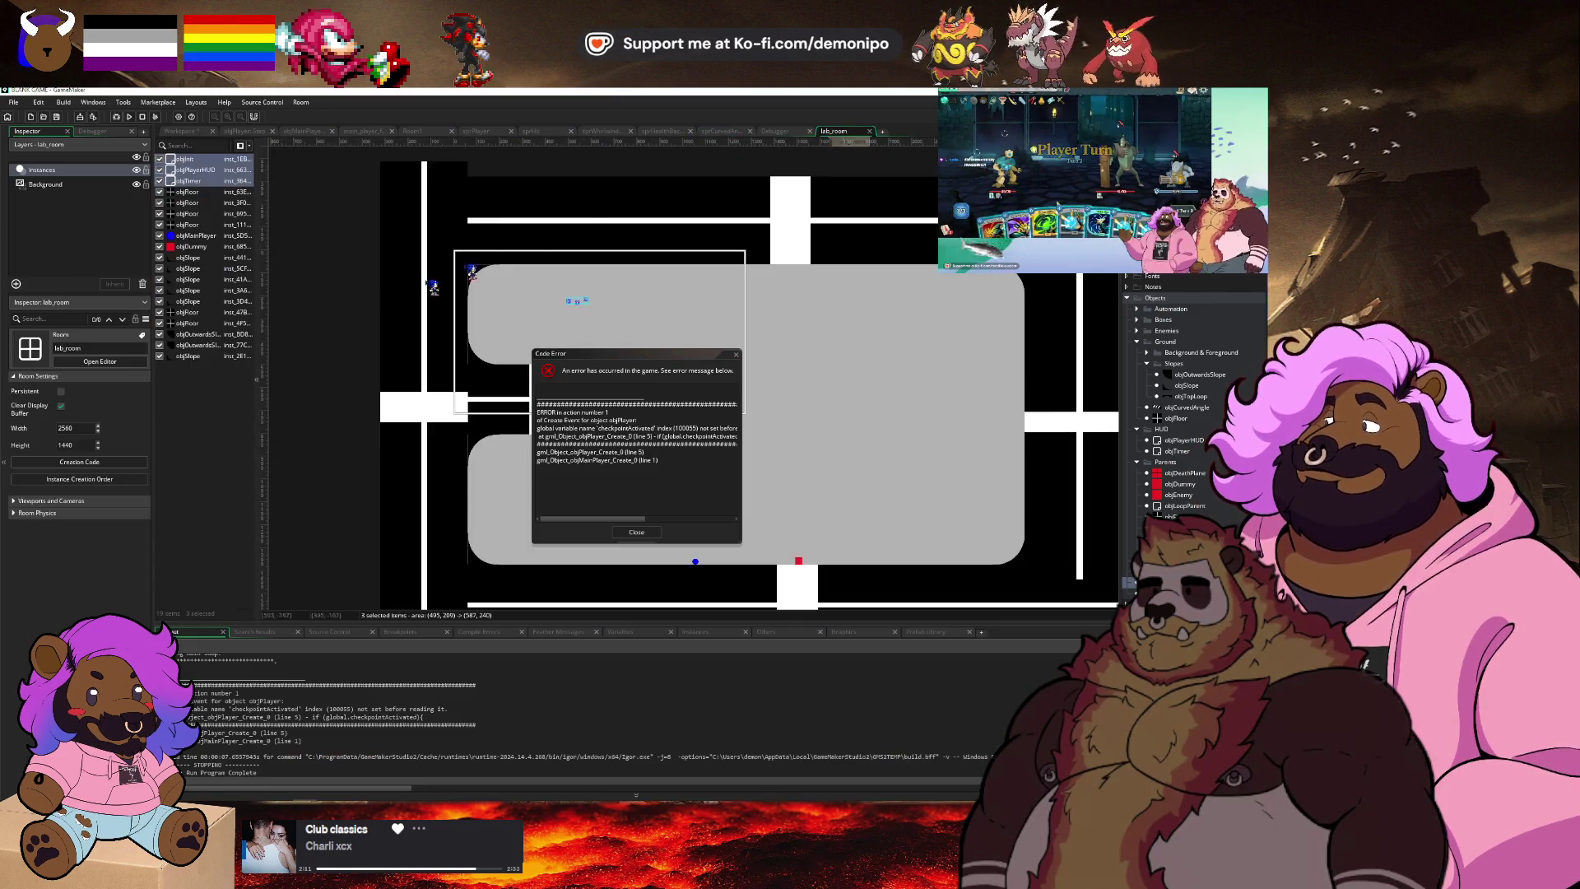
click(114, 502)
click(115, 503)
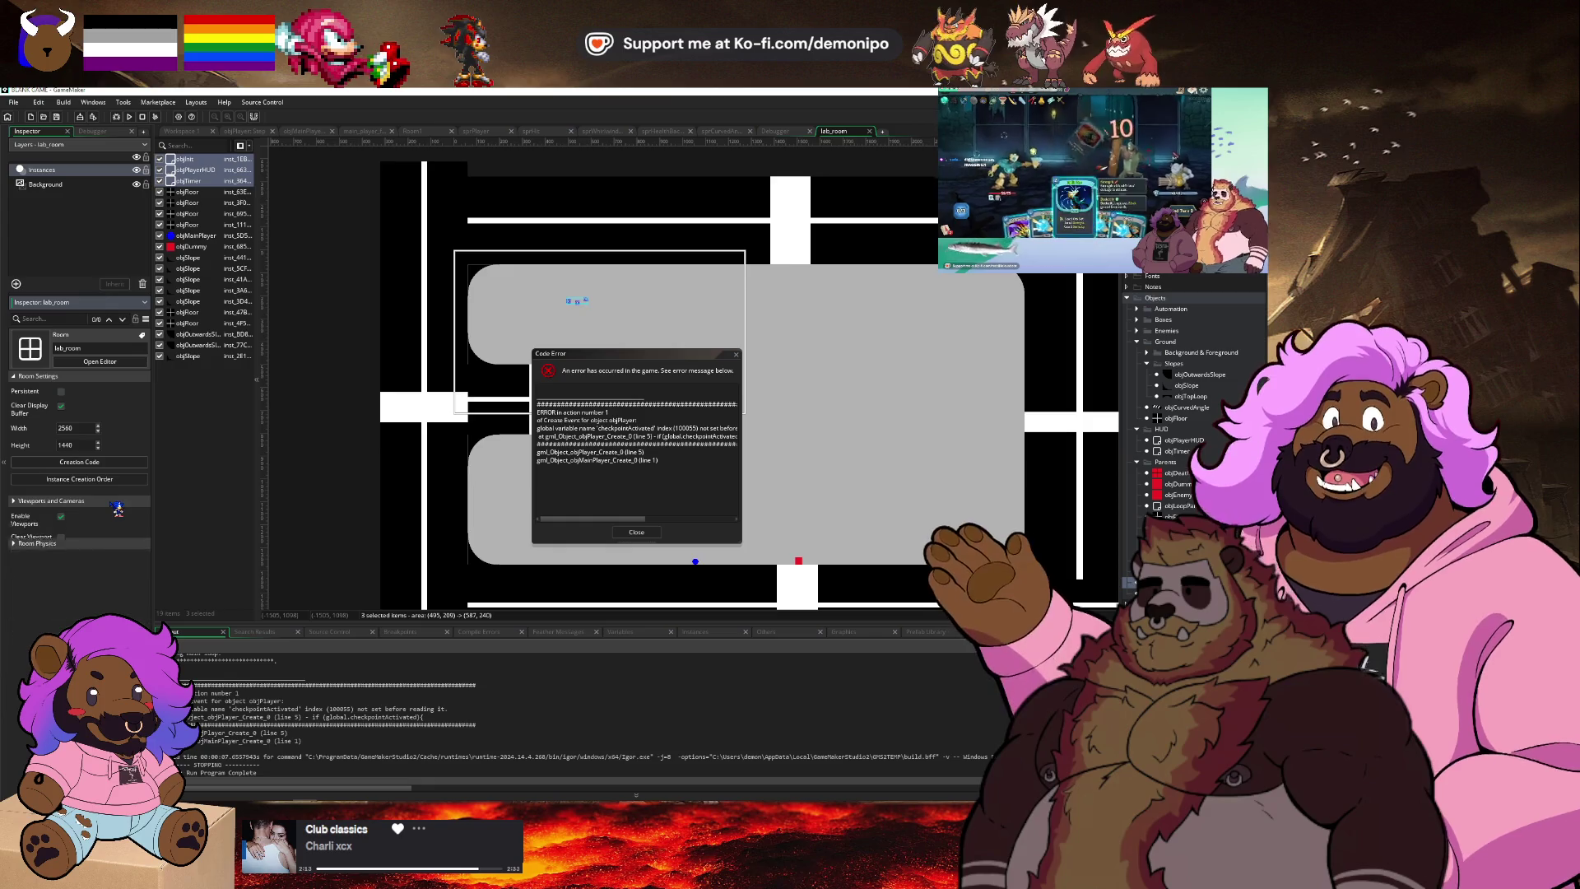
click(120, 502)
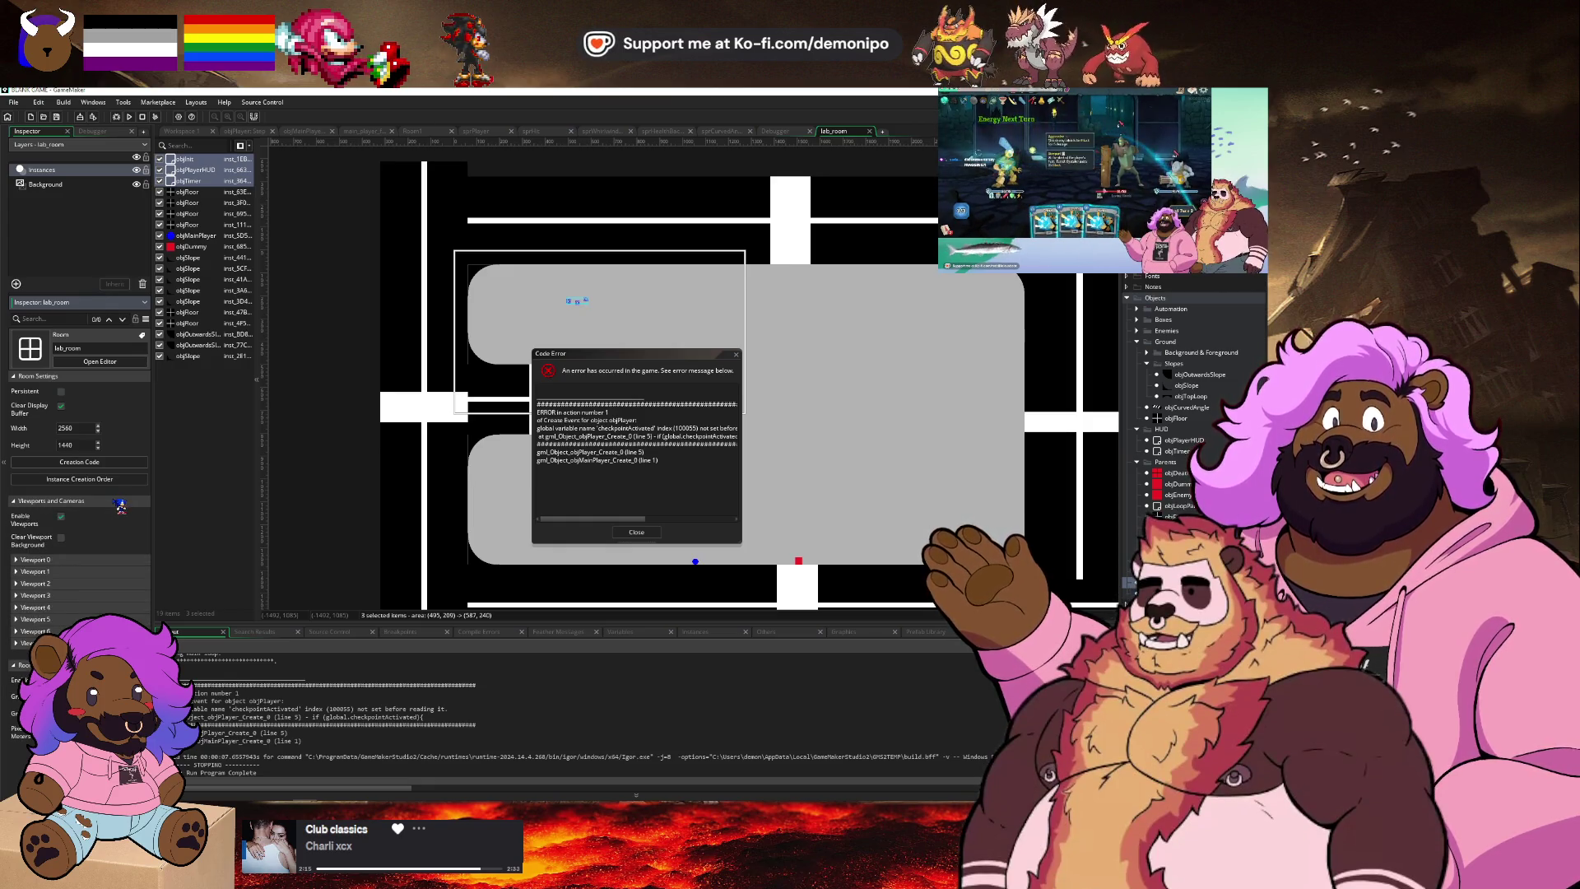
Close the Code Error dialog, select only the objInit instance, and switch to Room1.
click(636, 531)
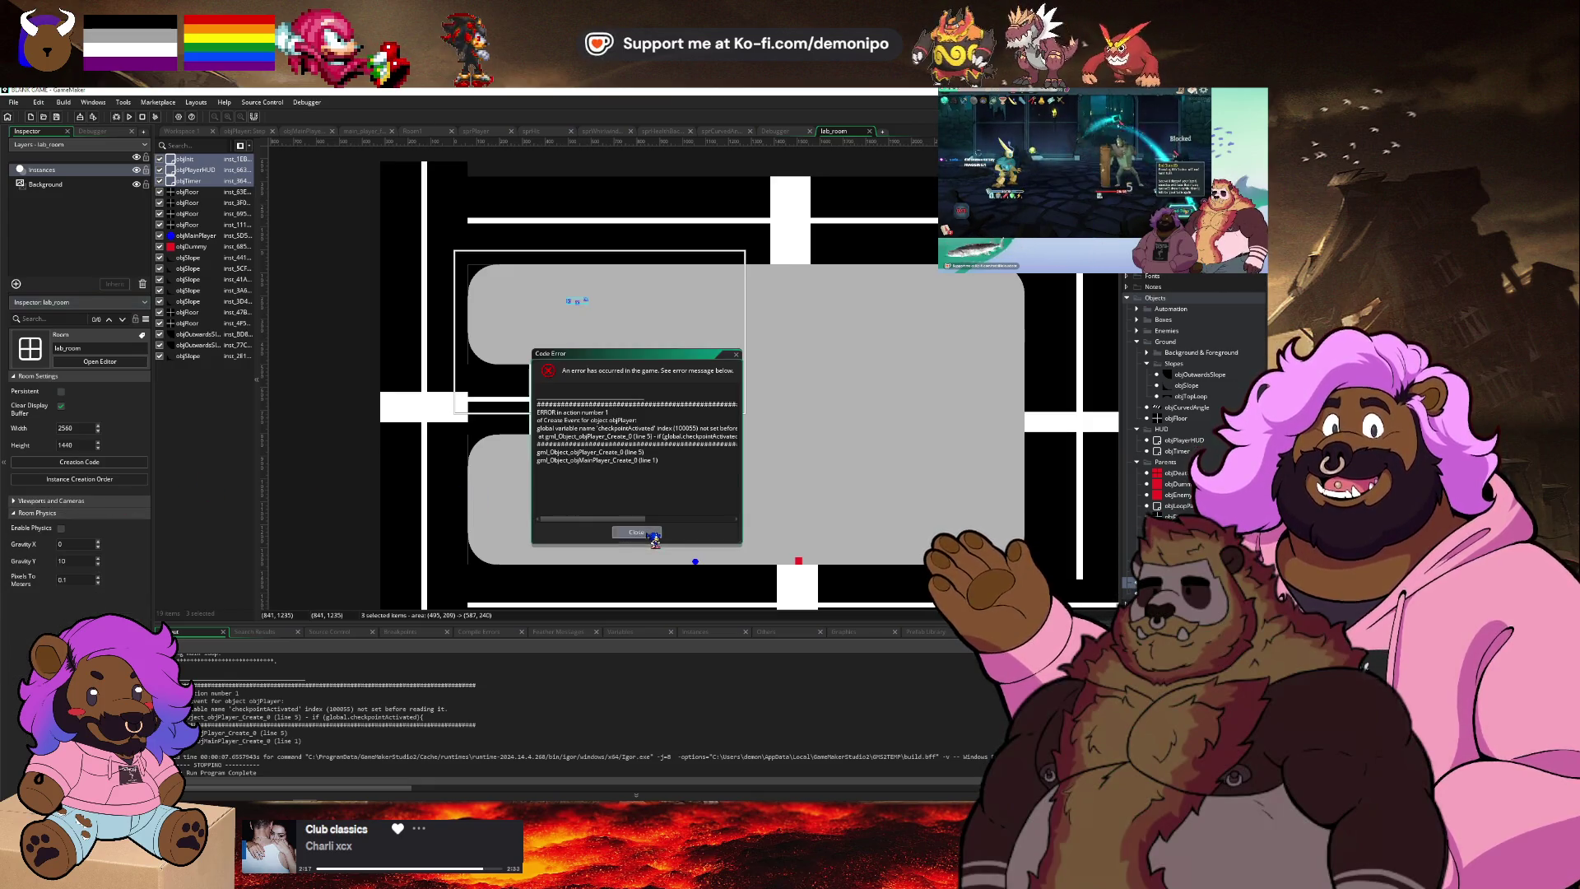
click(187, 159)
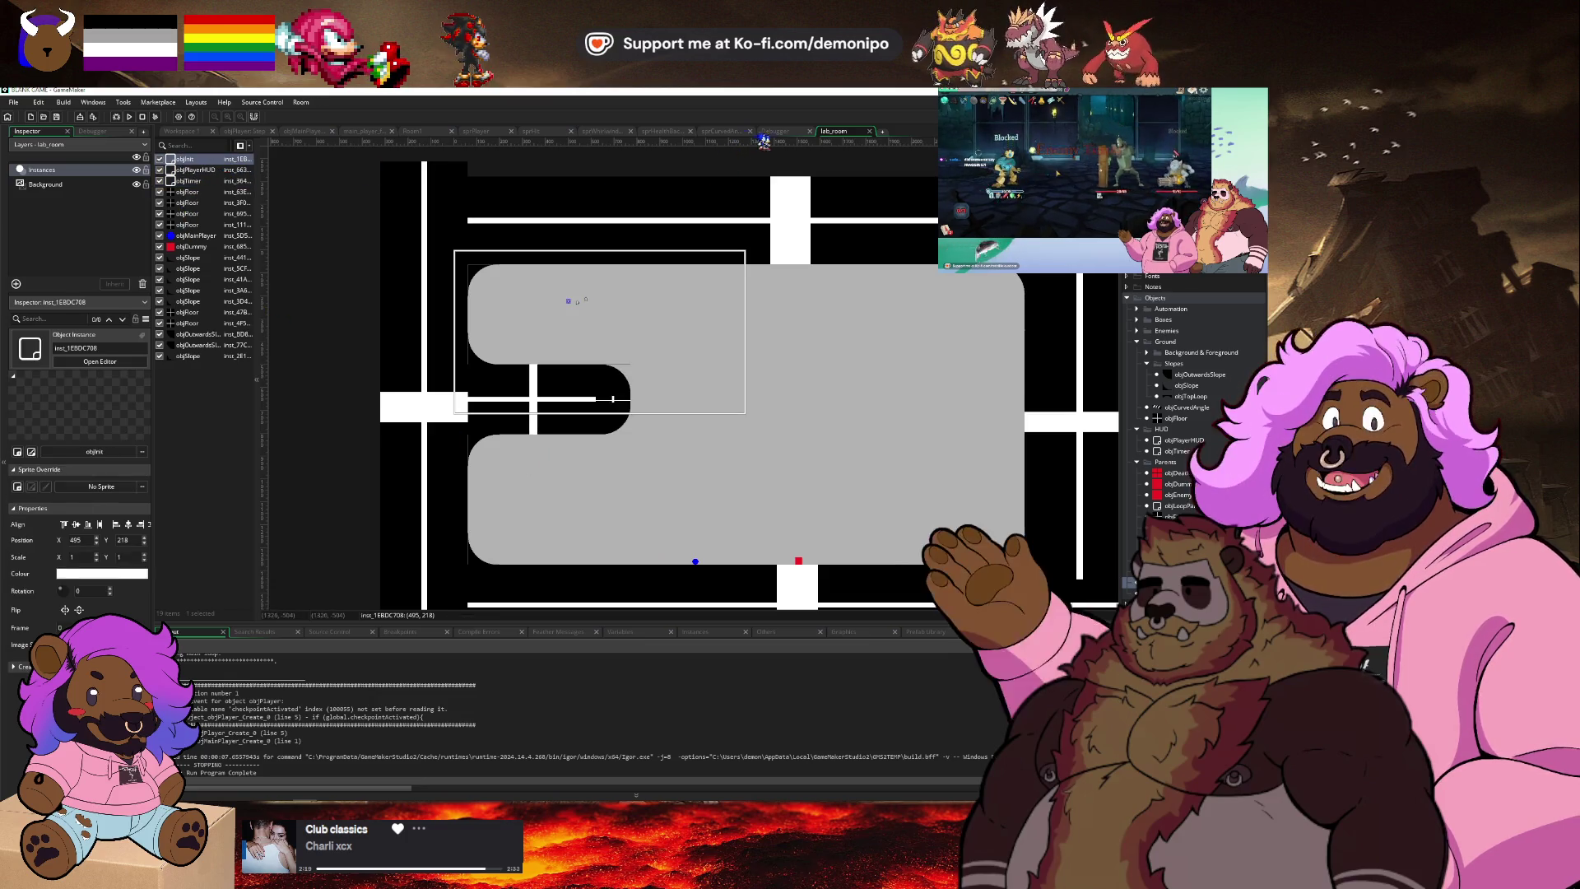
click(417, 131)
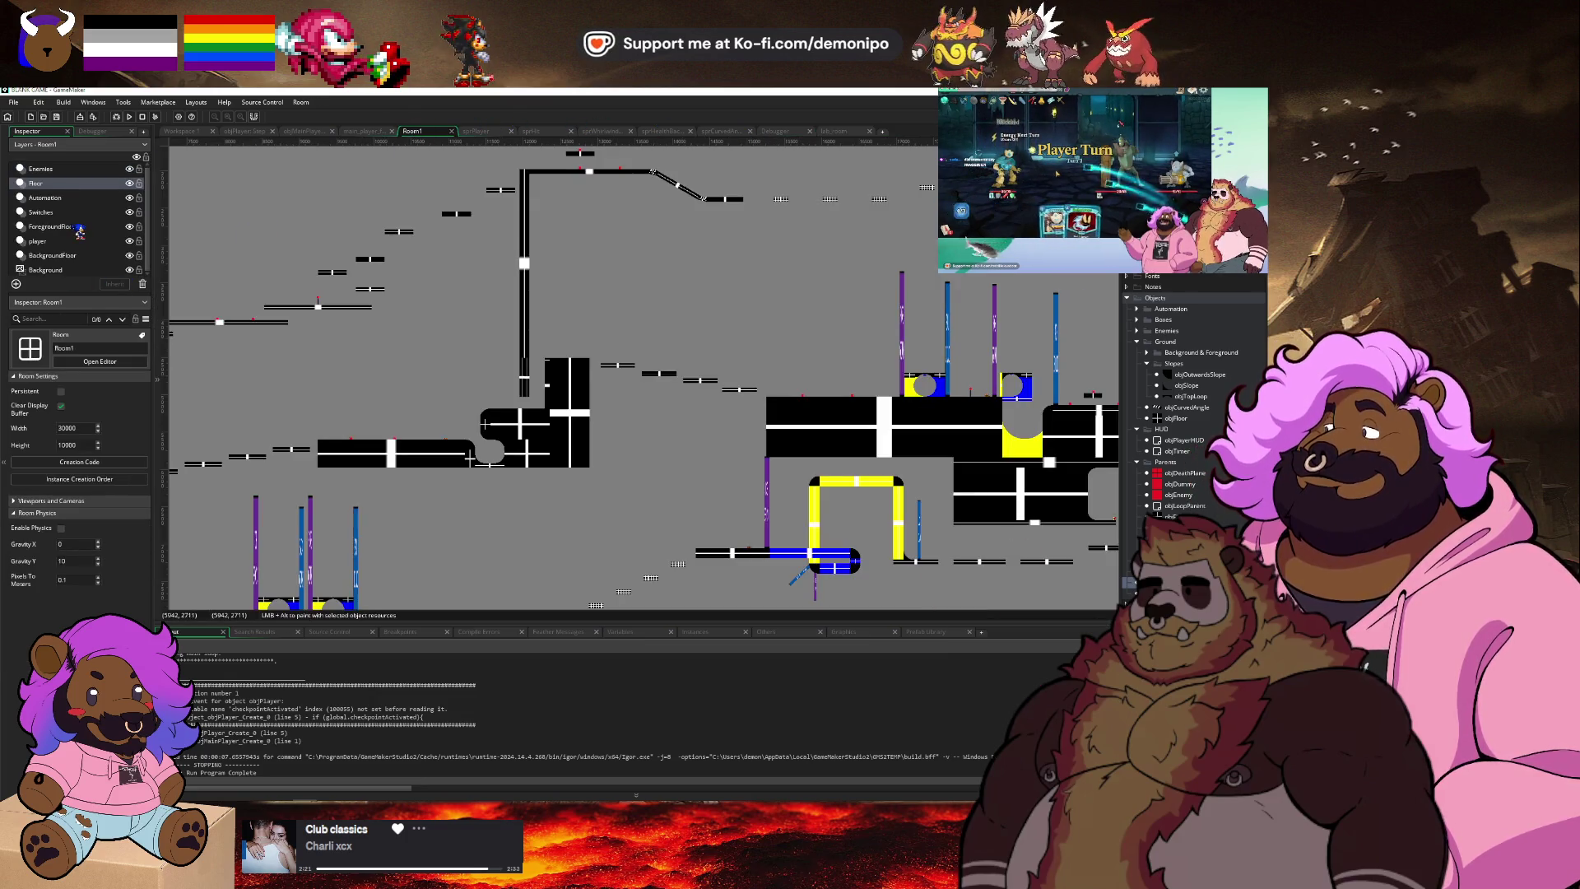
Check Room1's creation code, place an objCheckpoint starpost in lab_room, and start a debug run.
click(79, 461)
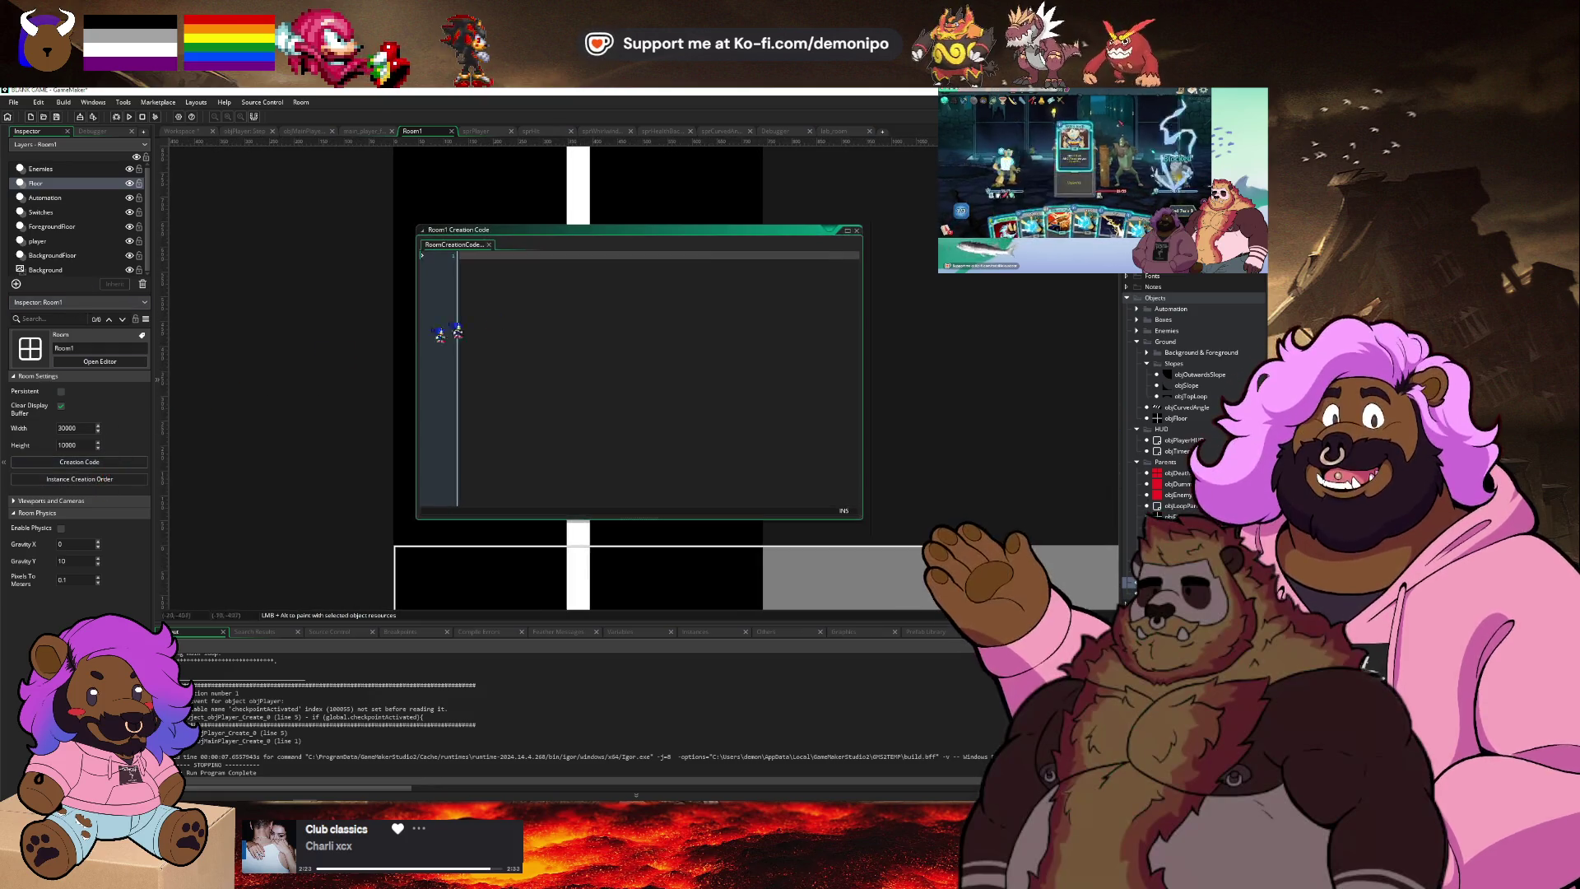
click(860, 231)
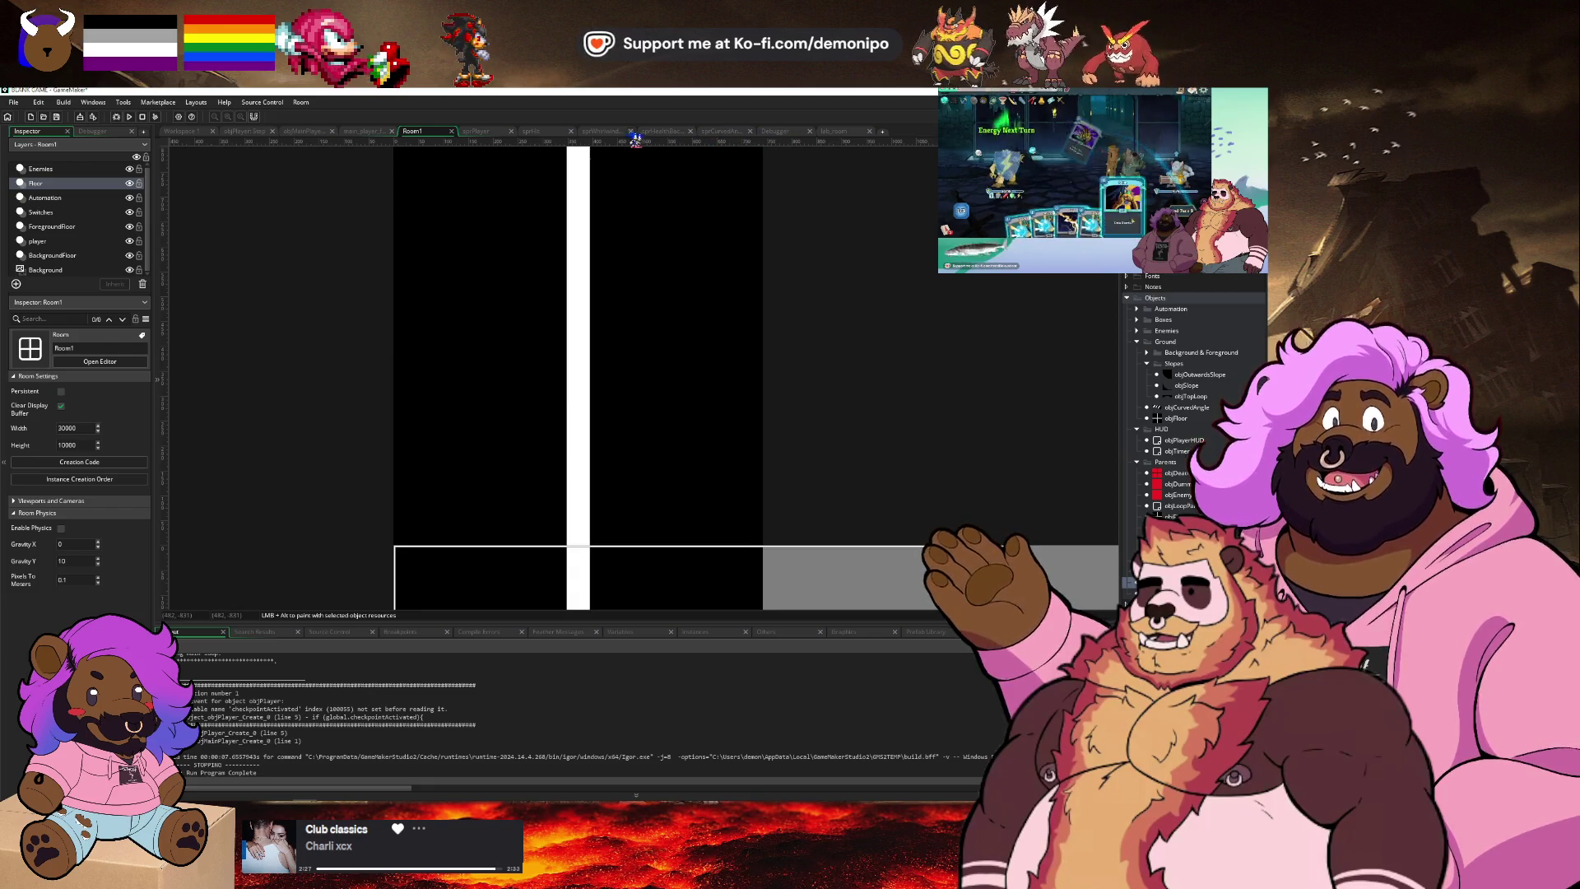
click(832, 134)
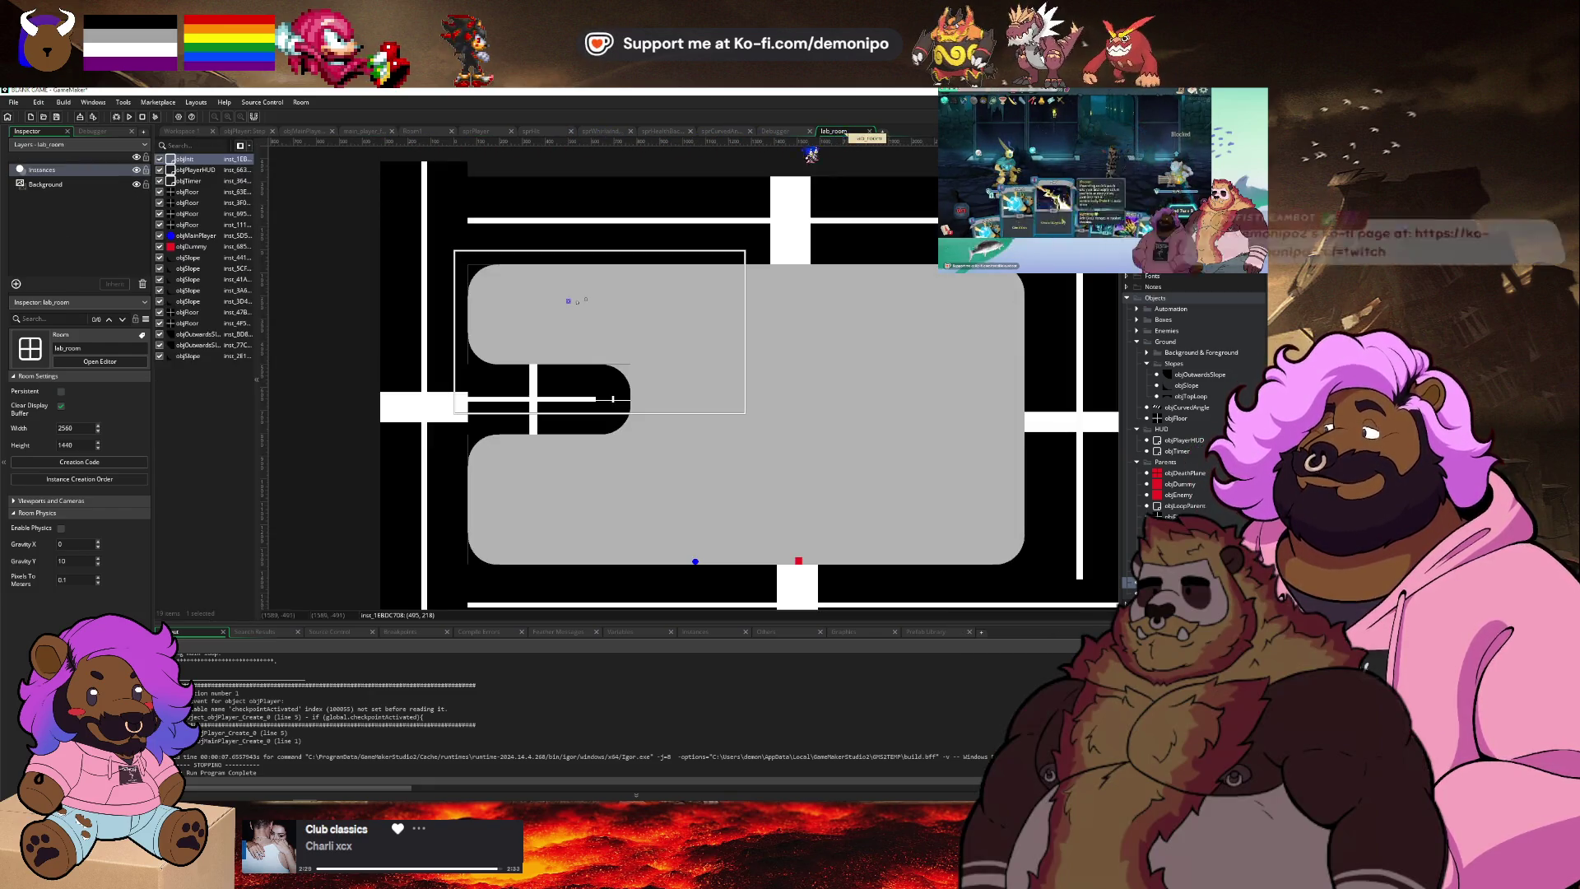
drag(844, 469, 194, 243)
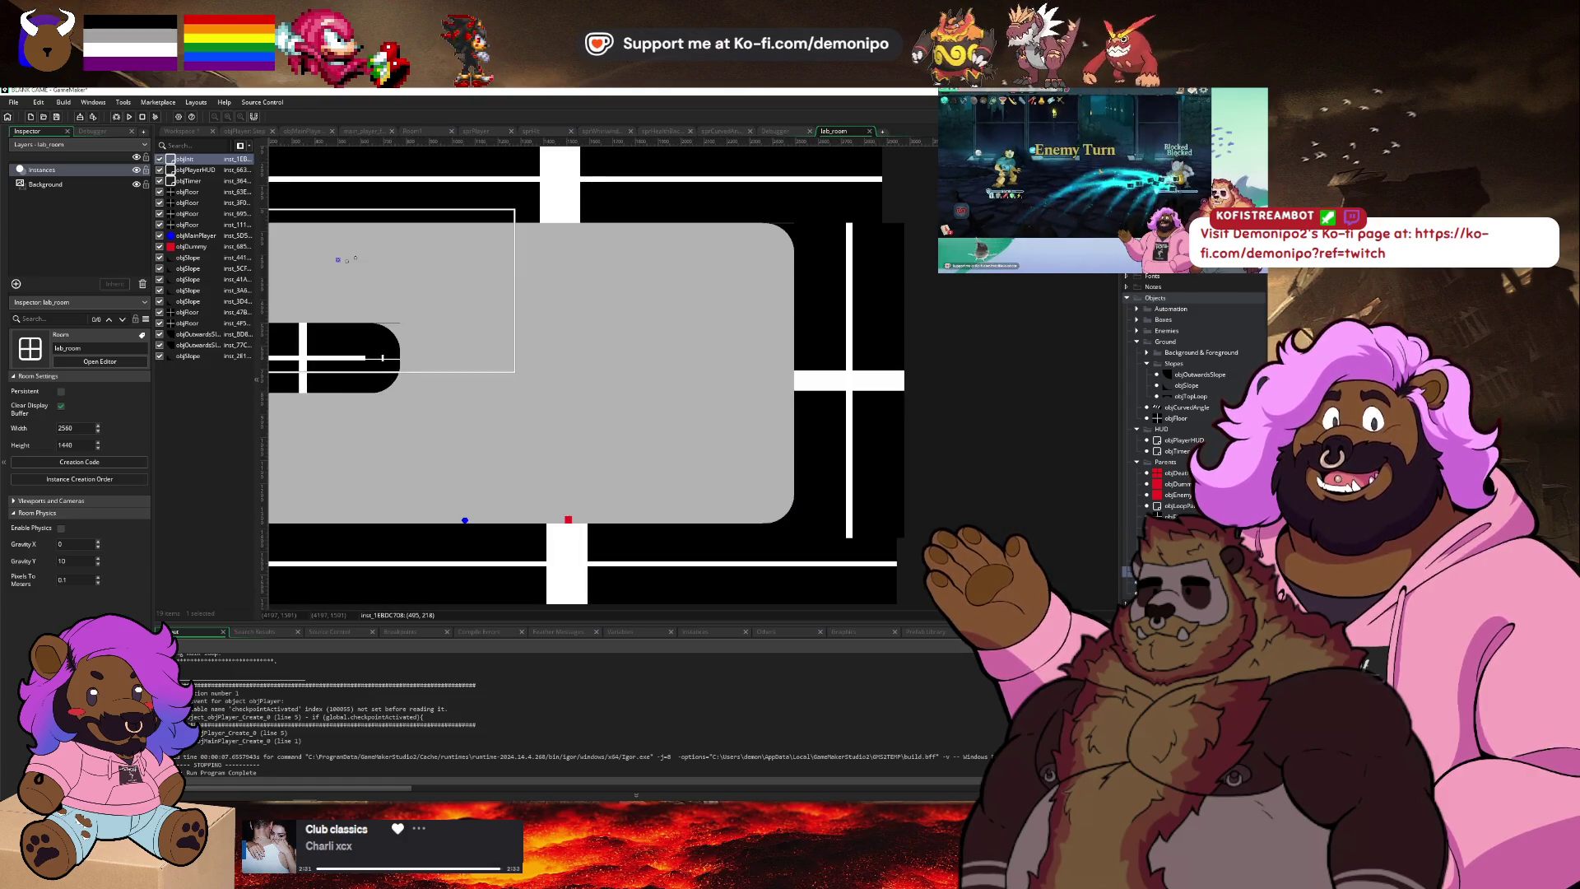
click(116, 117)
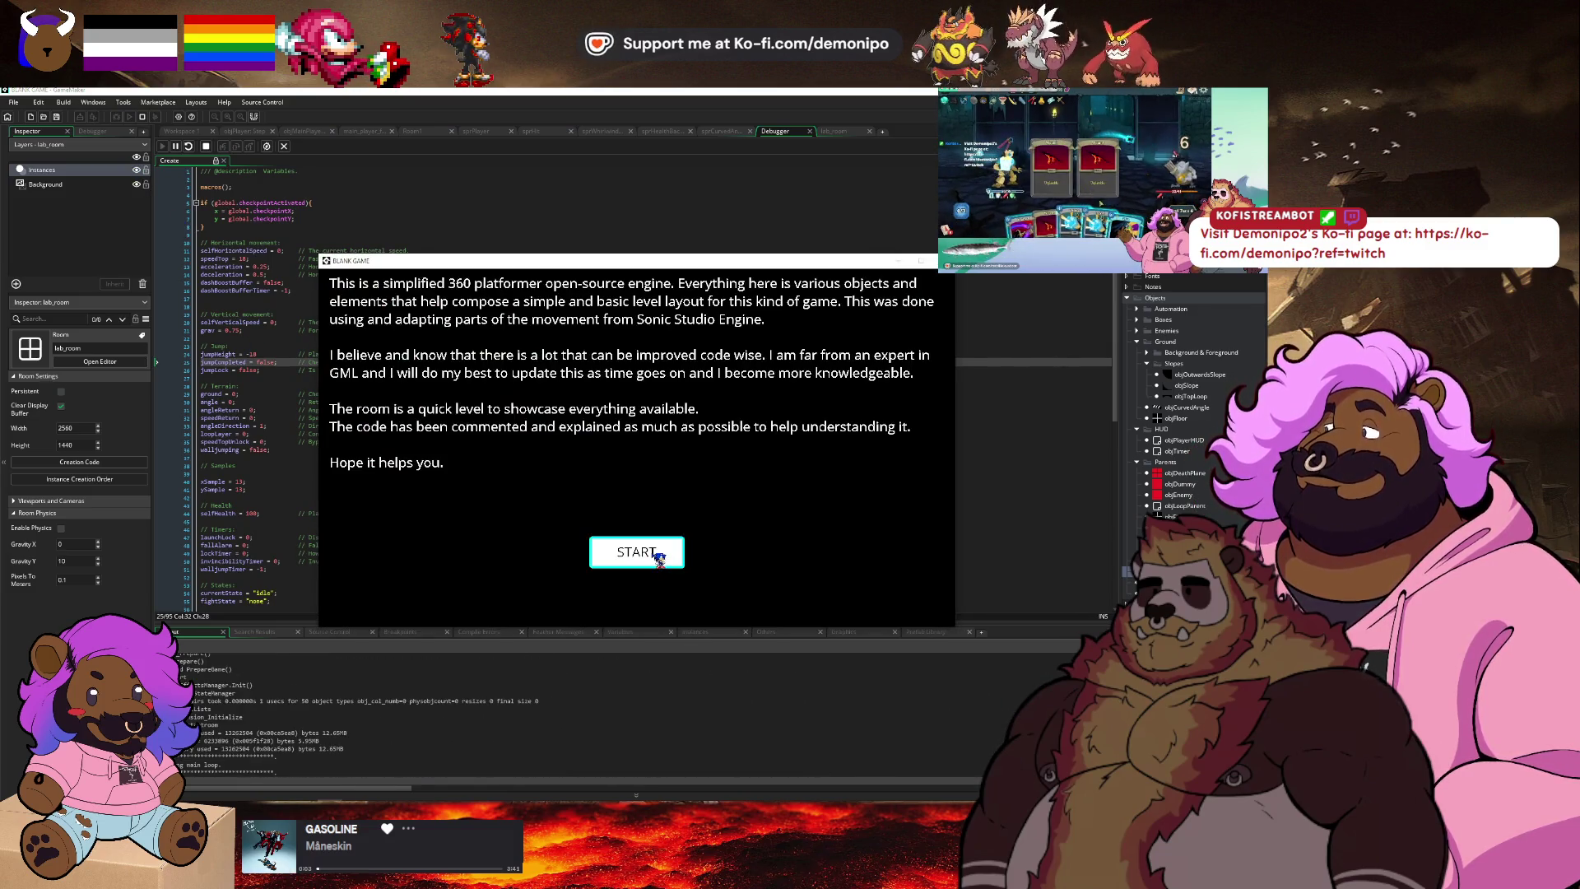
Start the game, dismiss the checkpointActivated Code Error, and show objInit's properties.
click(656, 556)
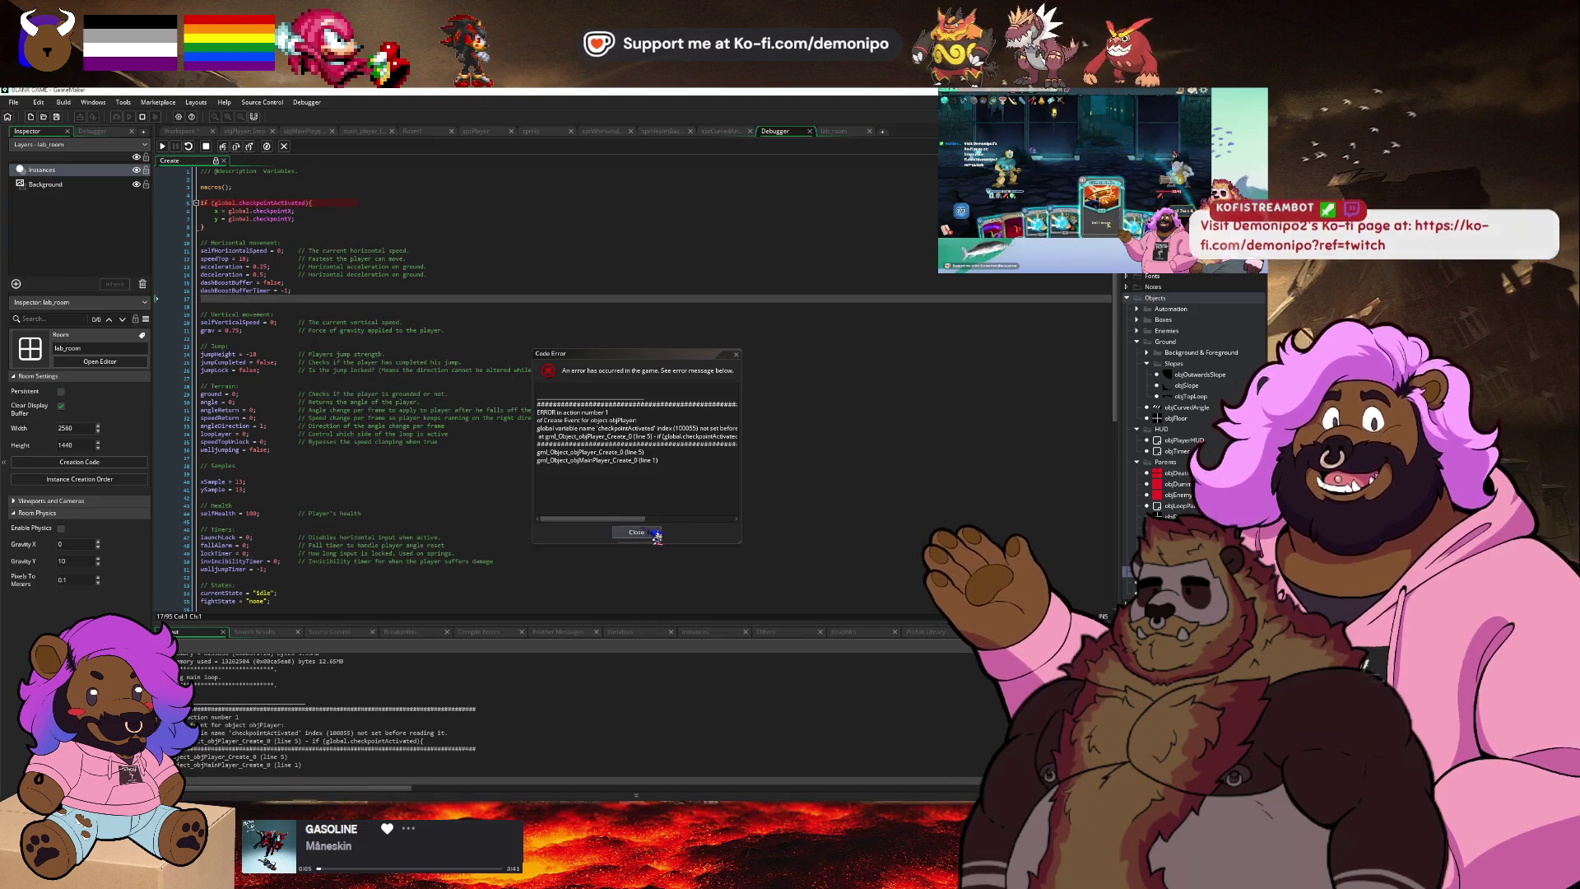
click(651, 533)
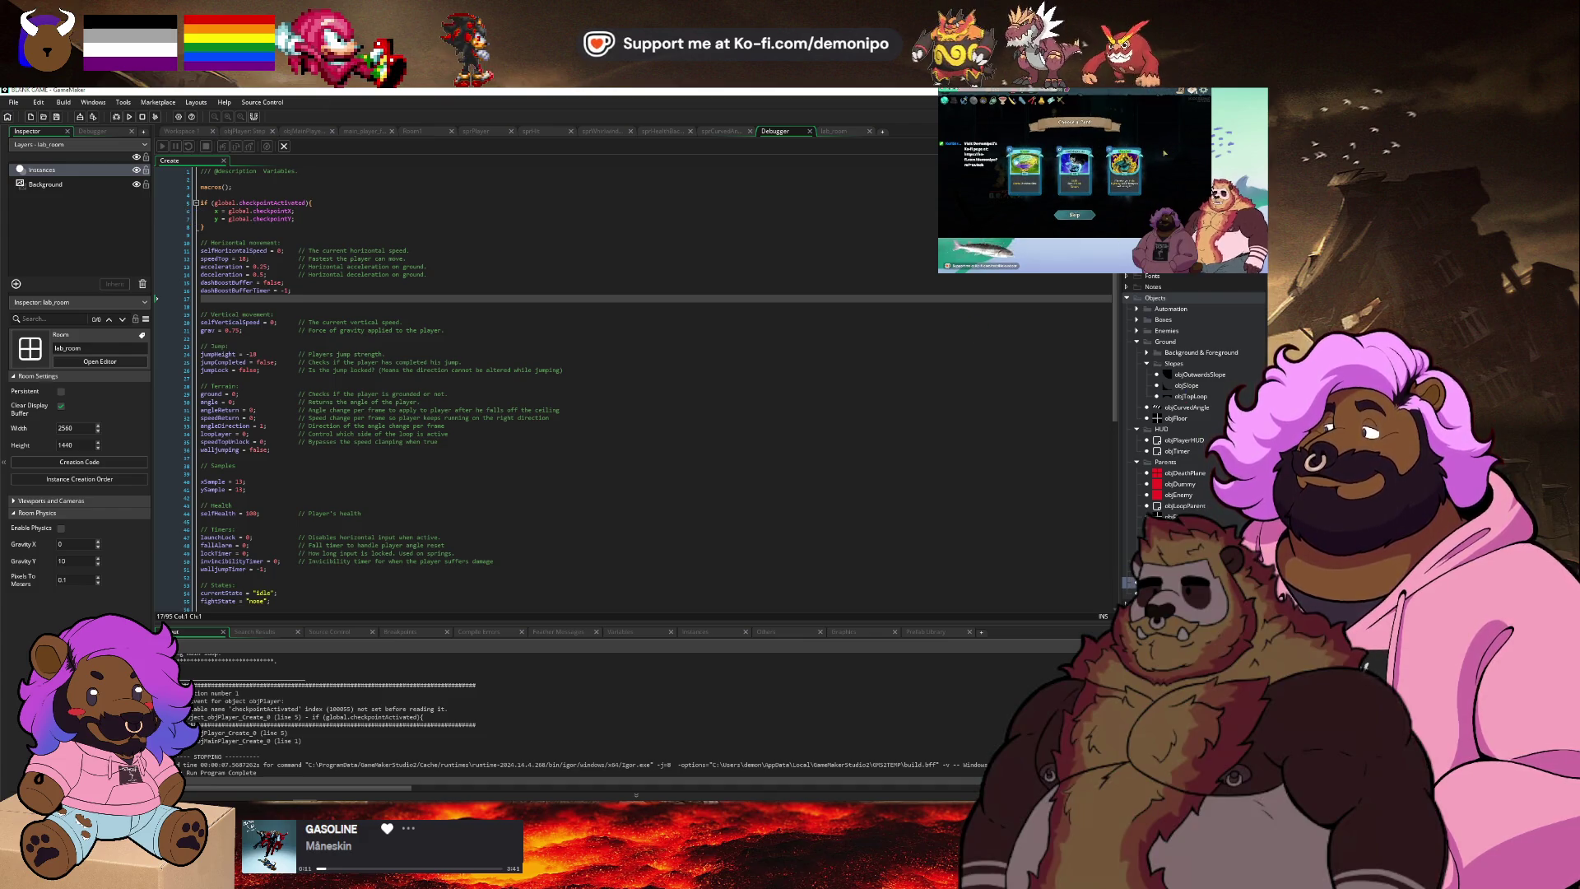
click(1189, 527)
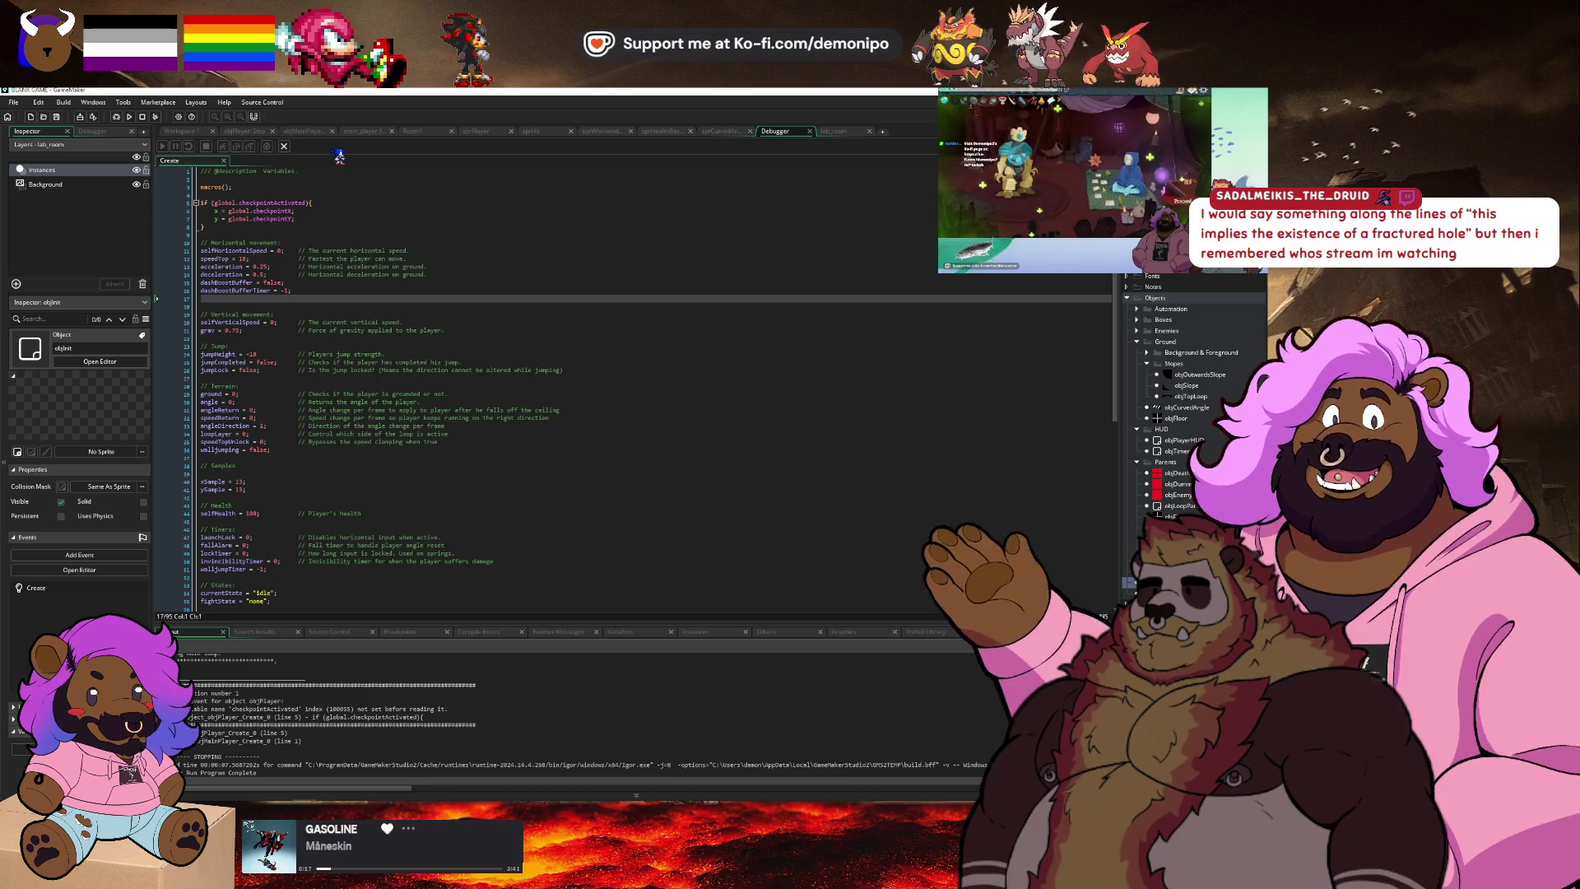
Open objInit's Create code, debug-run the game again, and dismiss the Code Error.
click(179, 131)
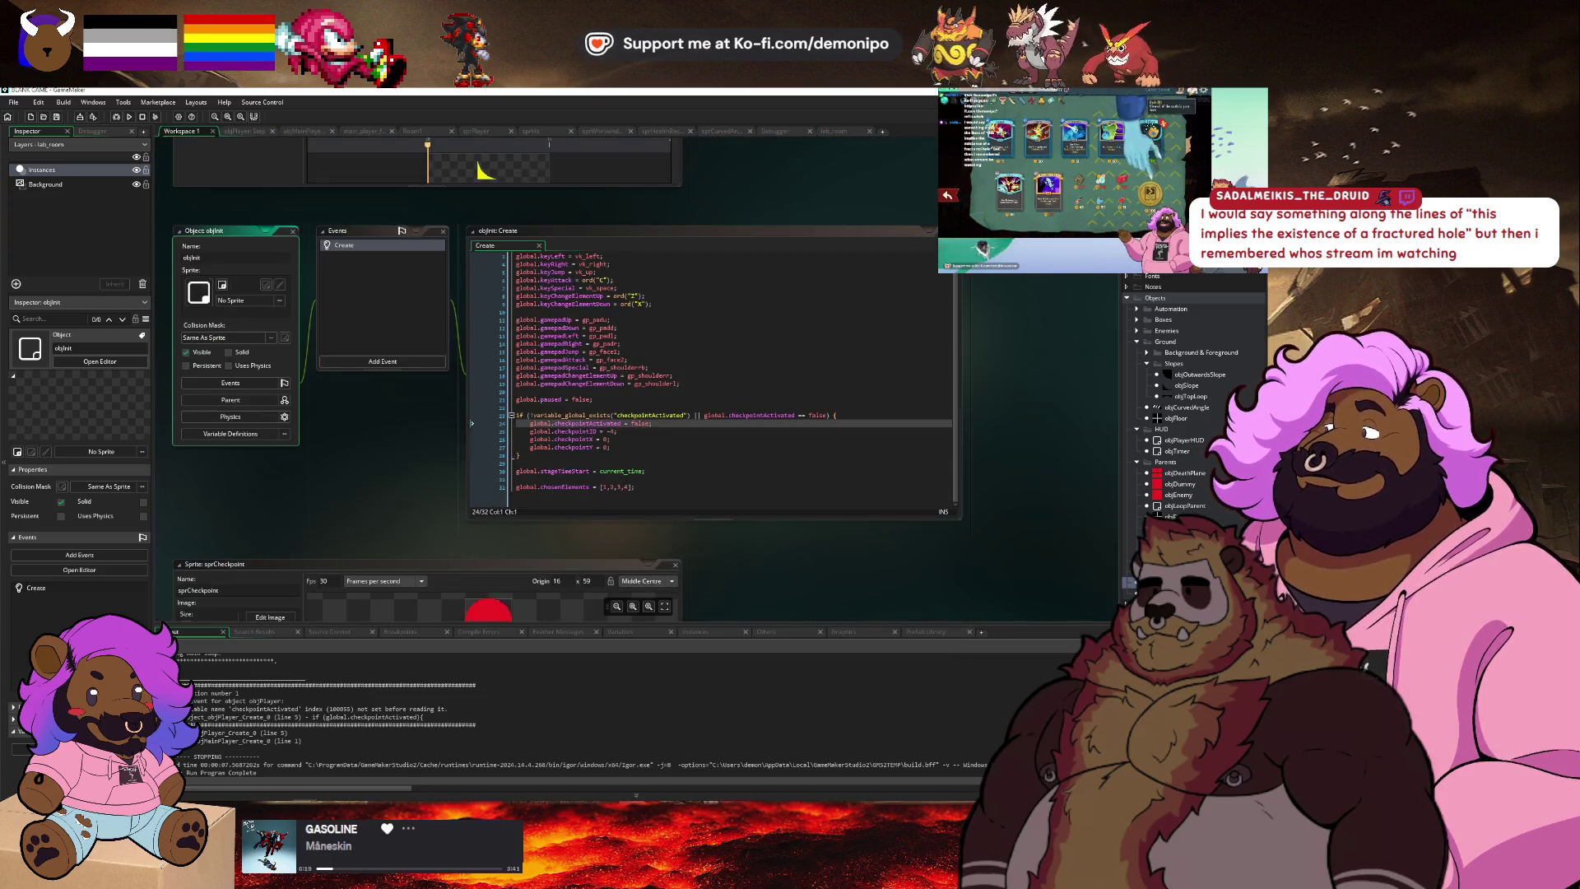
scroll(531, 455, up, 1)
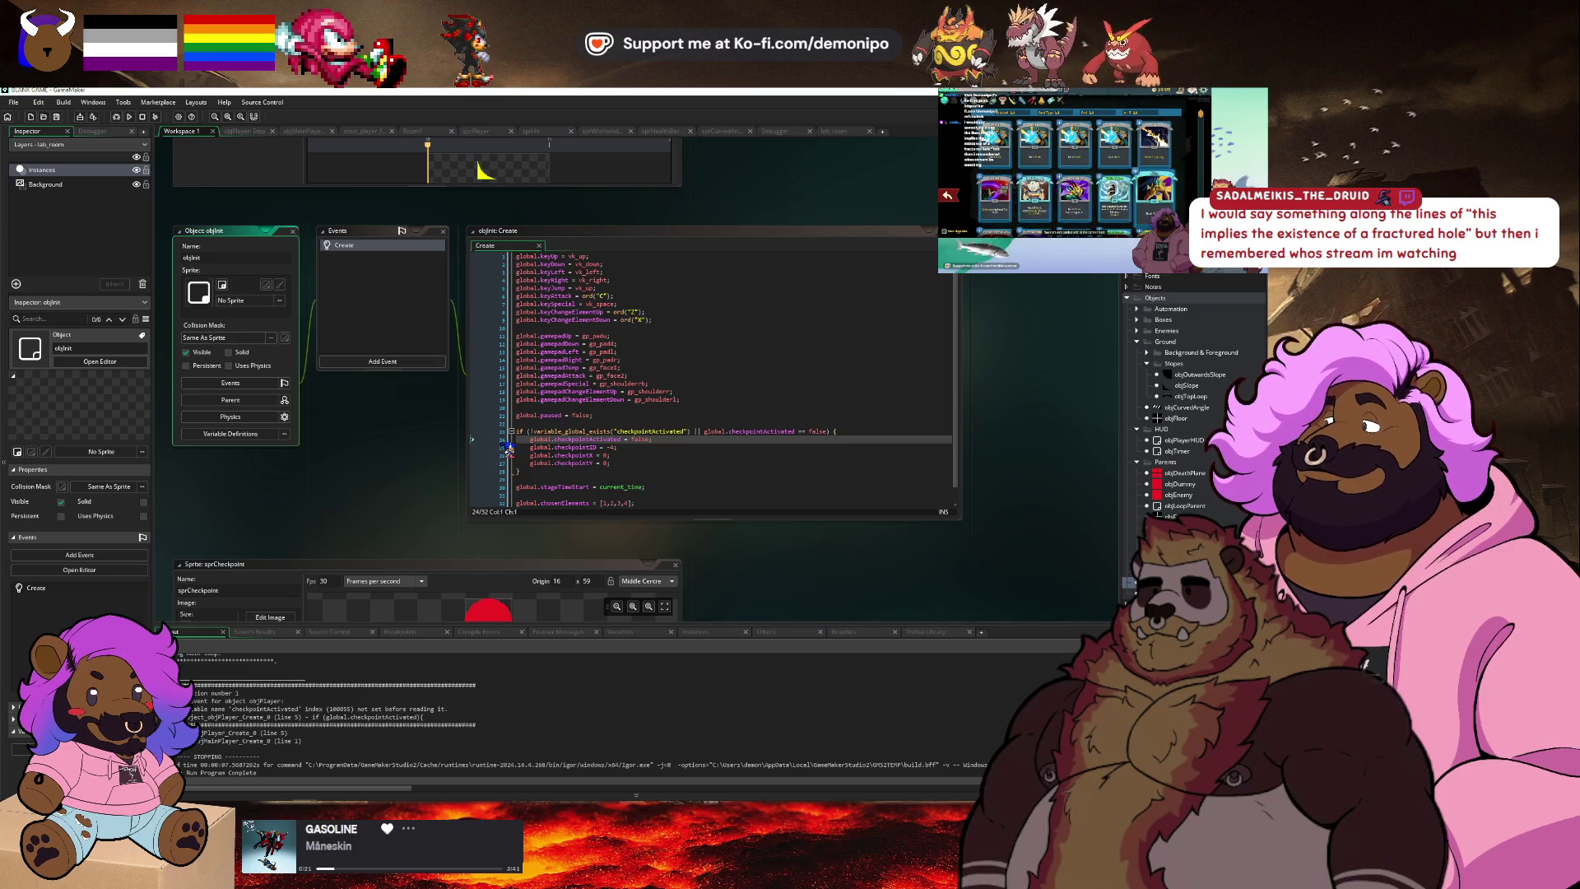
click(119, 116)
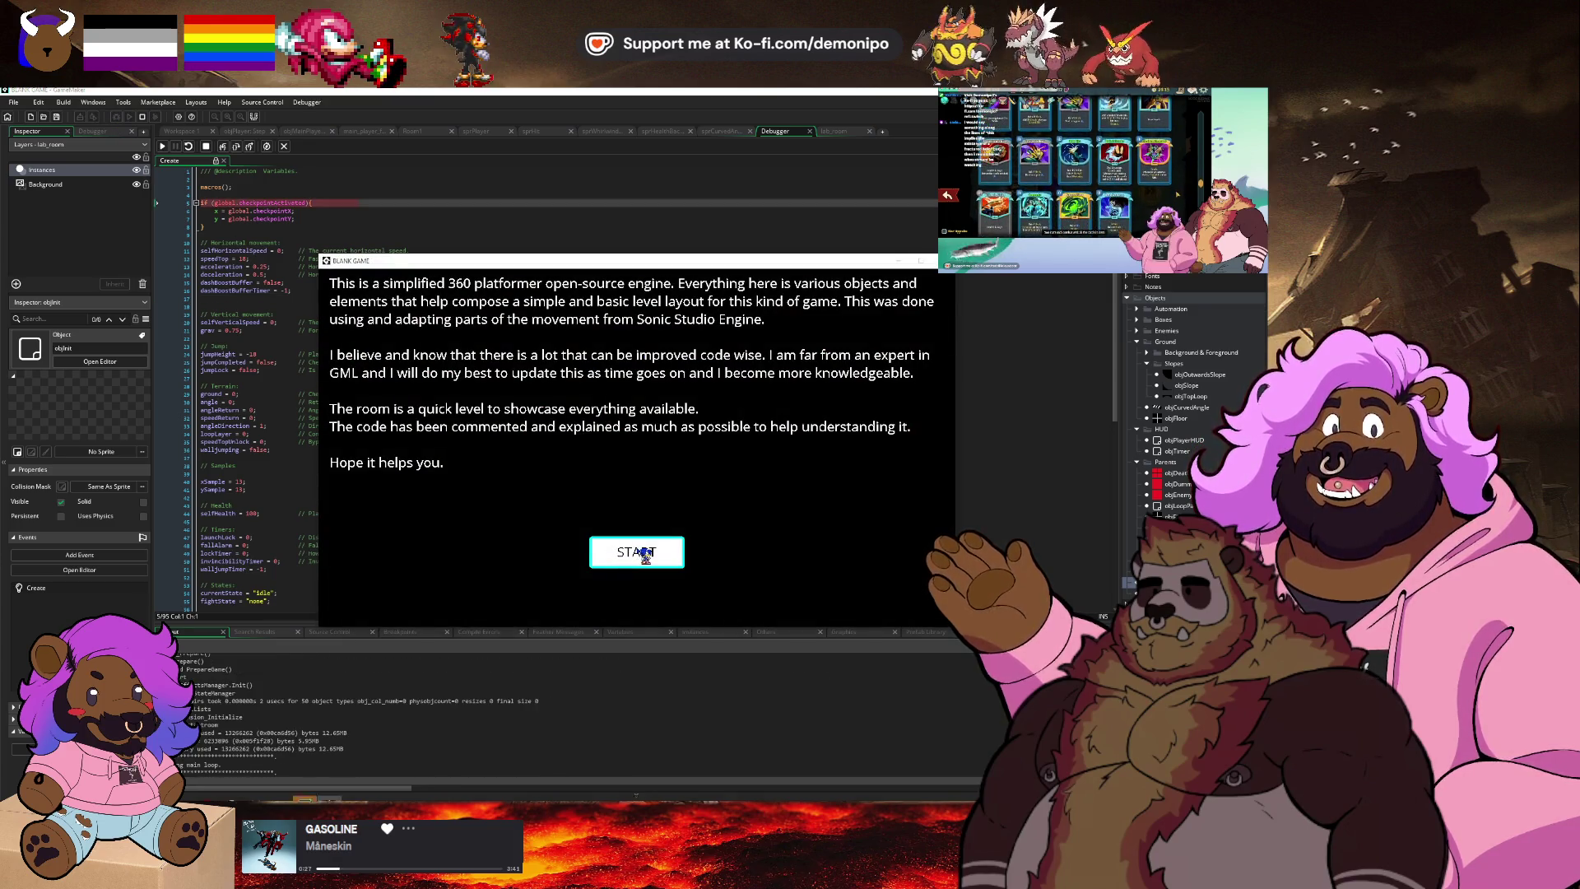
click(645, 554)
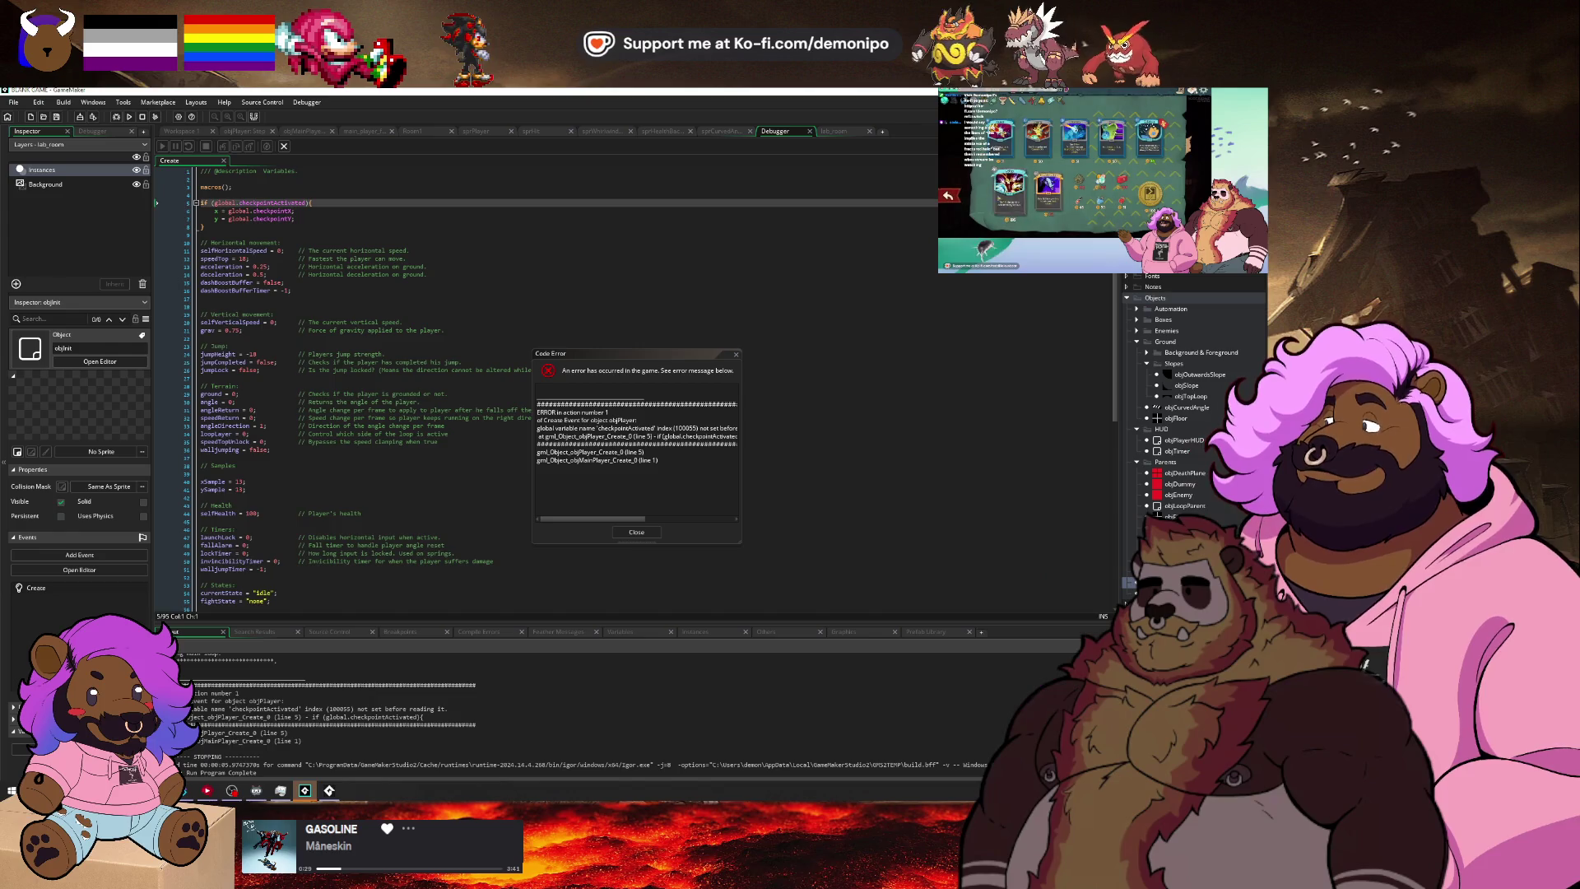
click(663, 530)
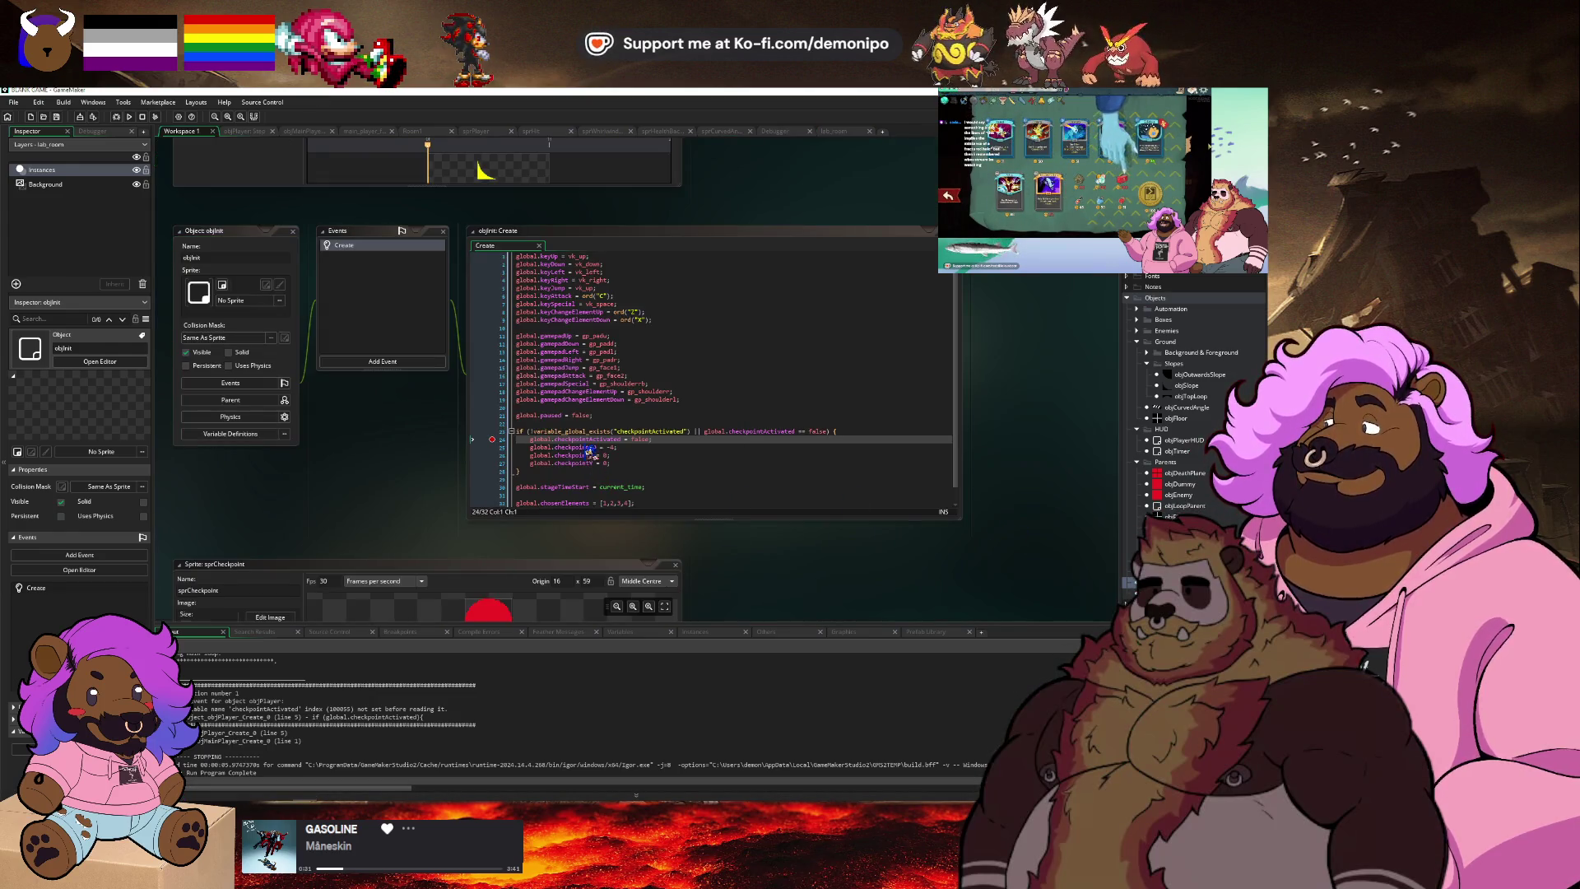
Put a breakpoint on line 23 of objInit's Create code and add an objInit instance to StartRoom.
click(504, 431)
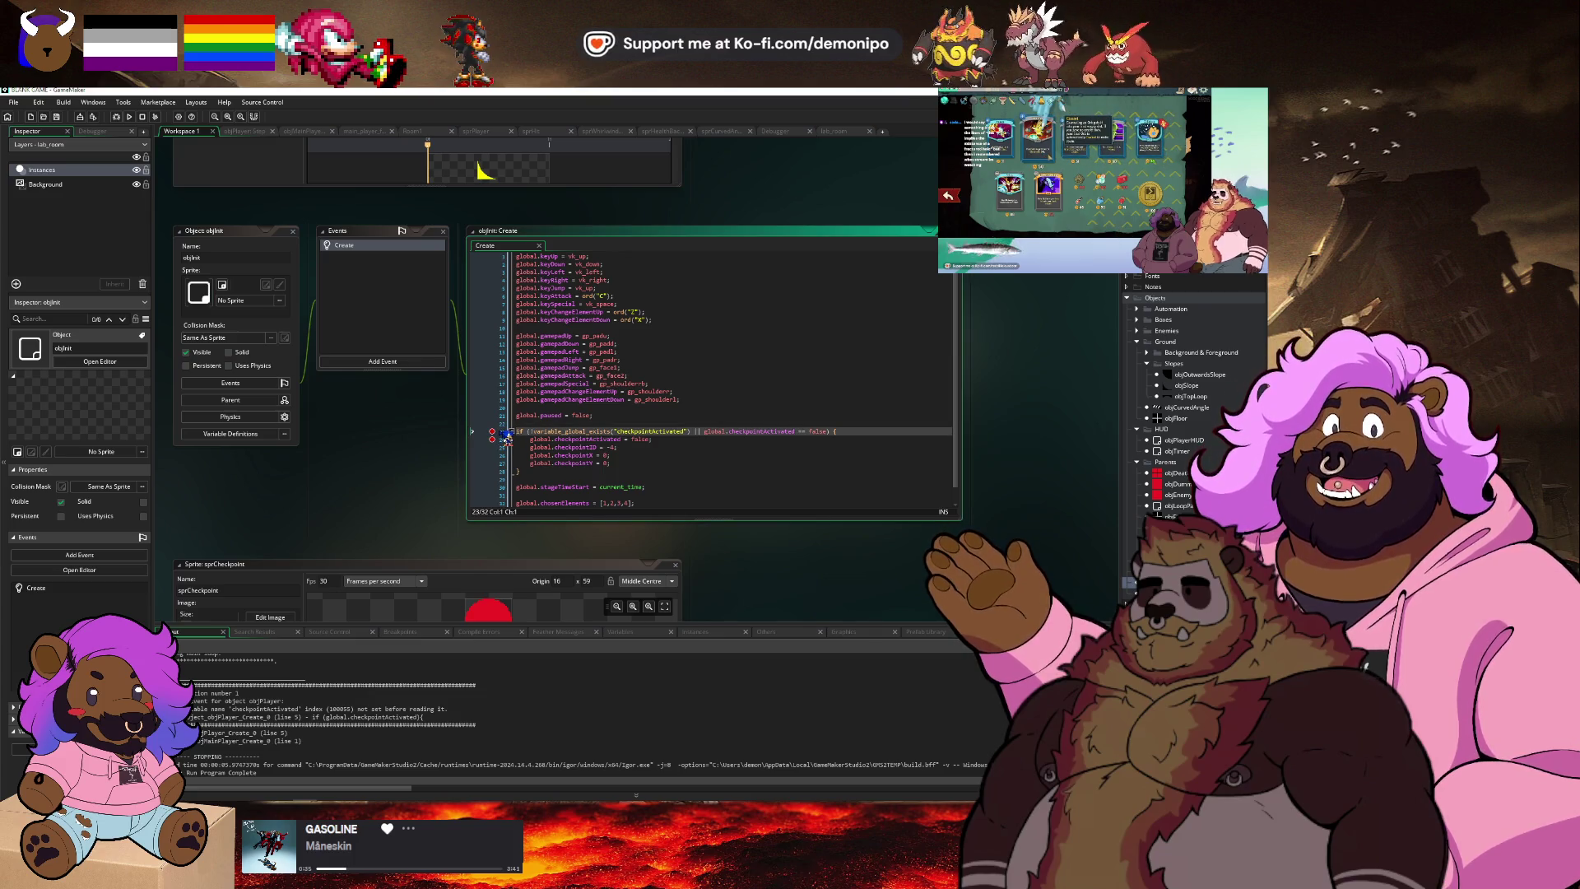
click(650, 415)
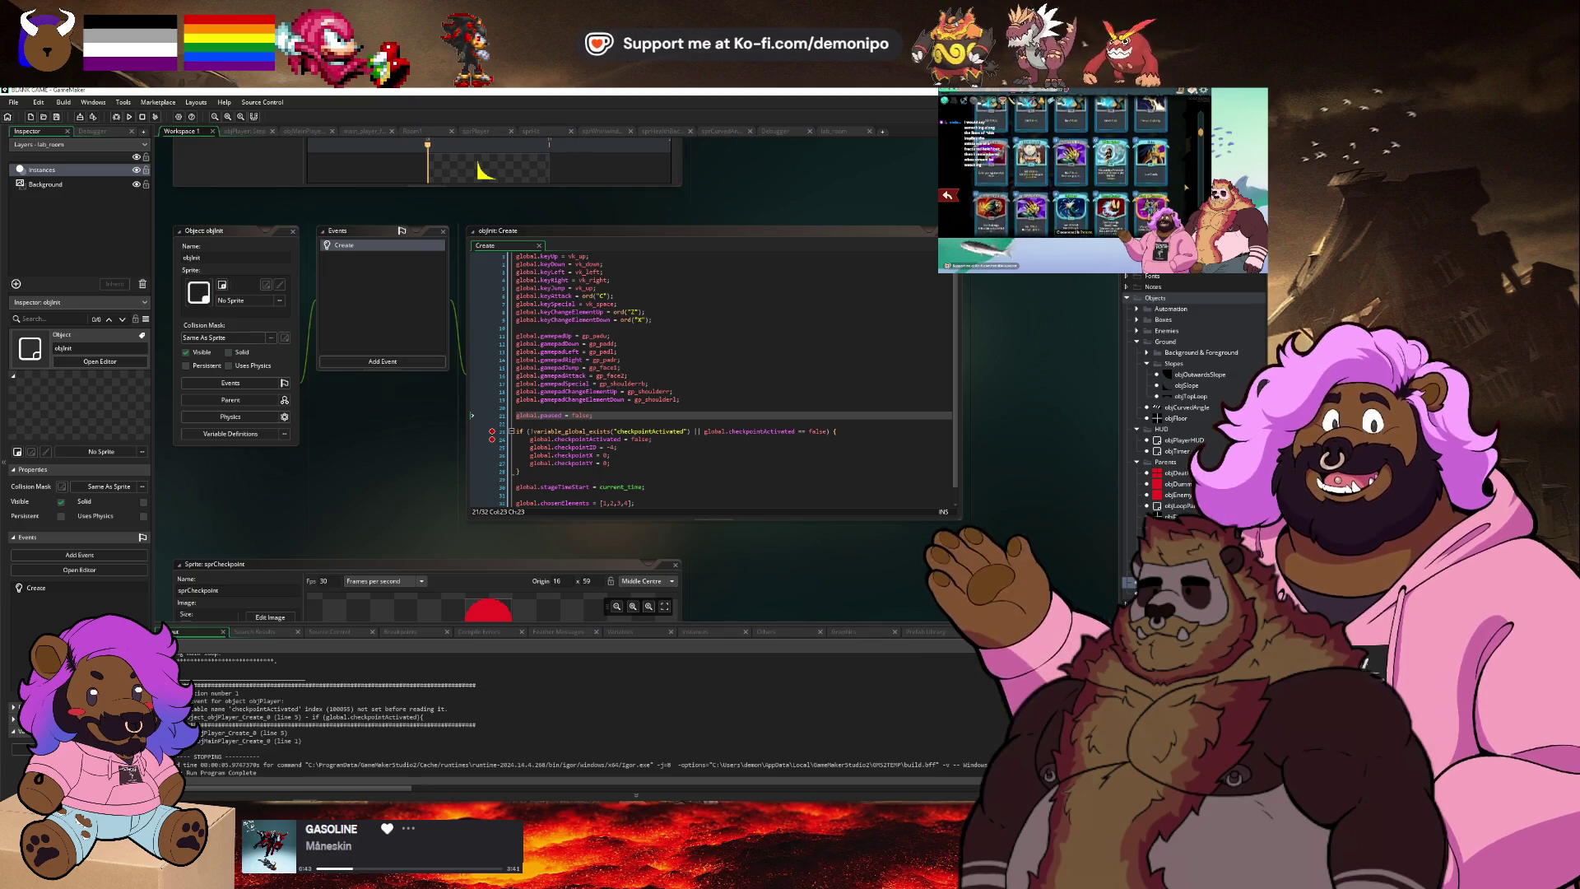
double_click(1185, 567)
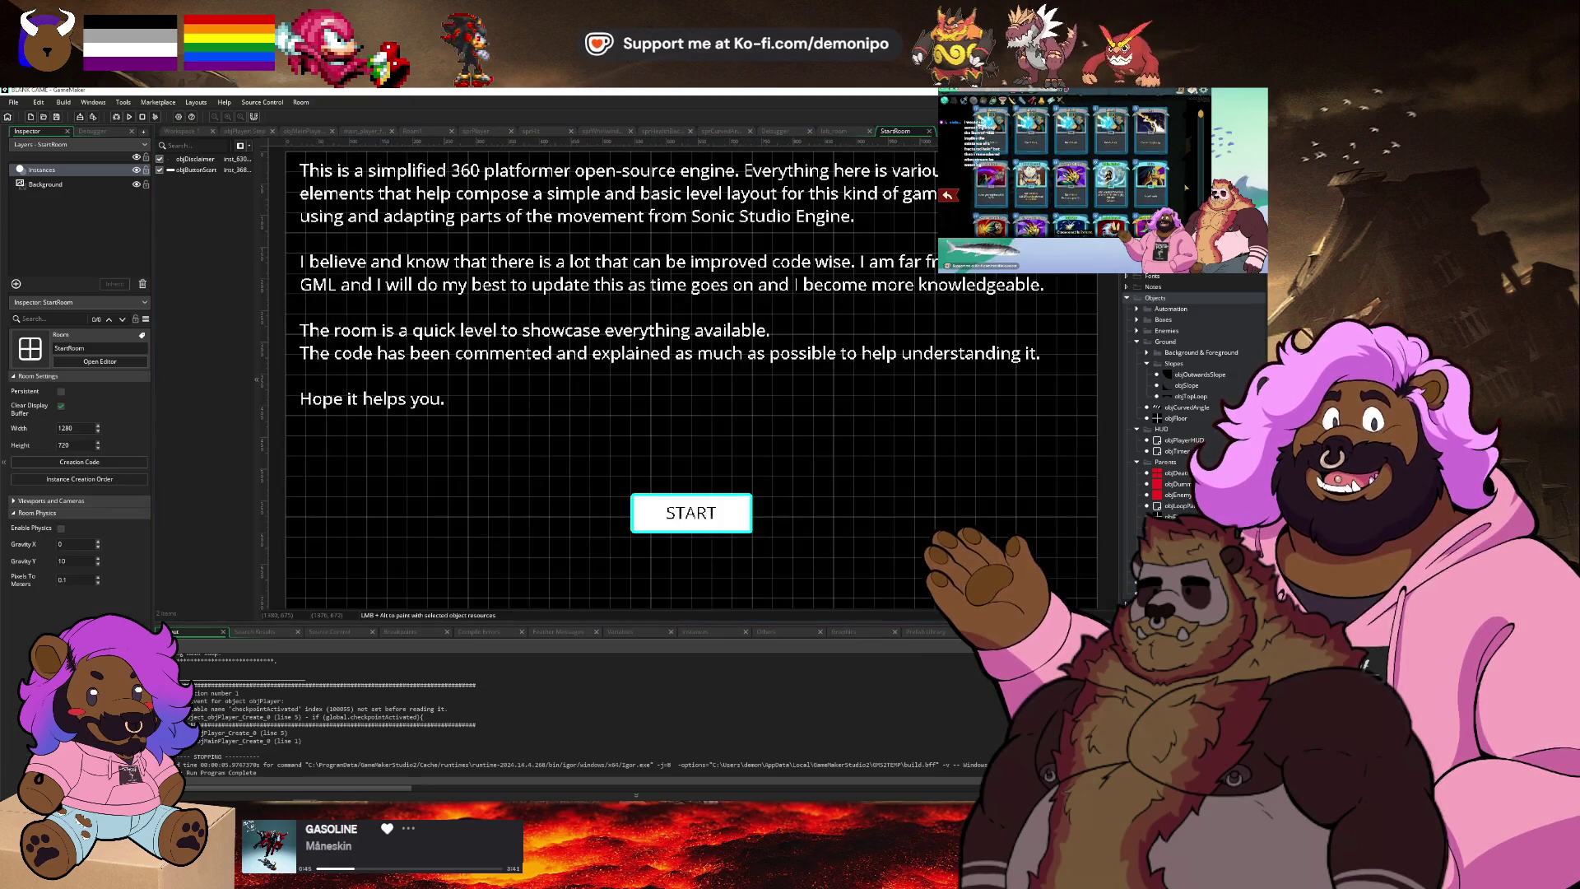
drag(629, 427, 85, 141)
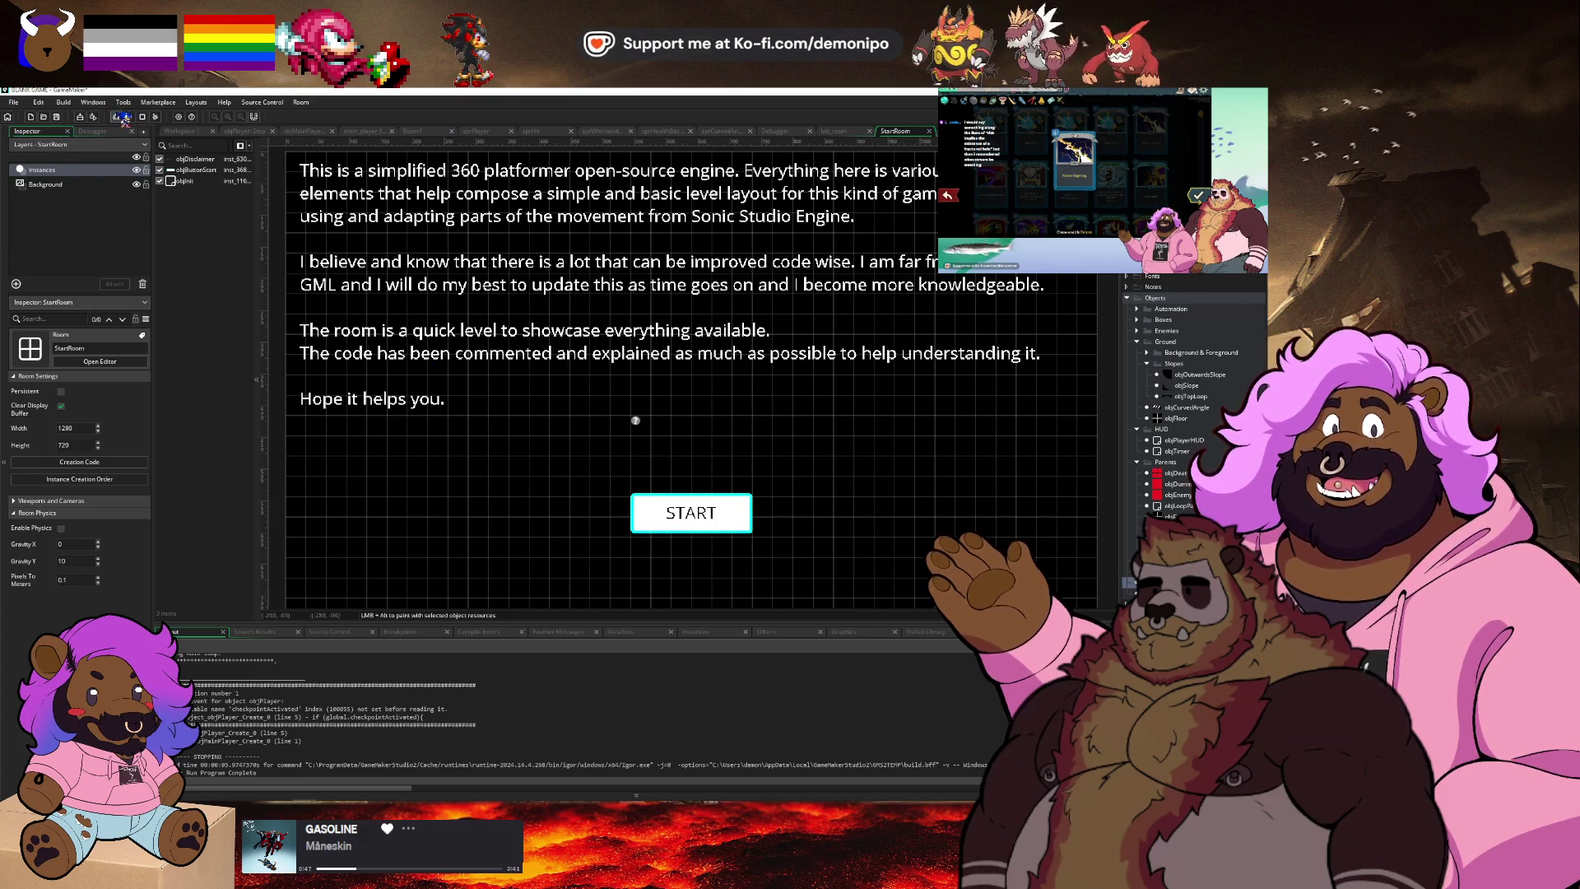
Launch a debug run, step over the breakpoint with F10, and resume execution.
click(120, 118)
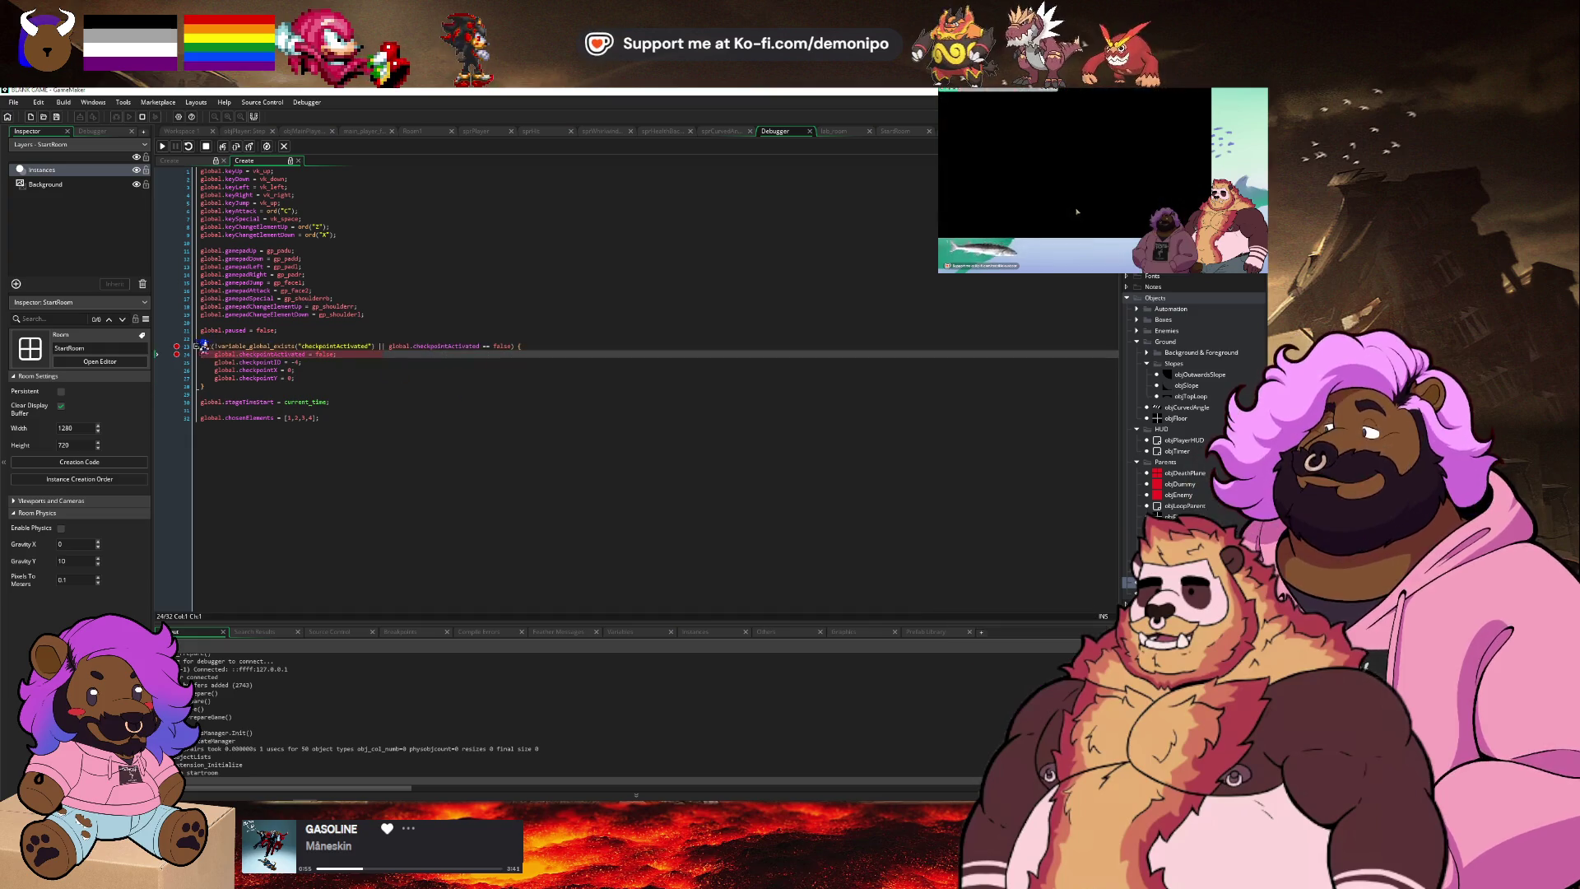
key(F10)
click(162, 145)
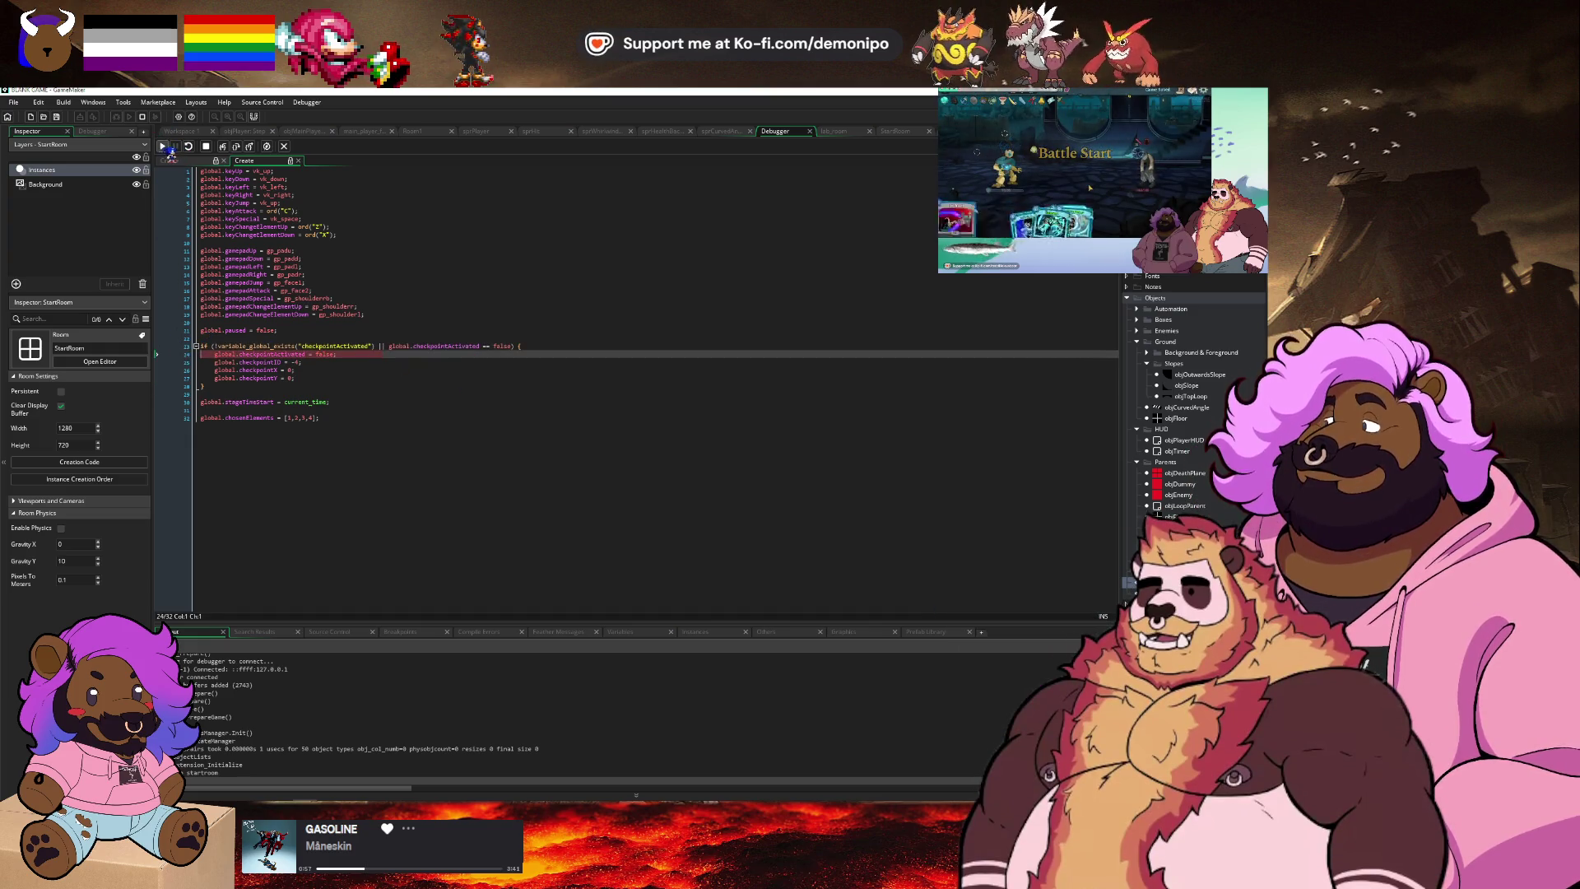
Start the level, move the player right, then stop the game and view objPlayer's Step code.
click(650, 554)
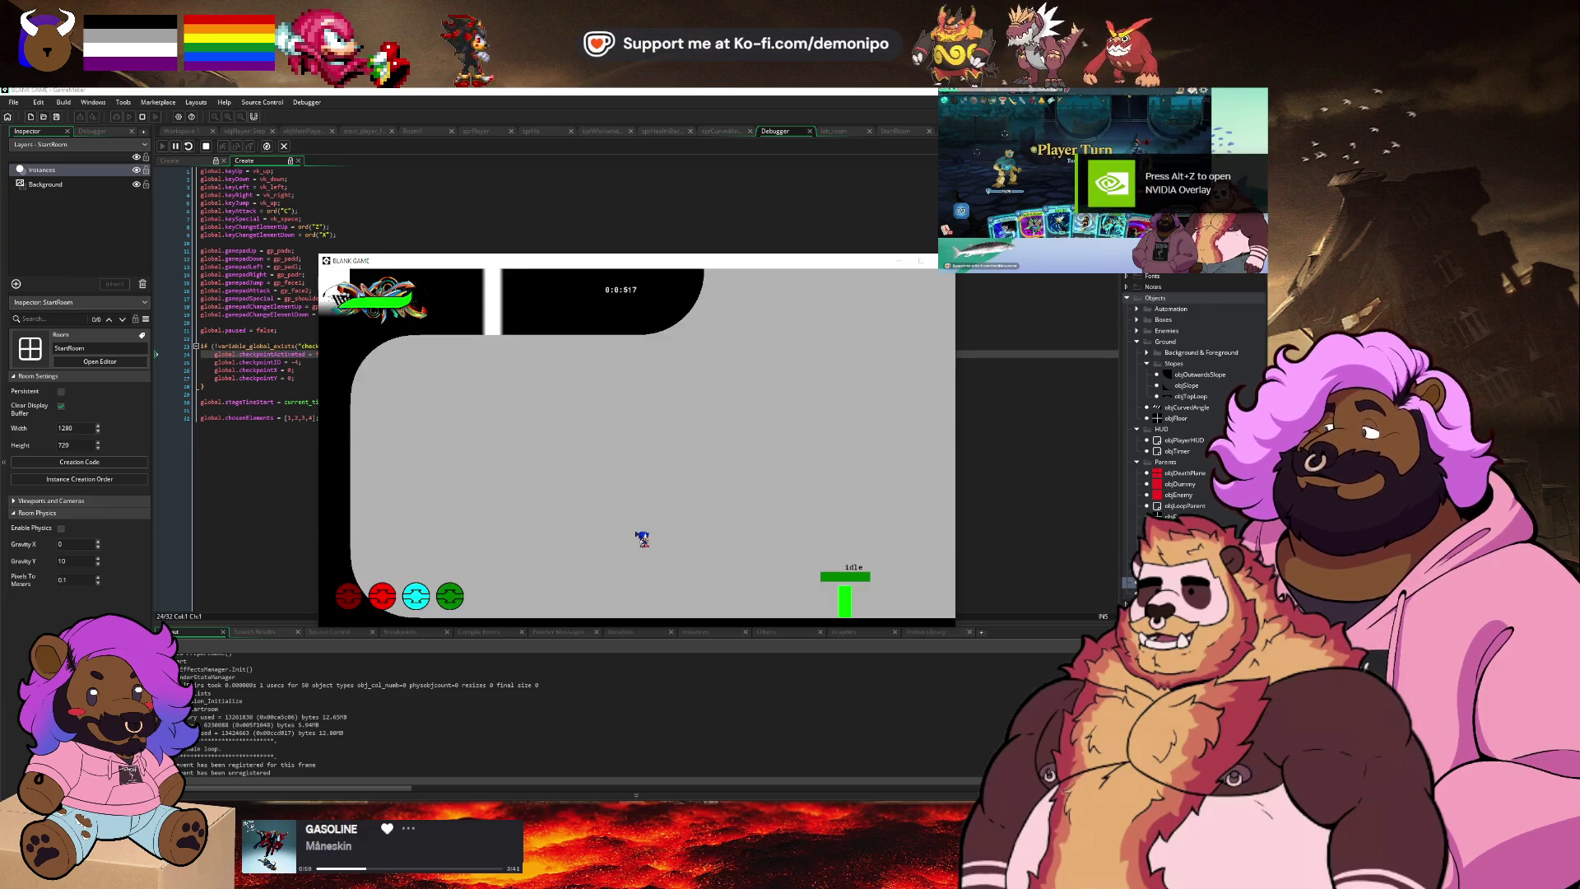
key(Right)
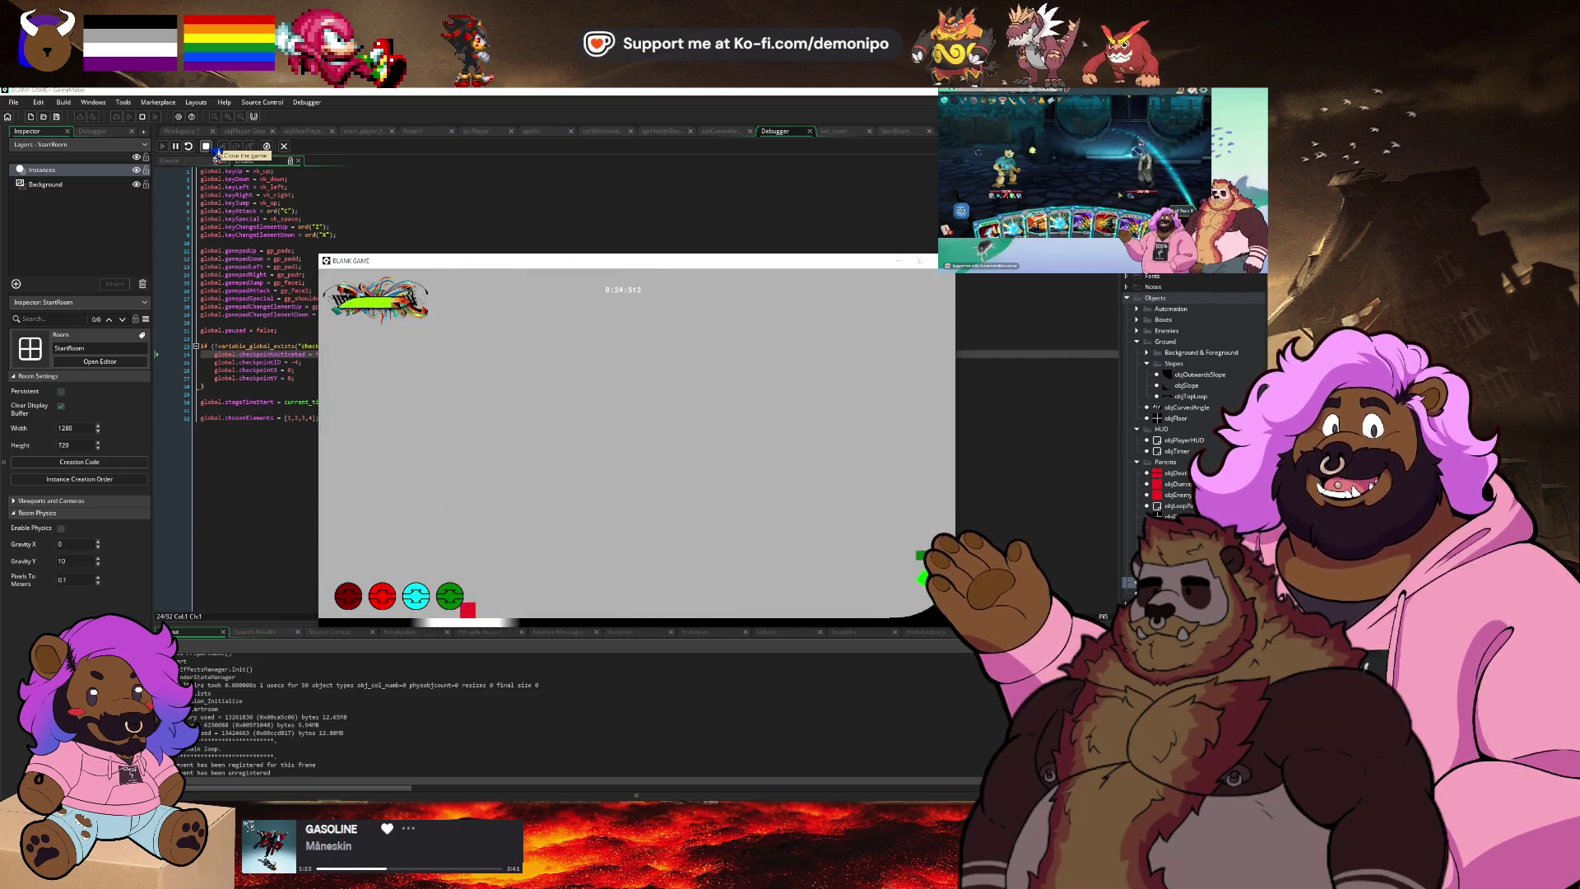
click(216, 151)
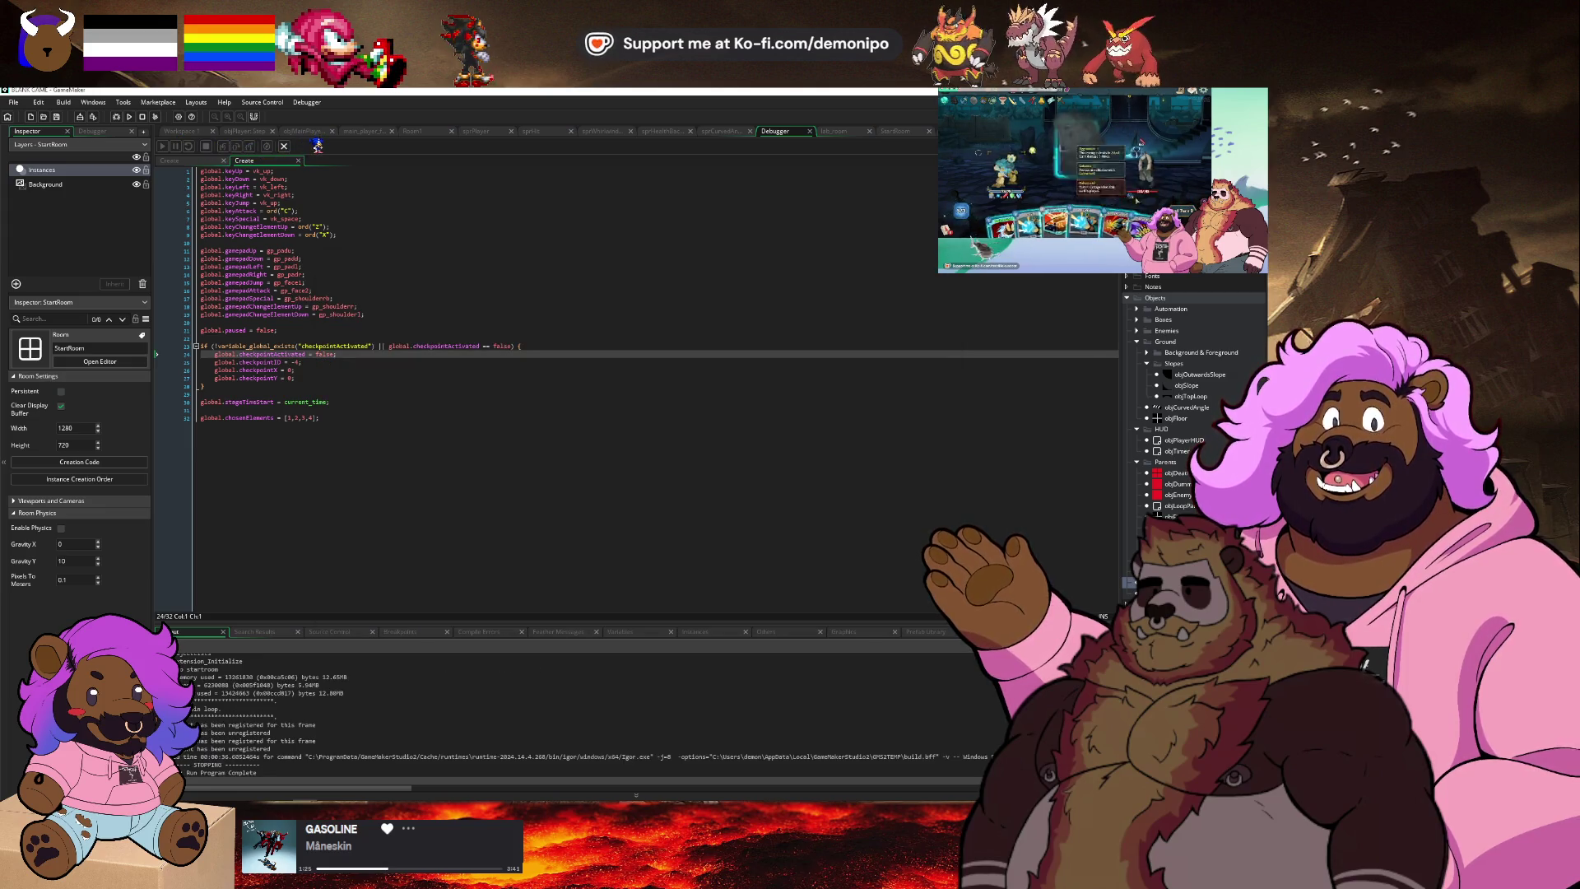
click(241, 134)
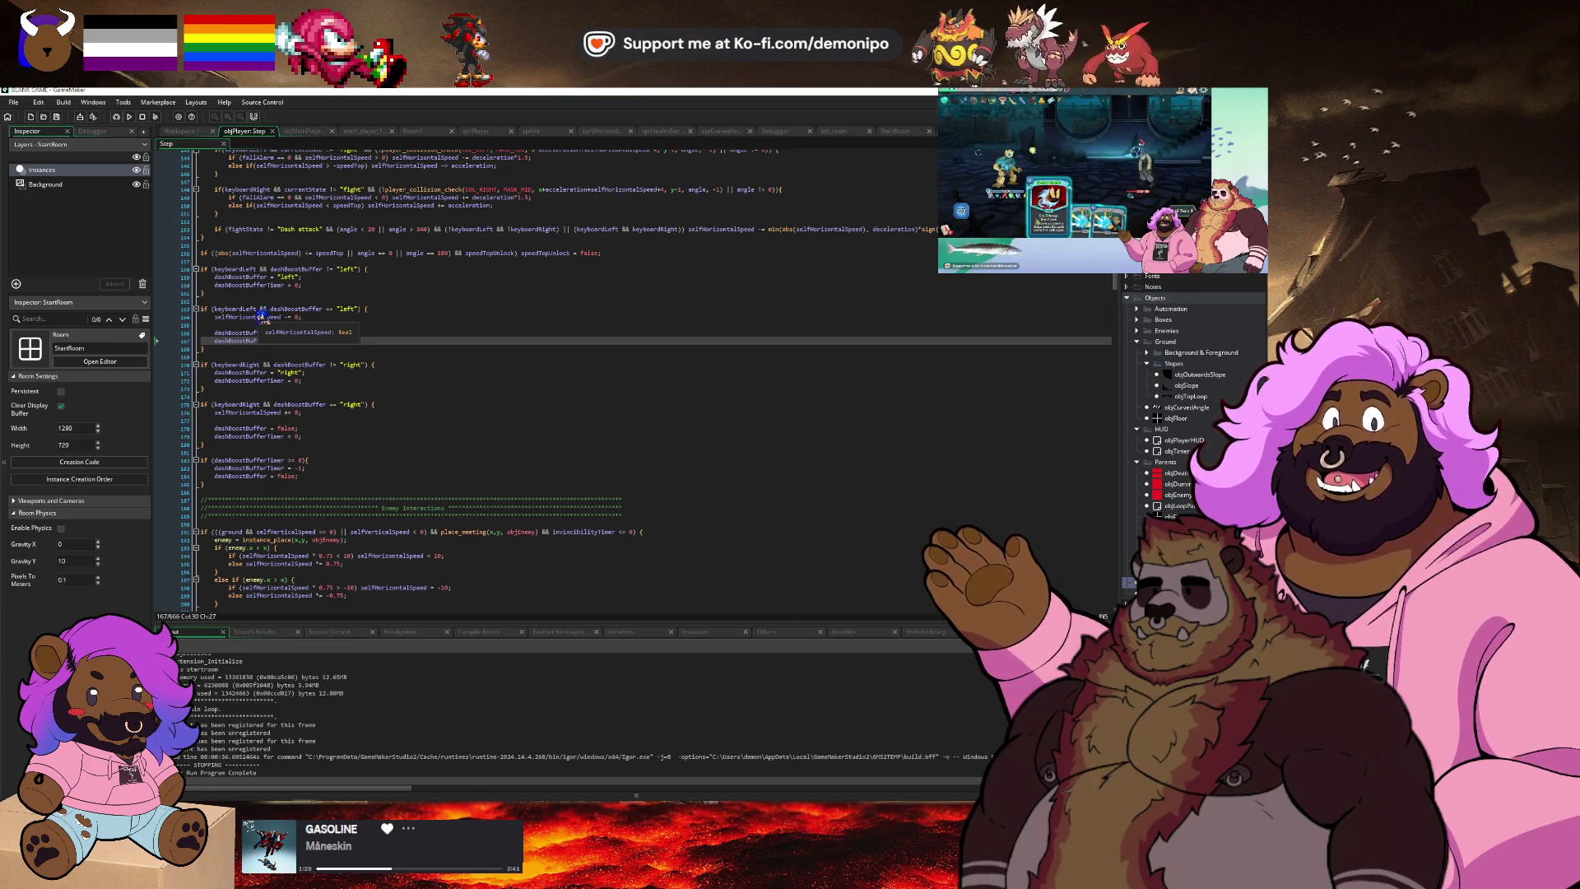
Change lines 158 and 163 to keyboardLeftPressed and line 170 to keyboardRightPressed.
click(255, 269)
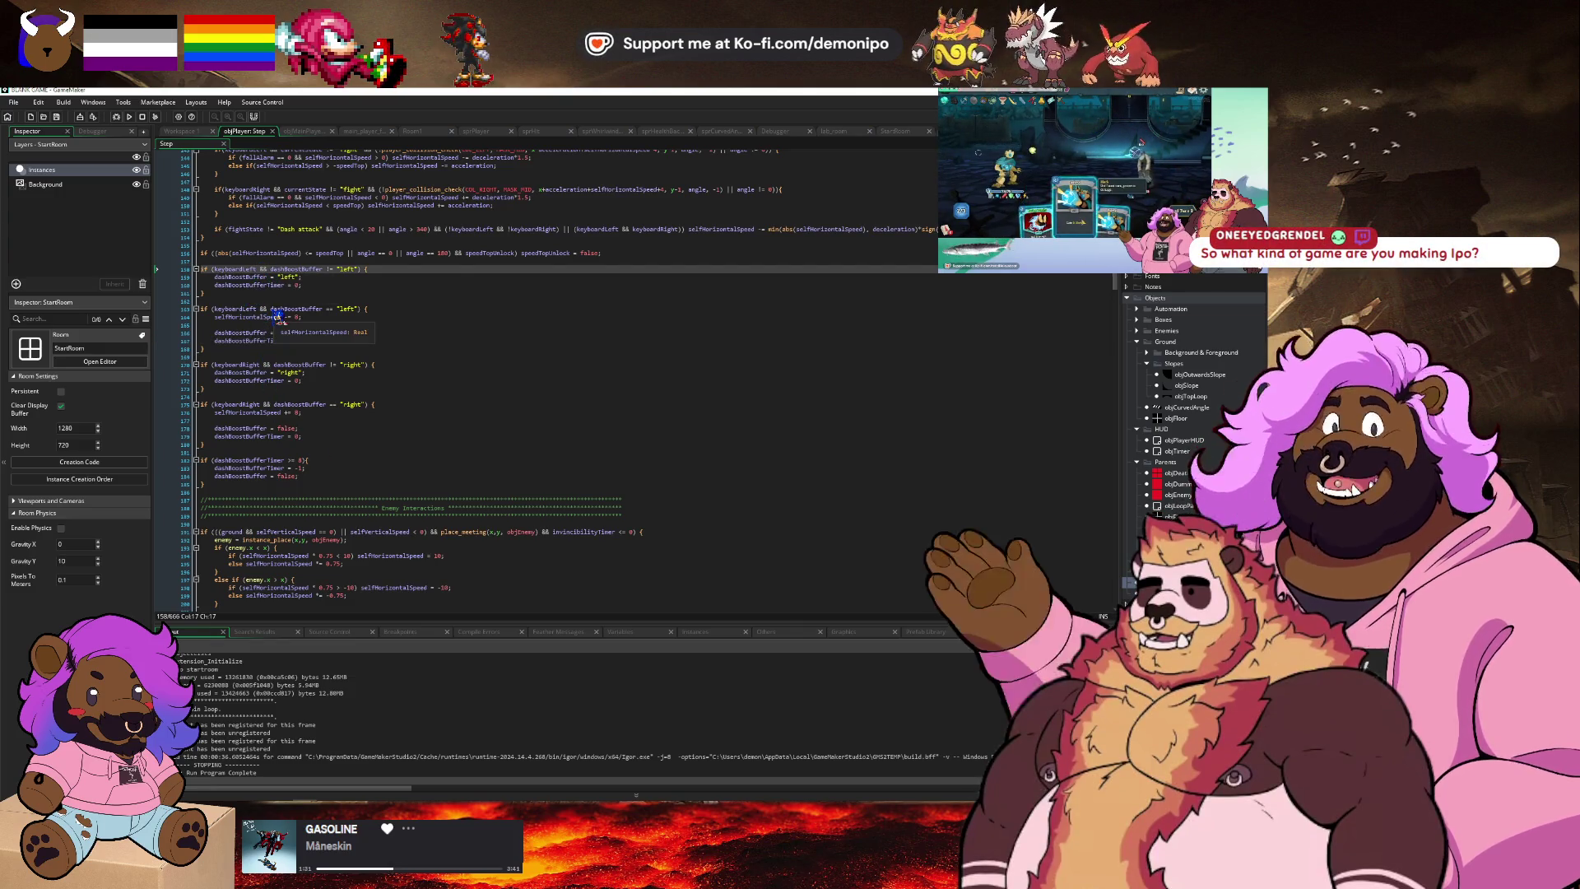
text(Pressed)
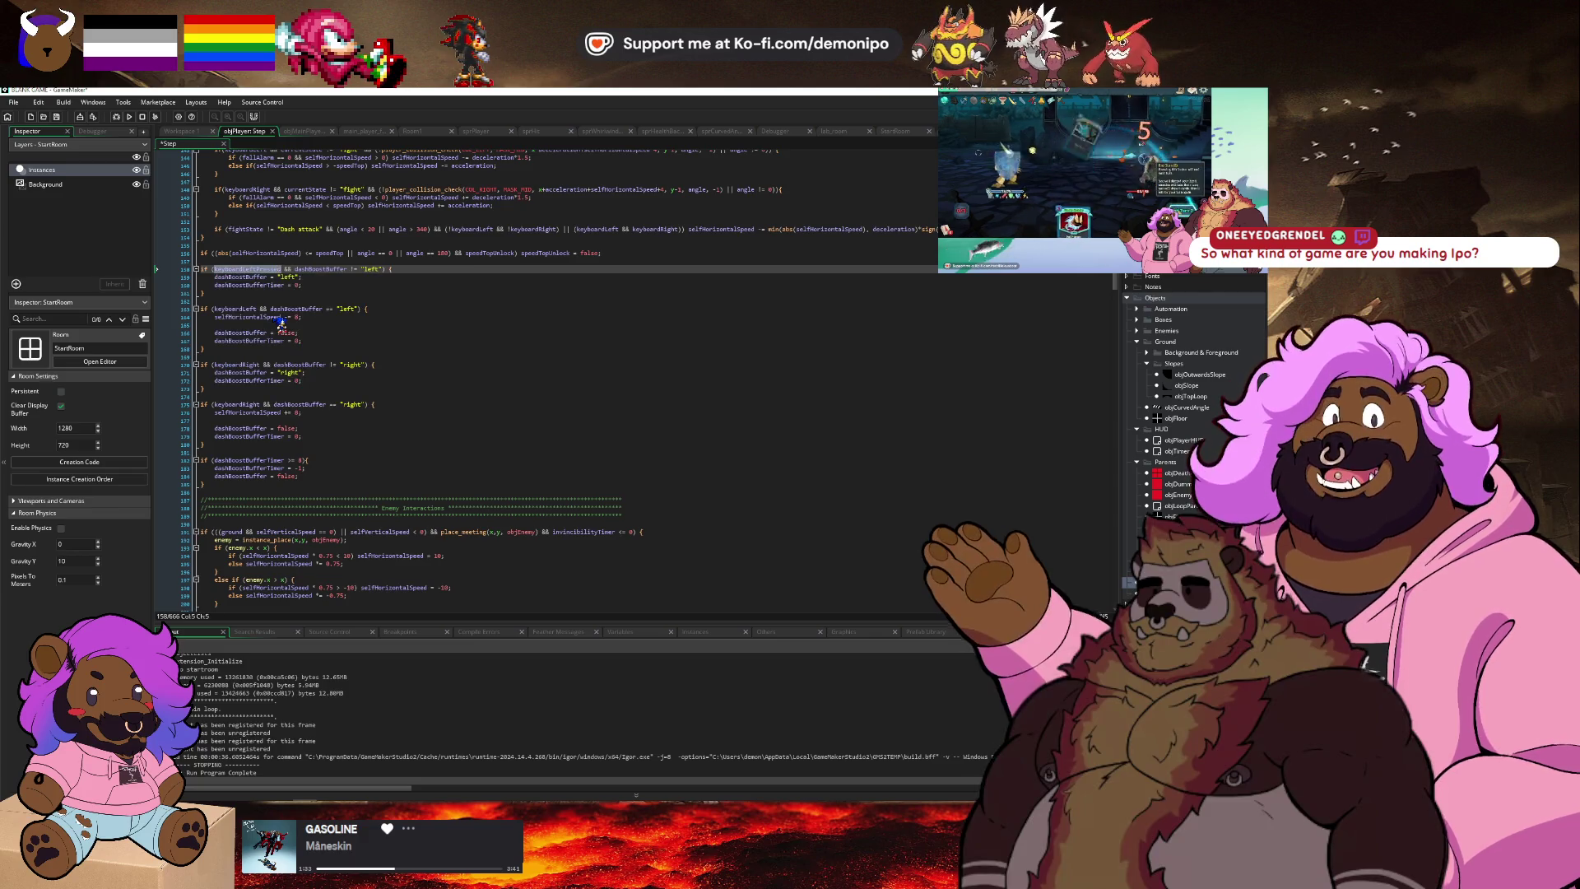
click(248, 308)
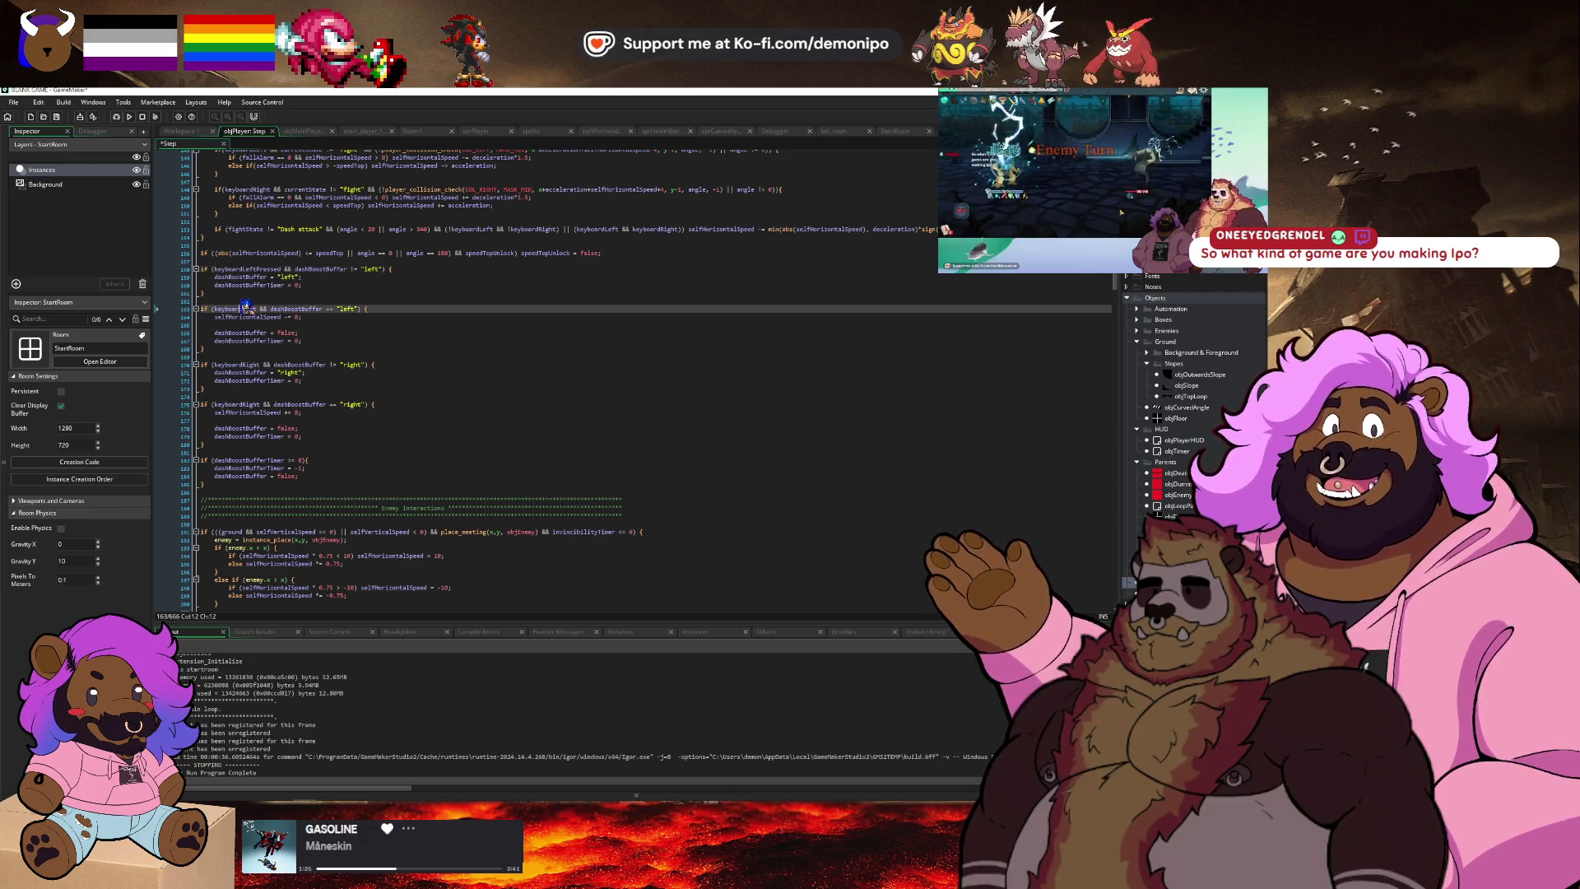
text(Pressed)
double_click(252, 364)
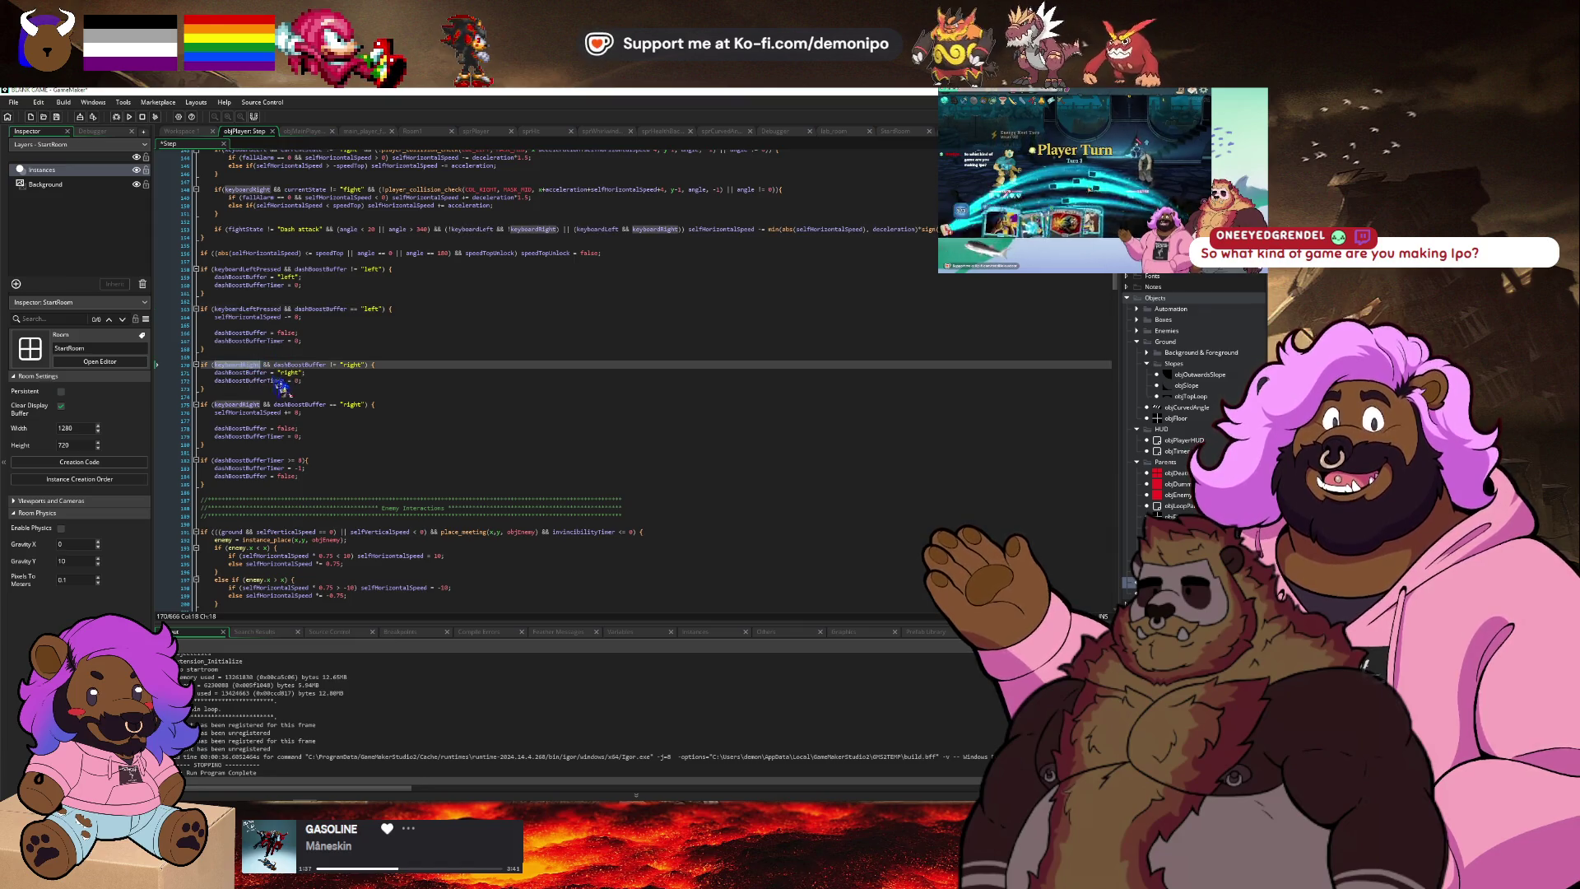
click(261, 365)
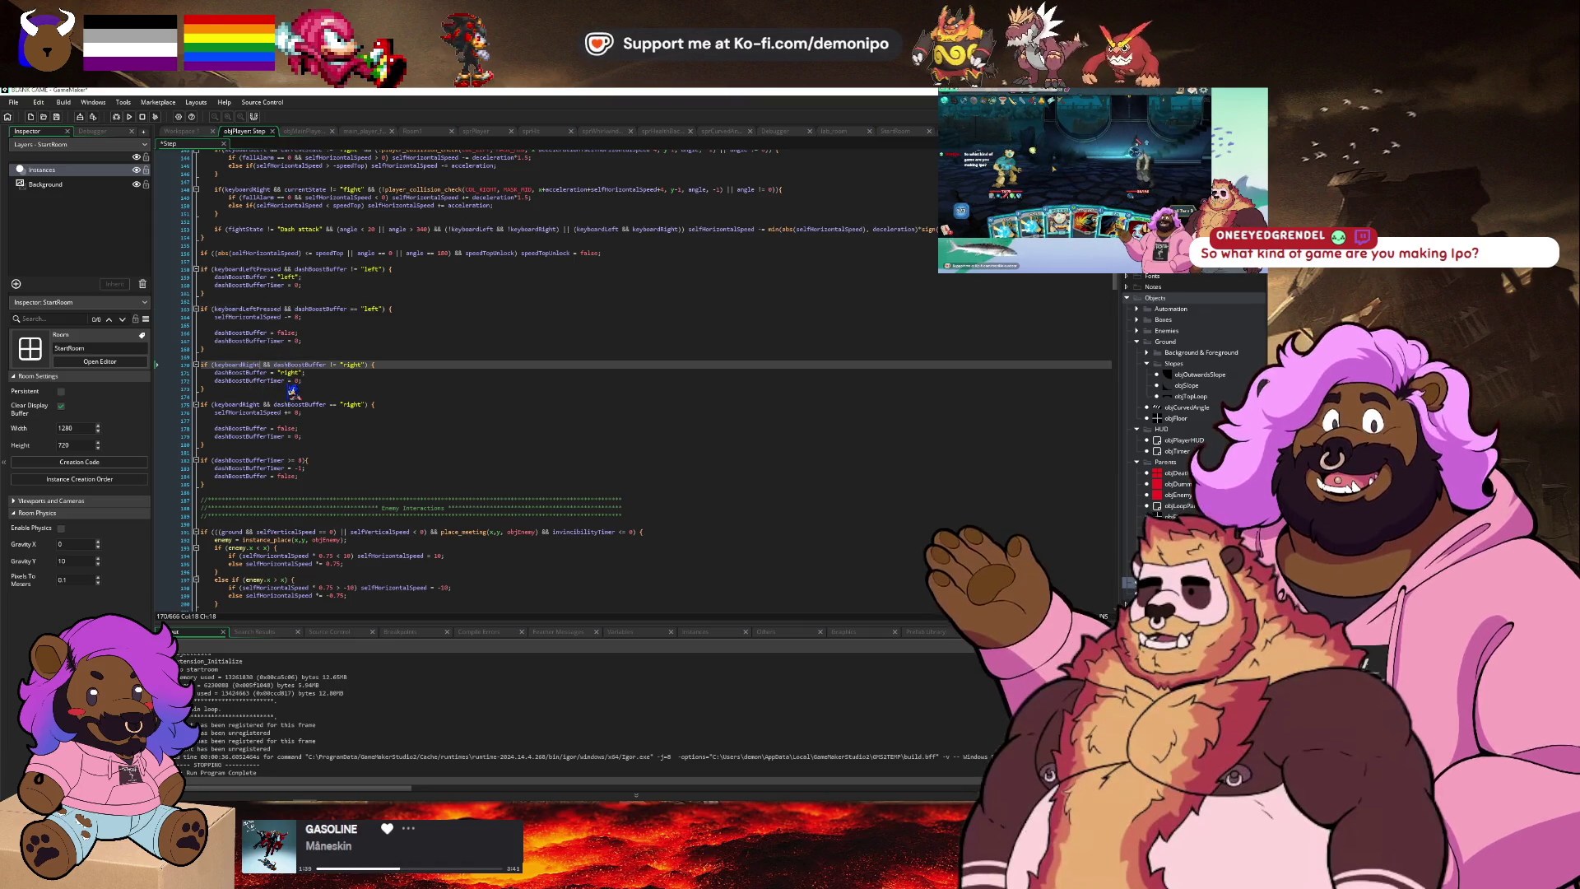
text(Pressed)
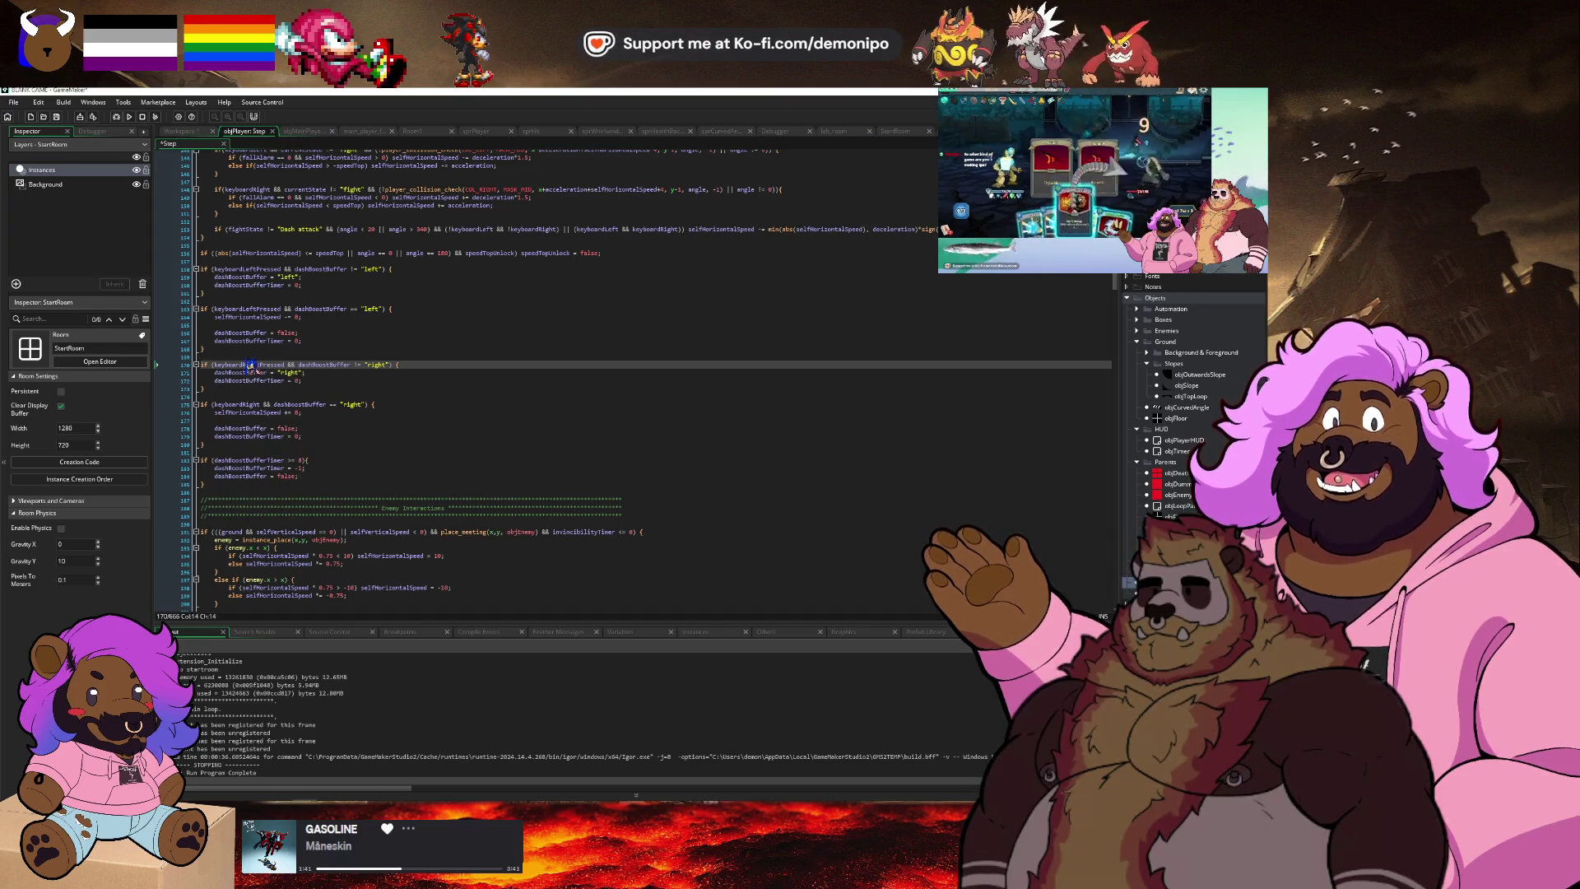
Make the line 175 right-dash check read keyboardRightPressed, then start a debug run.
double_click(247, 404)
text(keyboardRightPressed)
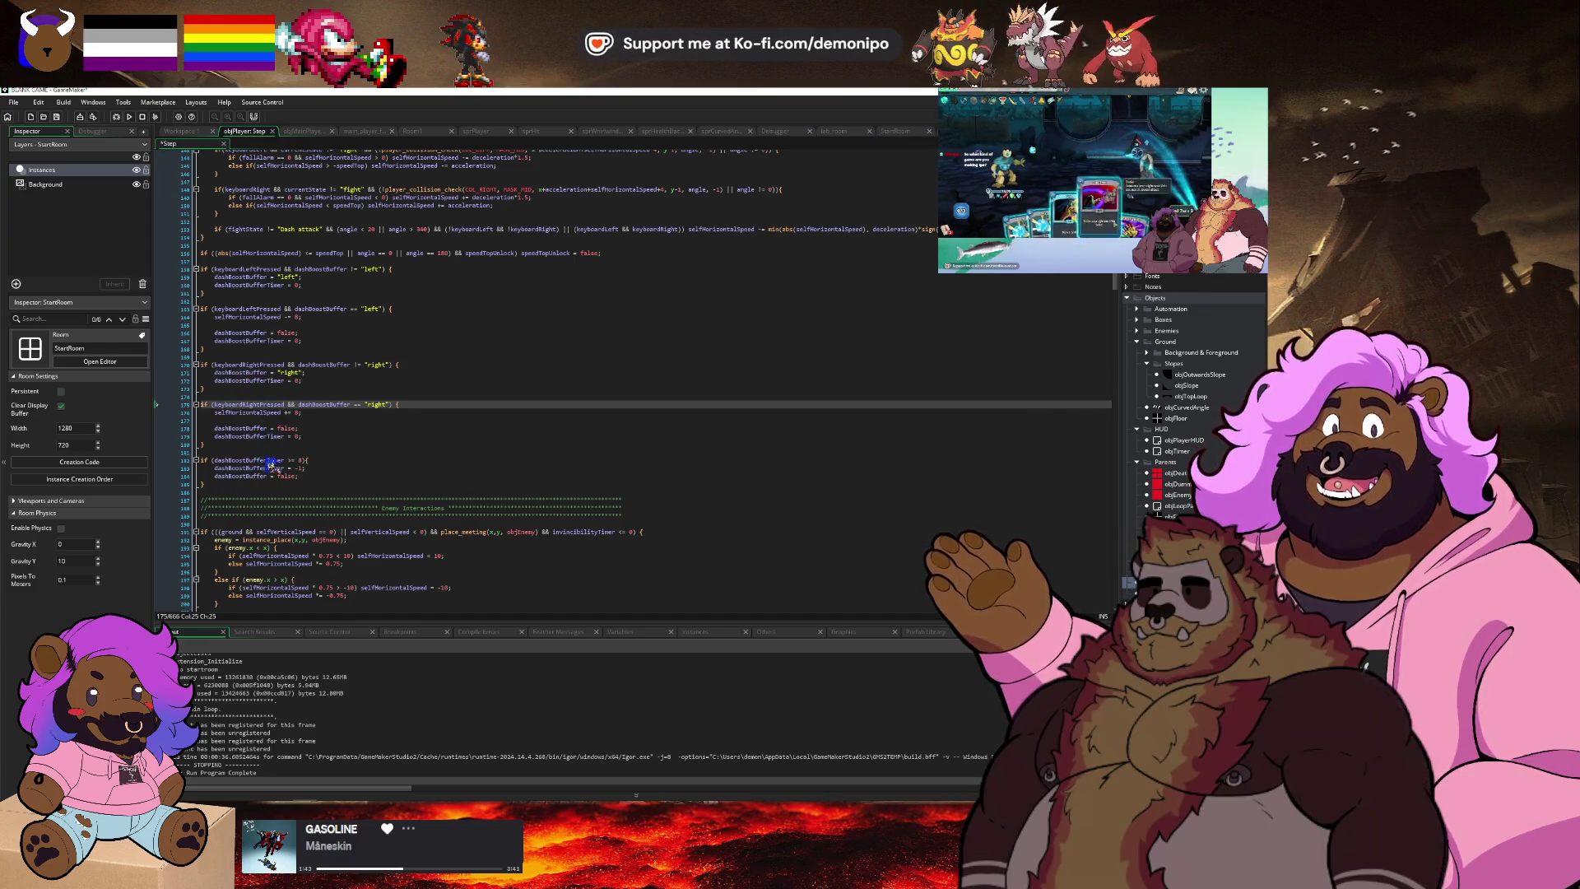
click(347, 434)
scroll(347, 432, up, 8)
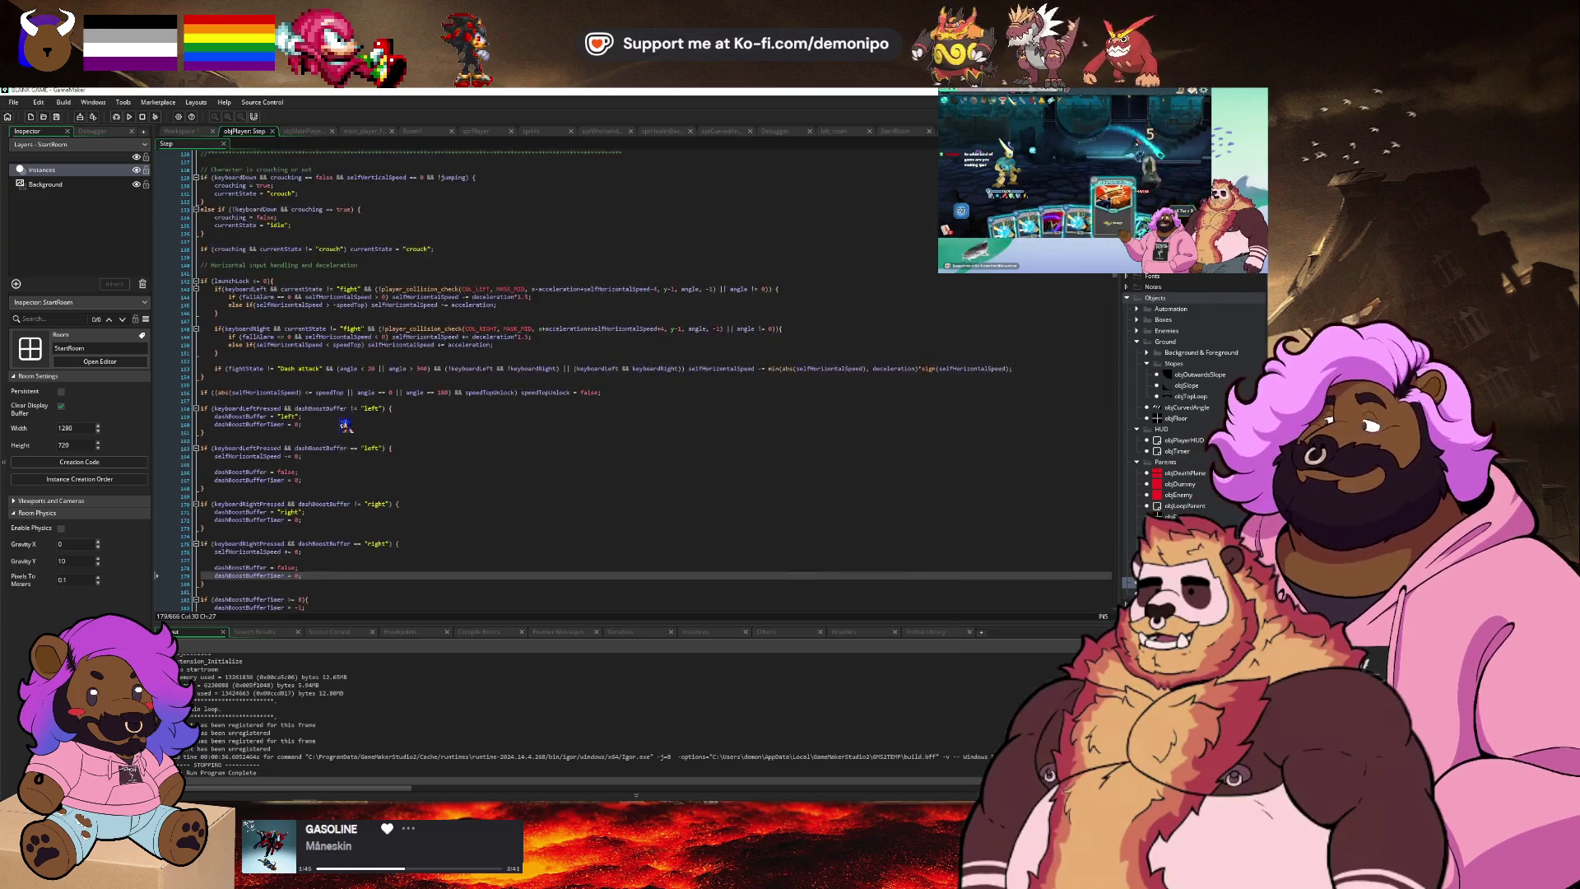
scroll(346, 425, down, 19)
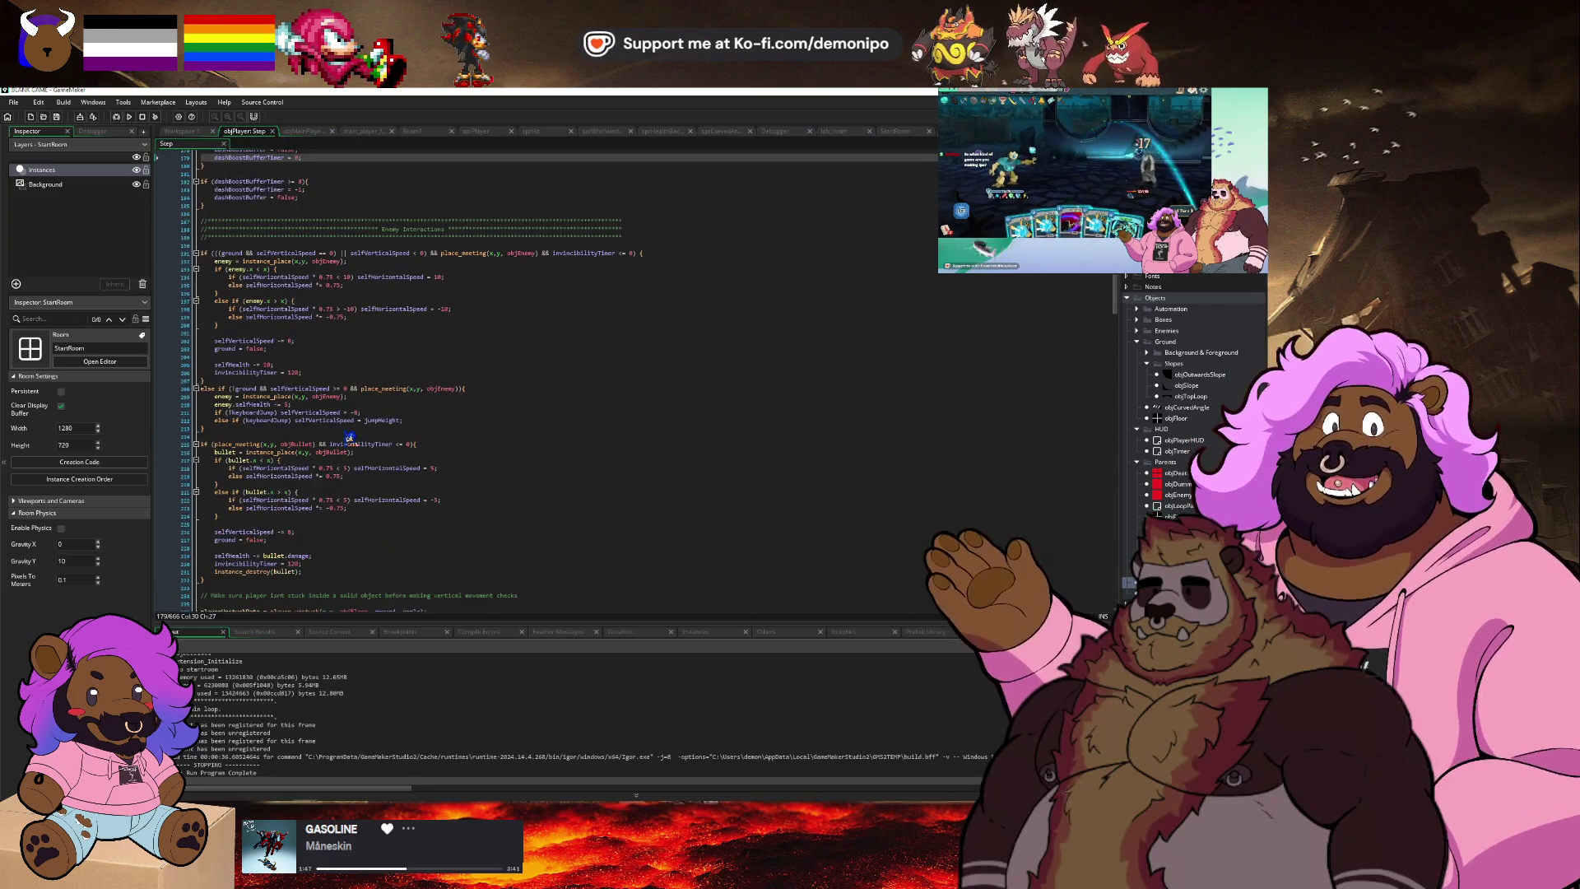
scroll(350, 437, down, 8)
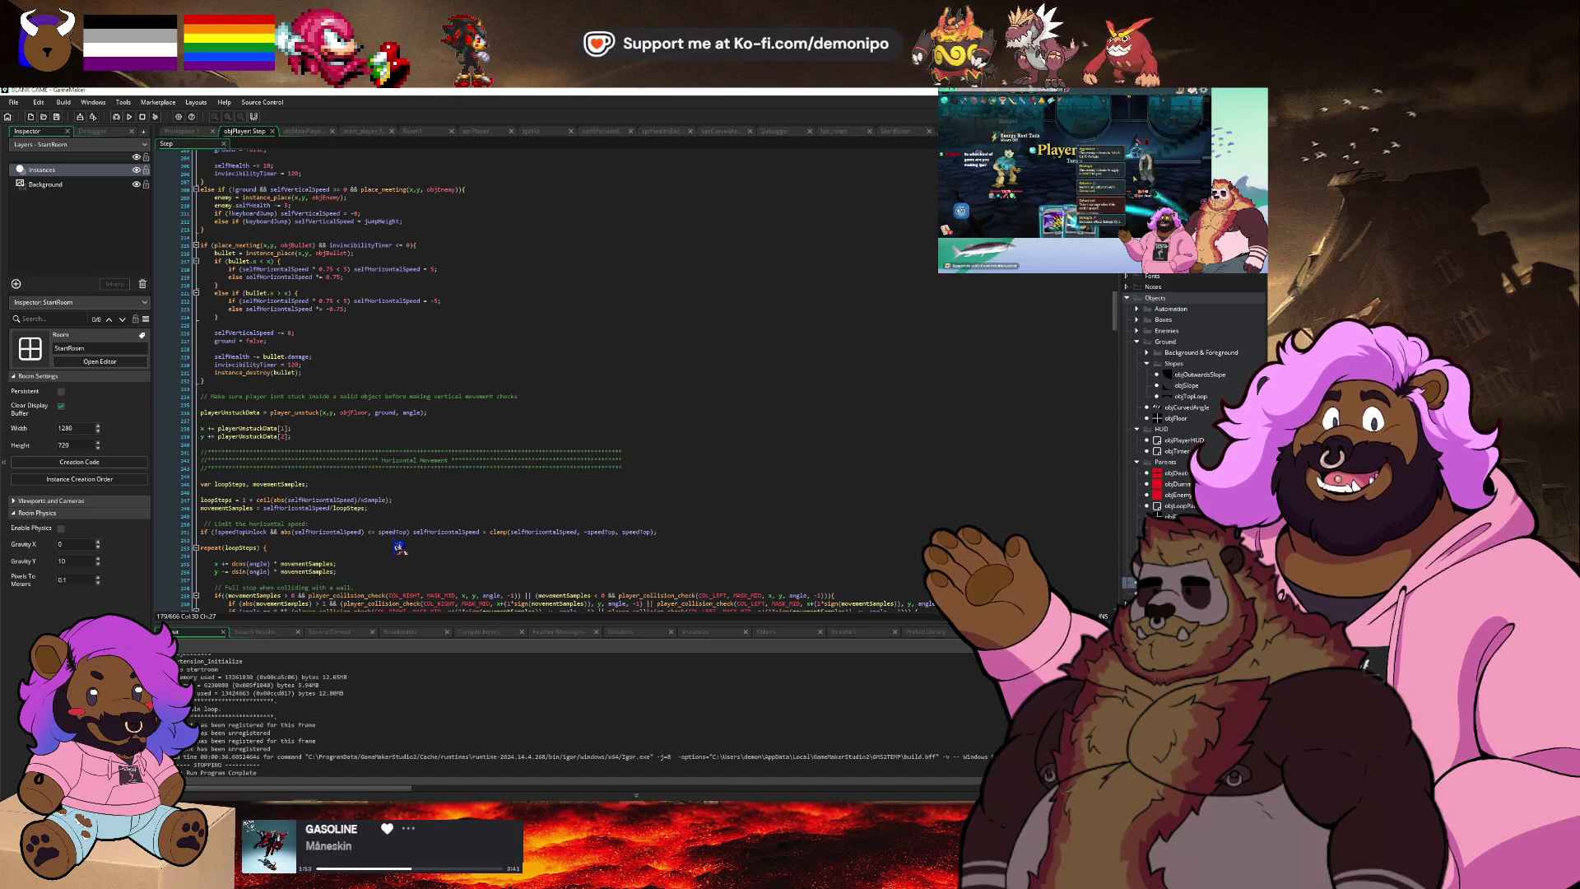
click(128, 119)
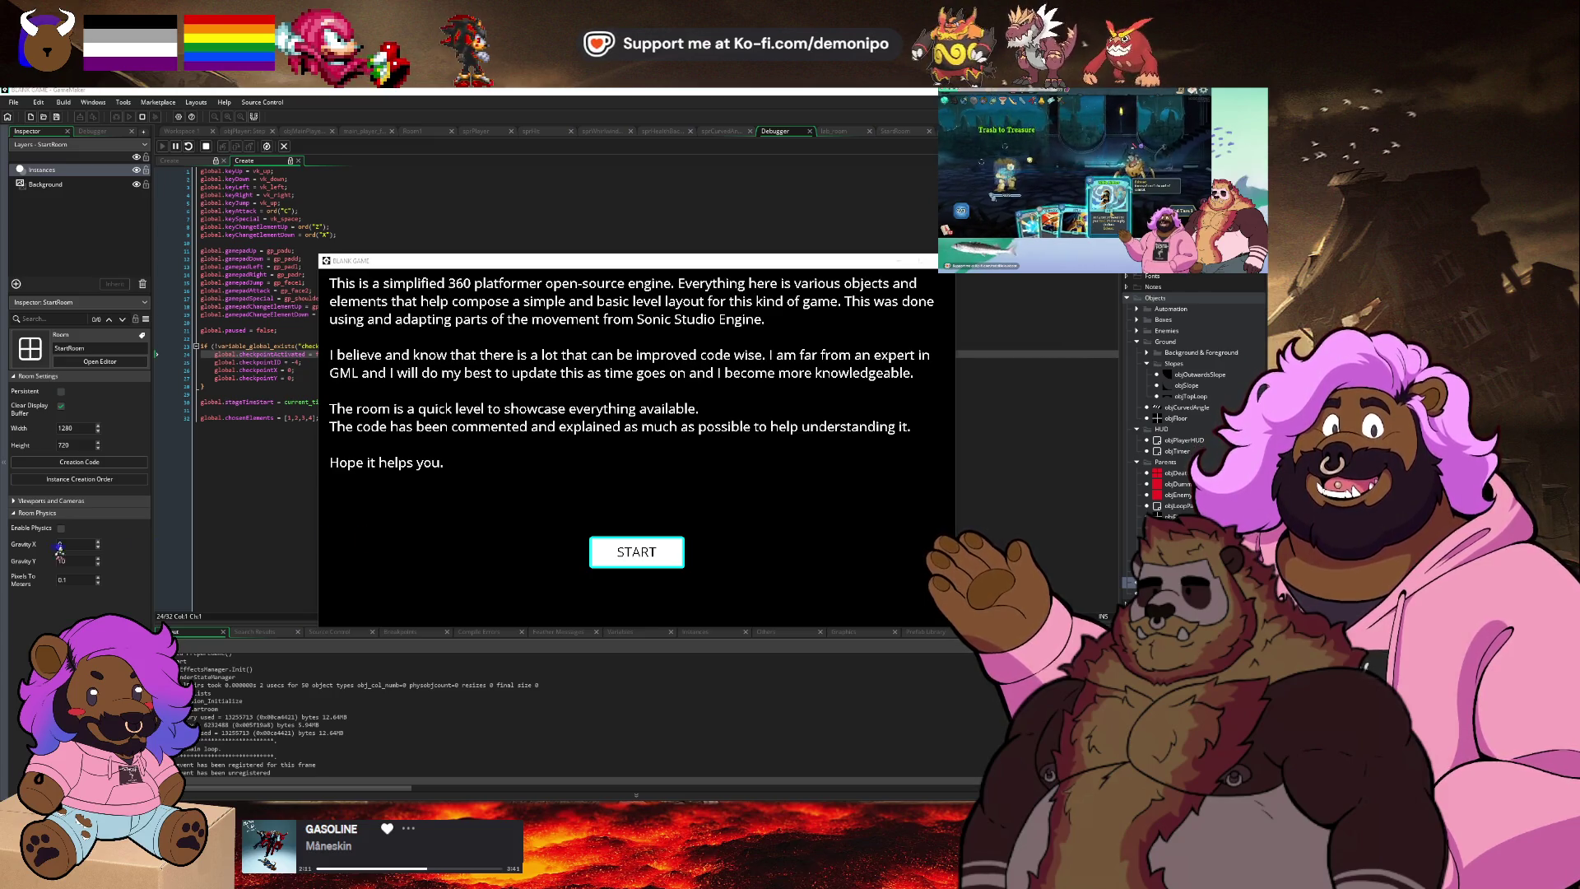
Start the level, run the player left, then stop the debug run.
click(638, 549)
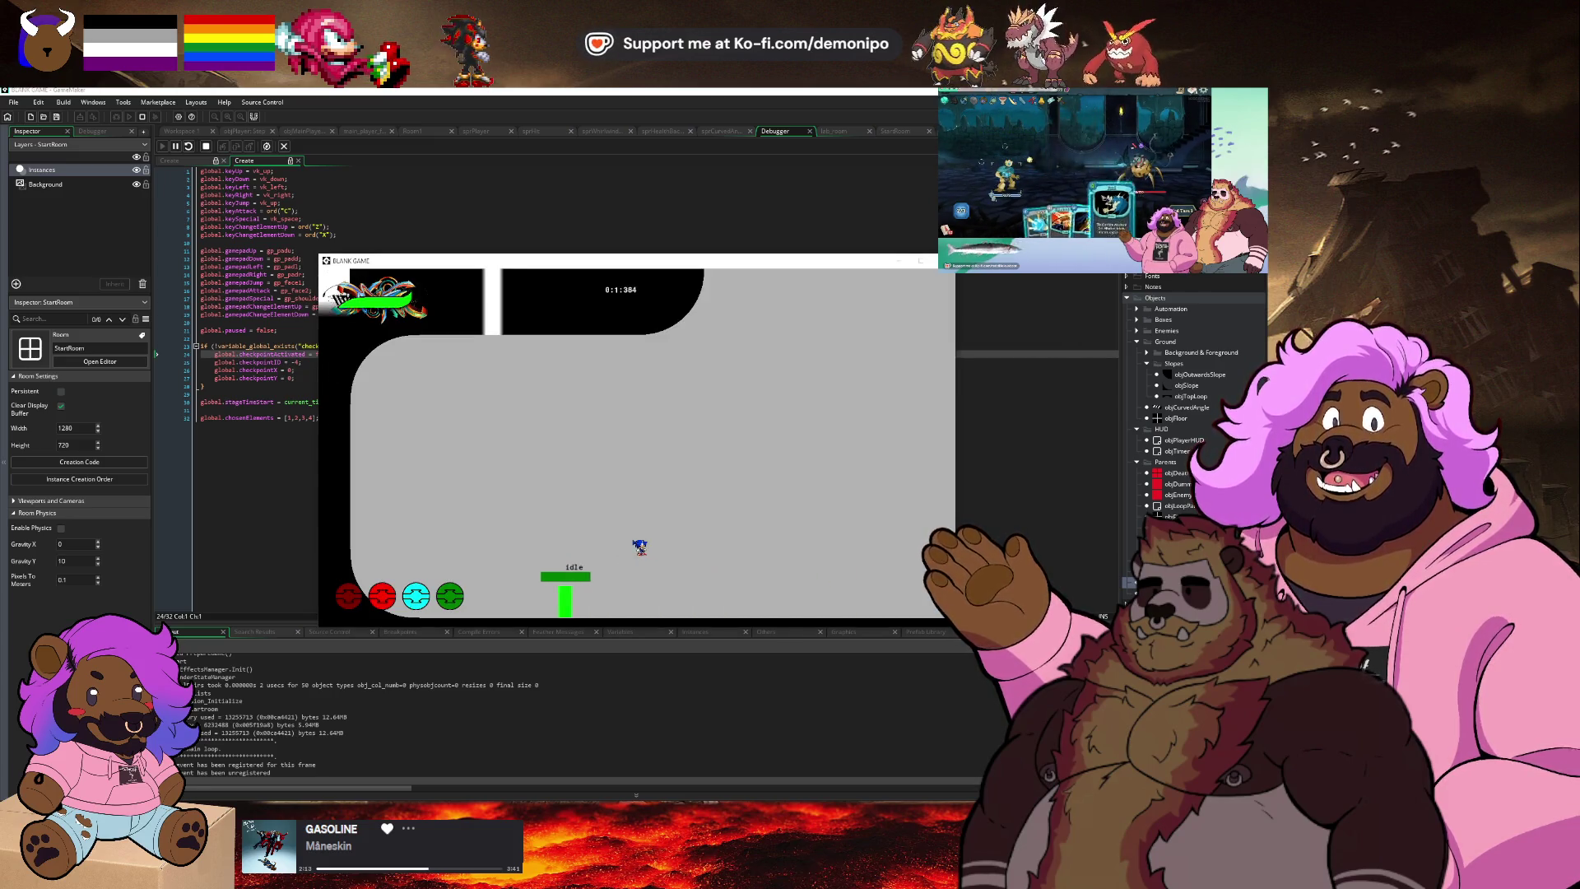
key(Left)
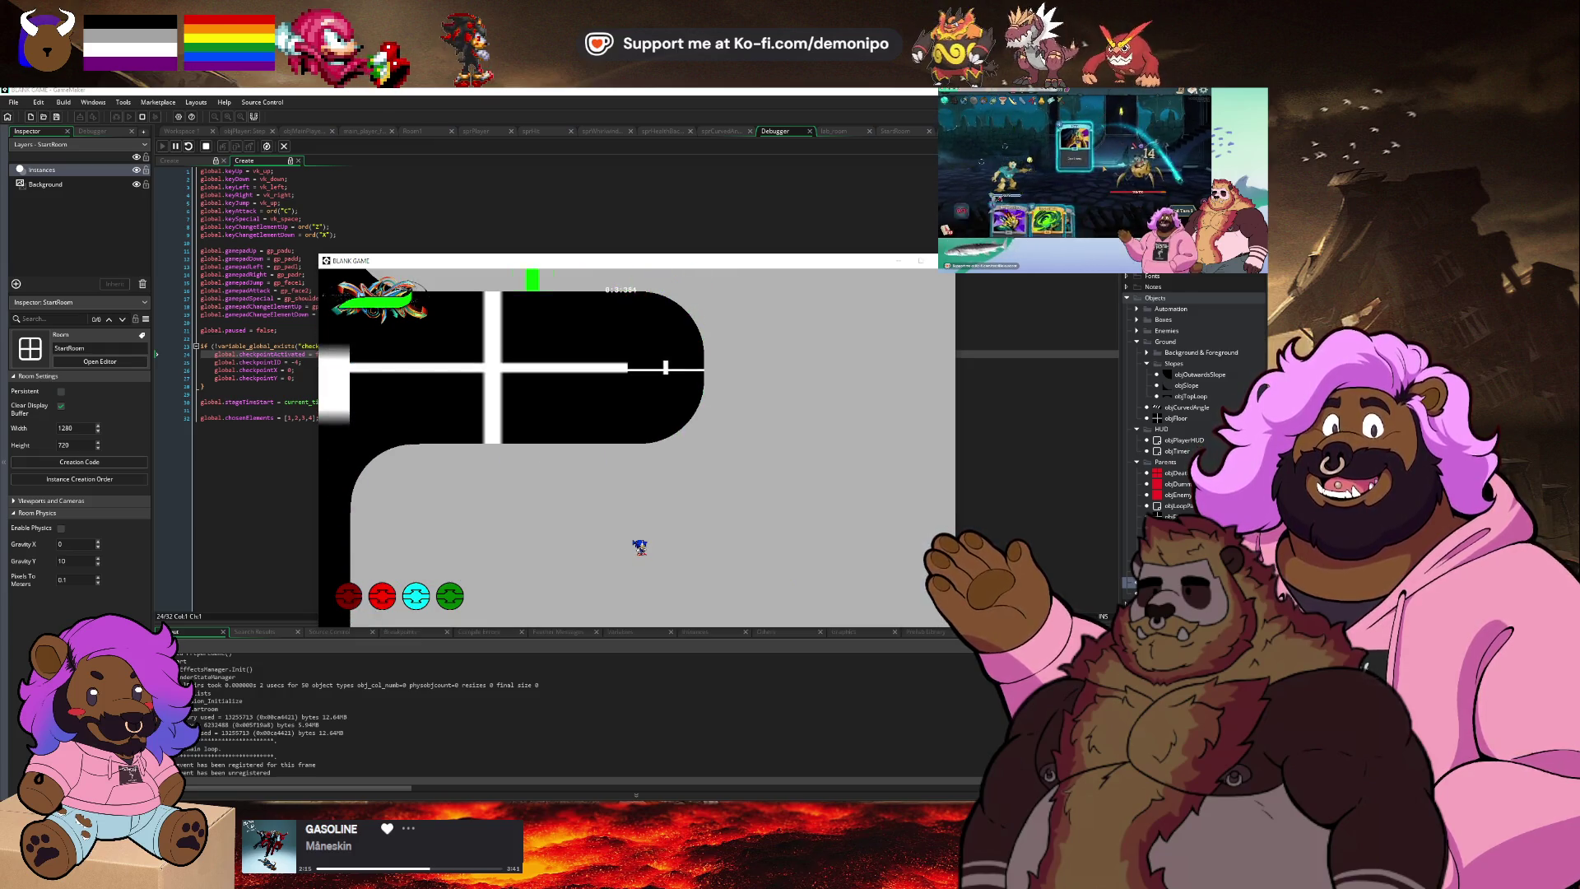
click(206, 147)
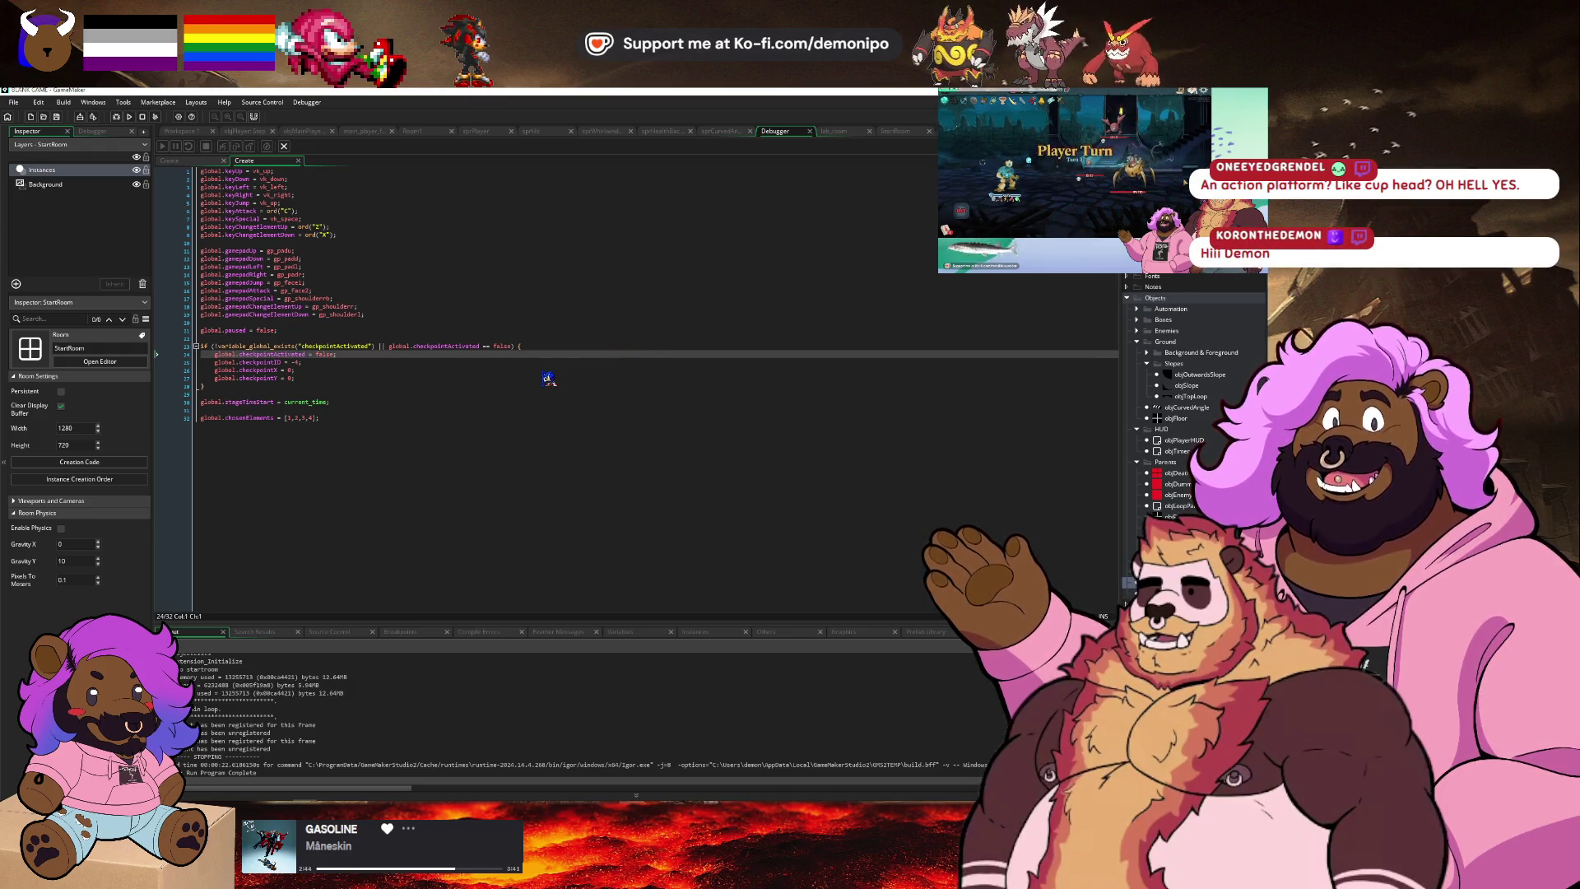
click(543, 386)
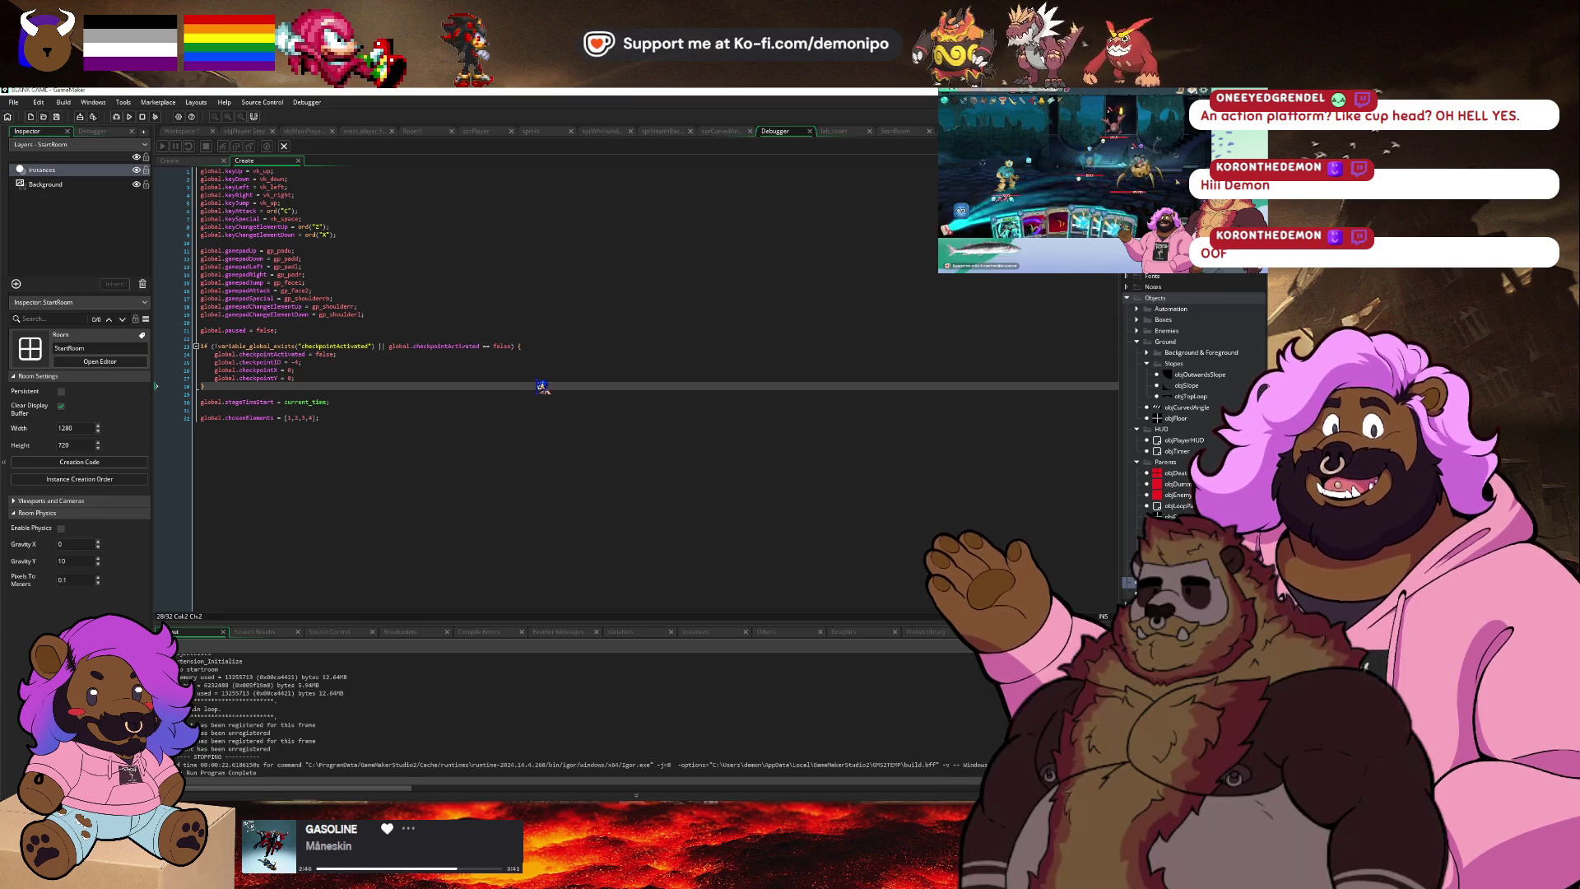
click(538, 400)
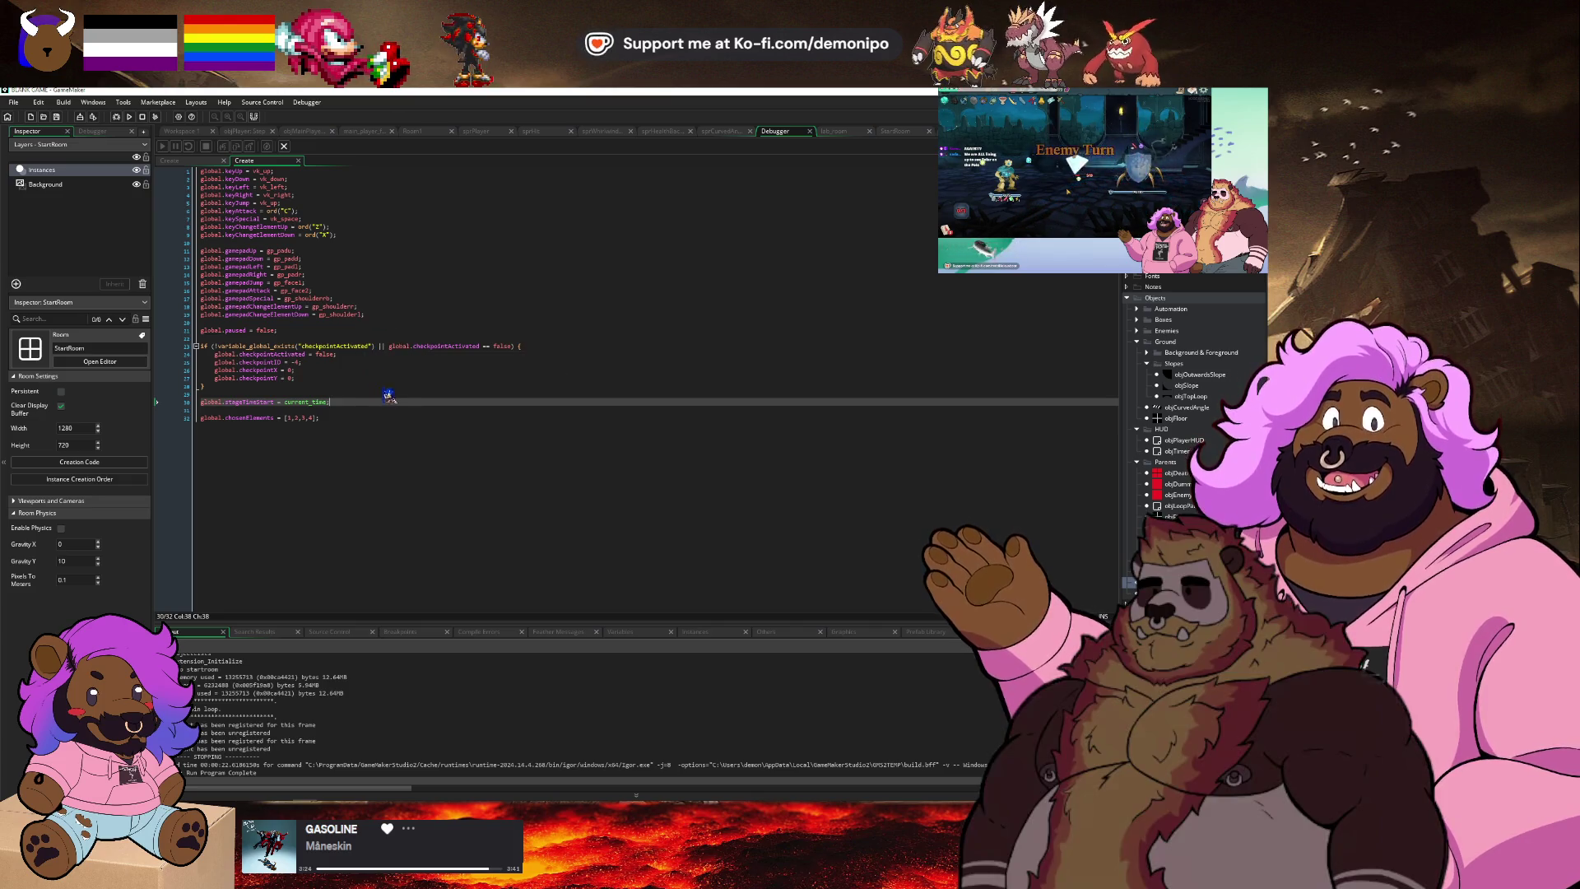
click(387, 408)
click(384, 417)
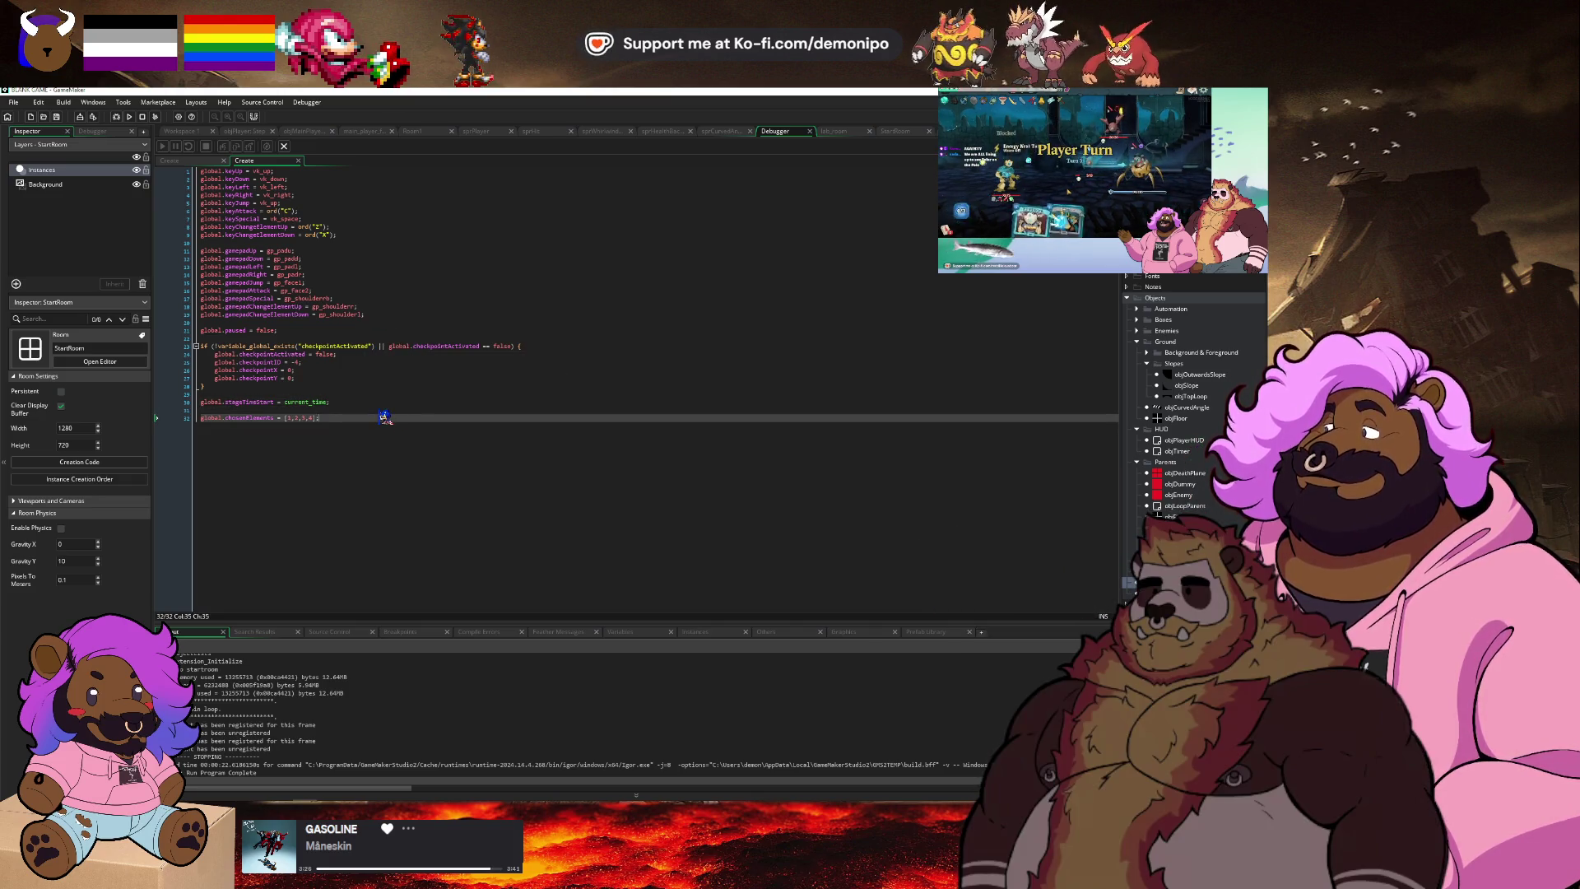
click(376, 401)
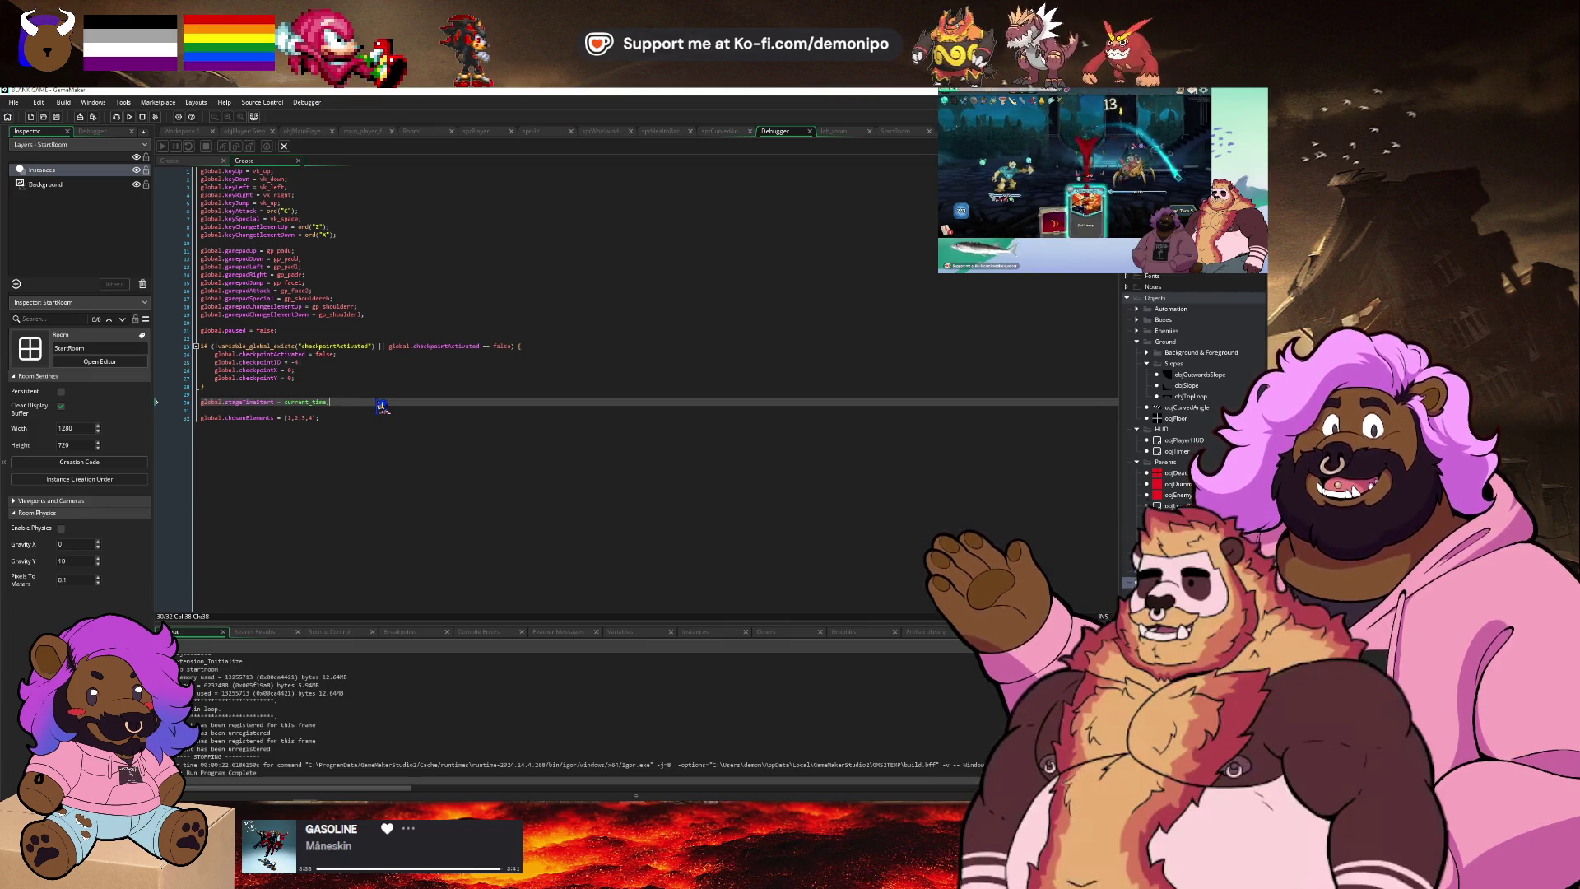
click(476, 384)
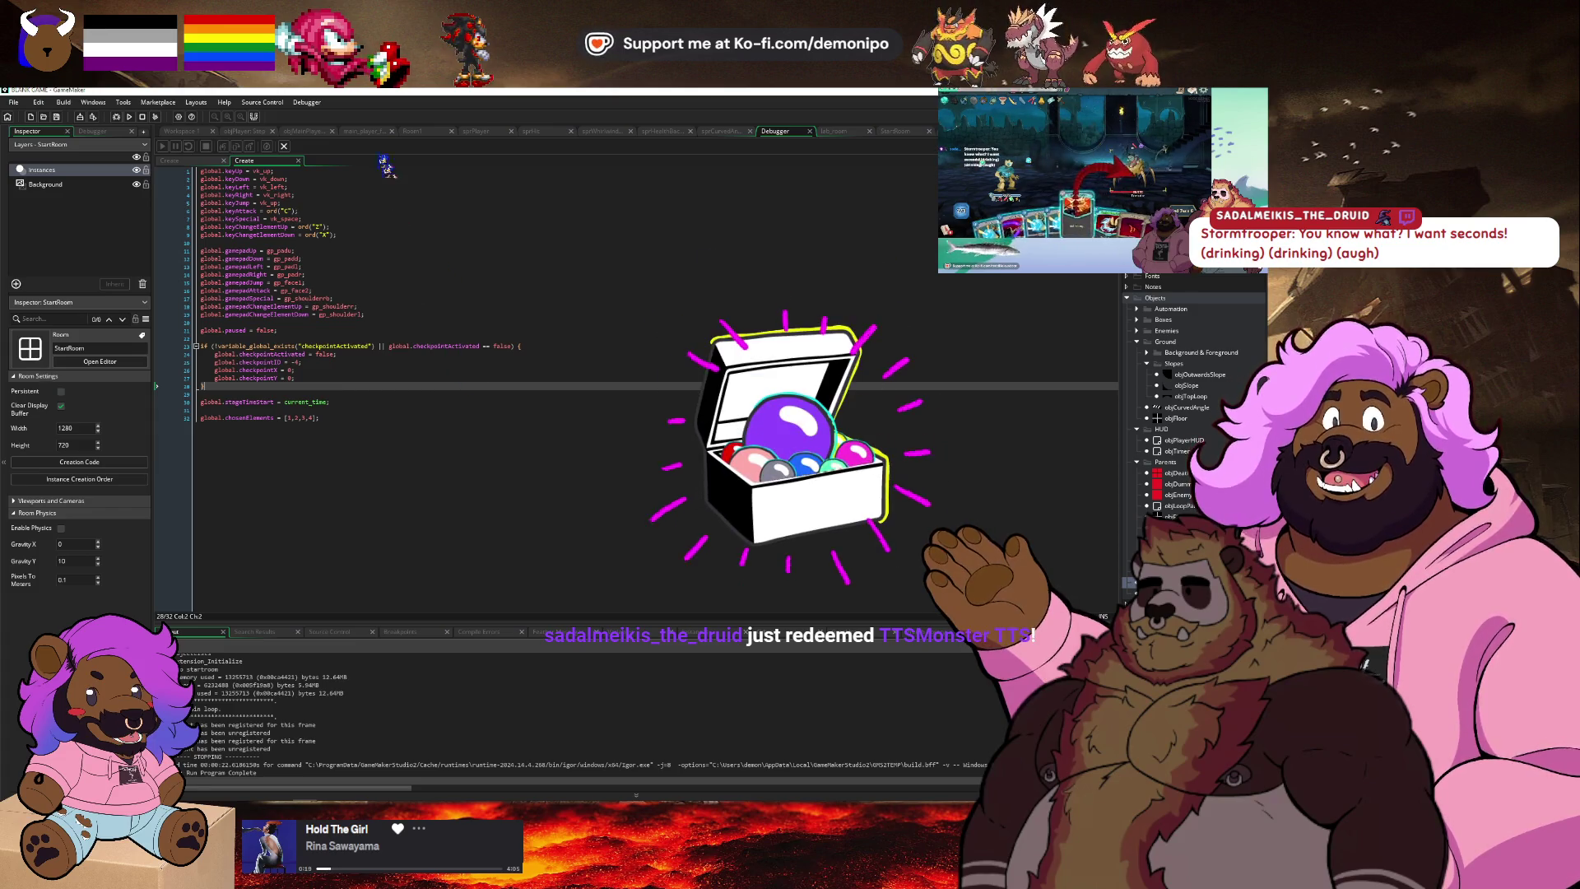
click(303, 131)
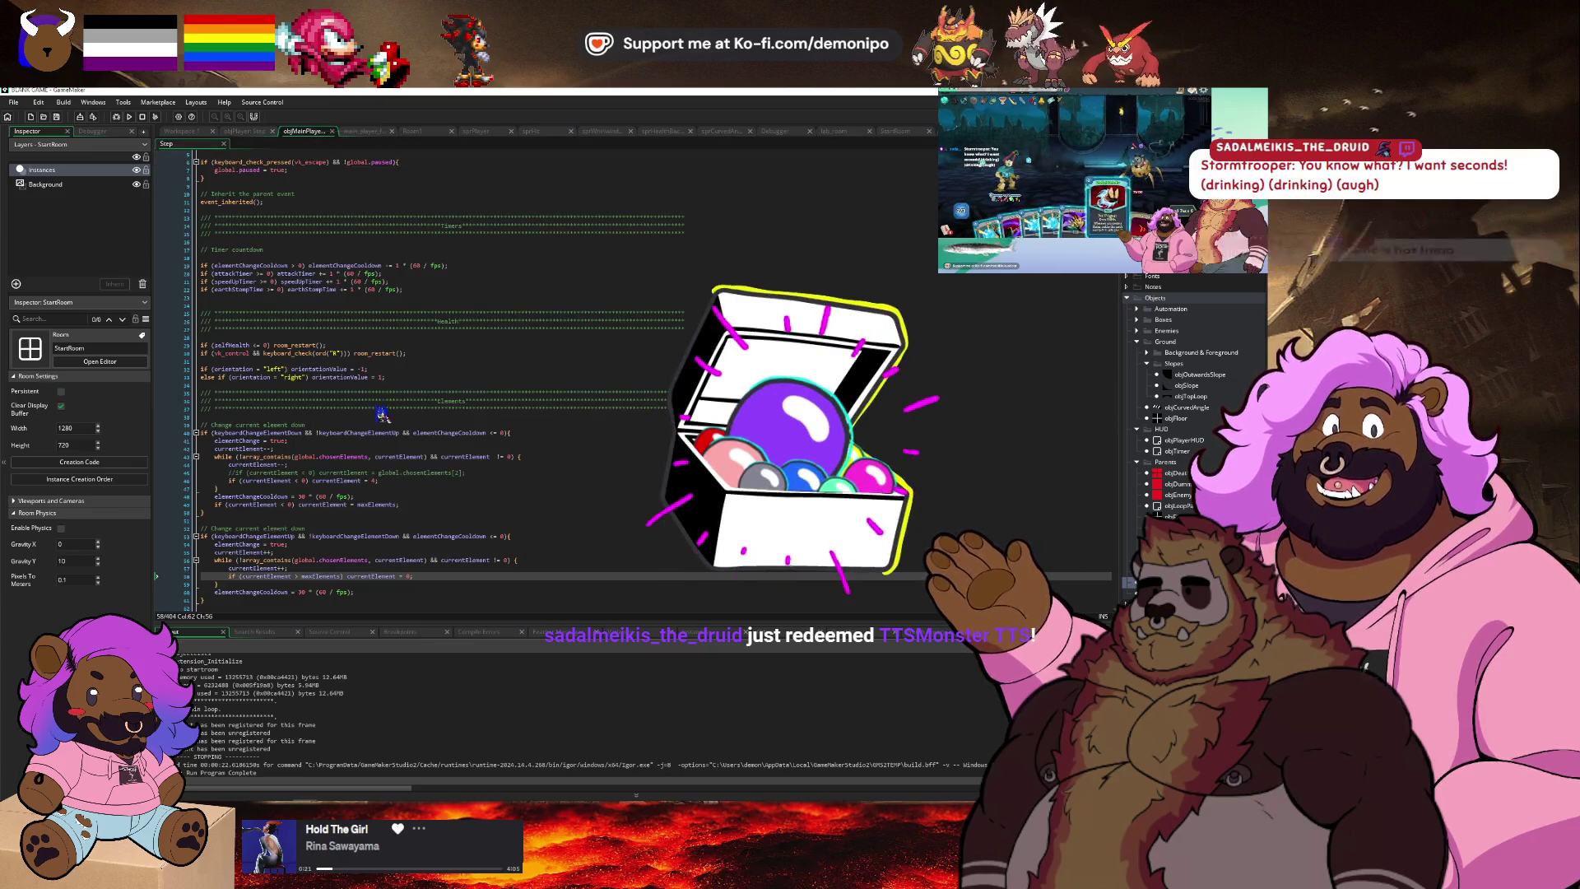
Bring up objPlayer's Step event code and launch the game in debug mode again.
scroll(383, 415, down, 20)
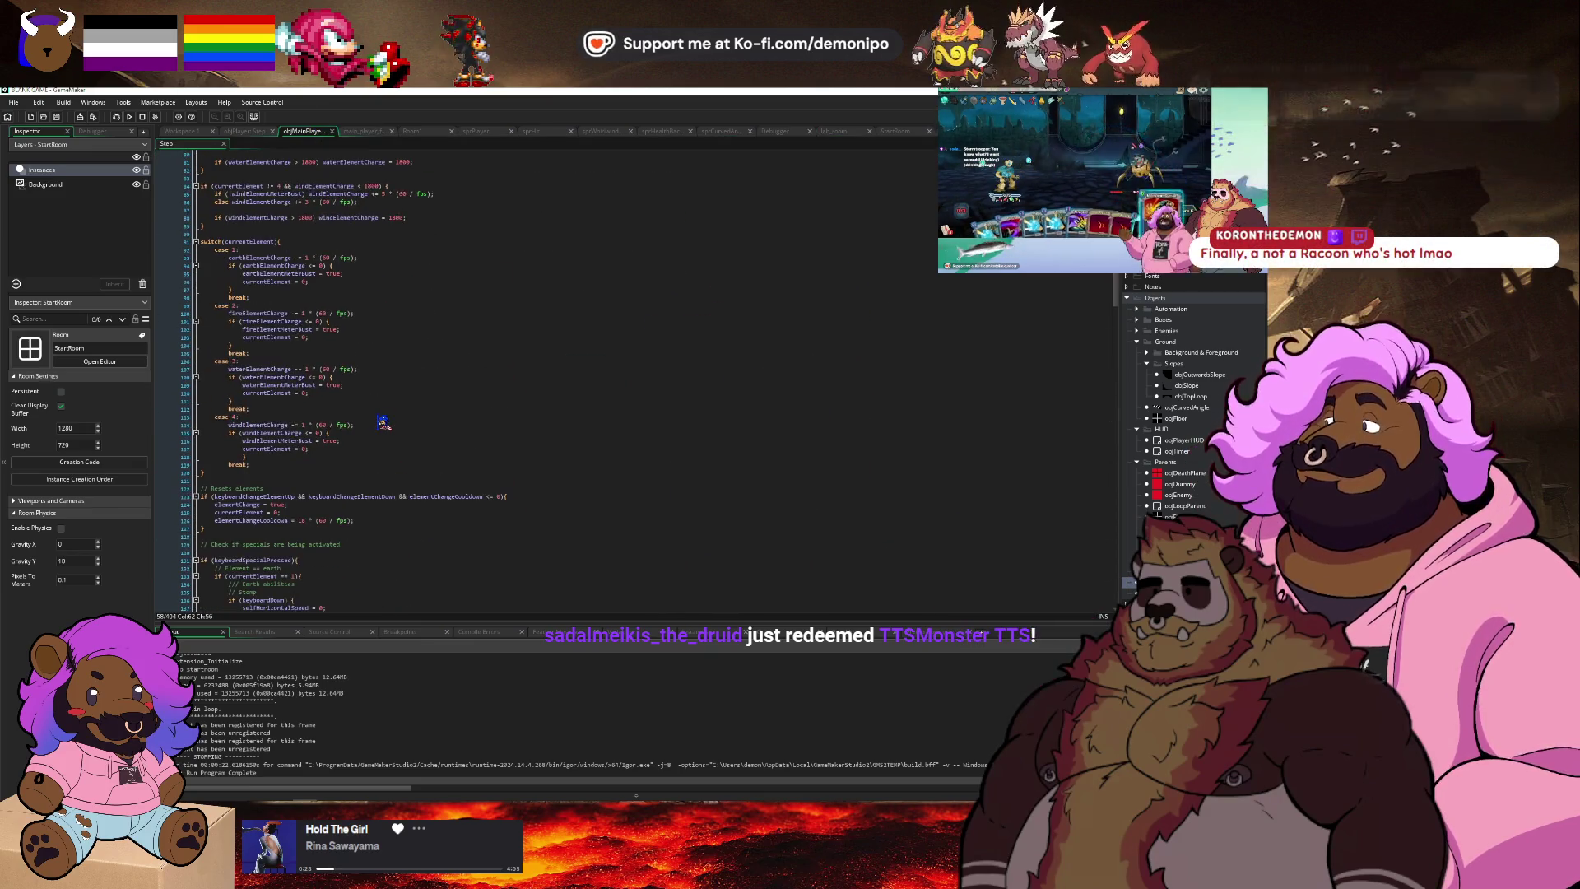
scroll(383, 422, up, 2)
scroll(385, 422, up, 3)
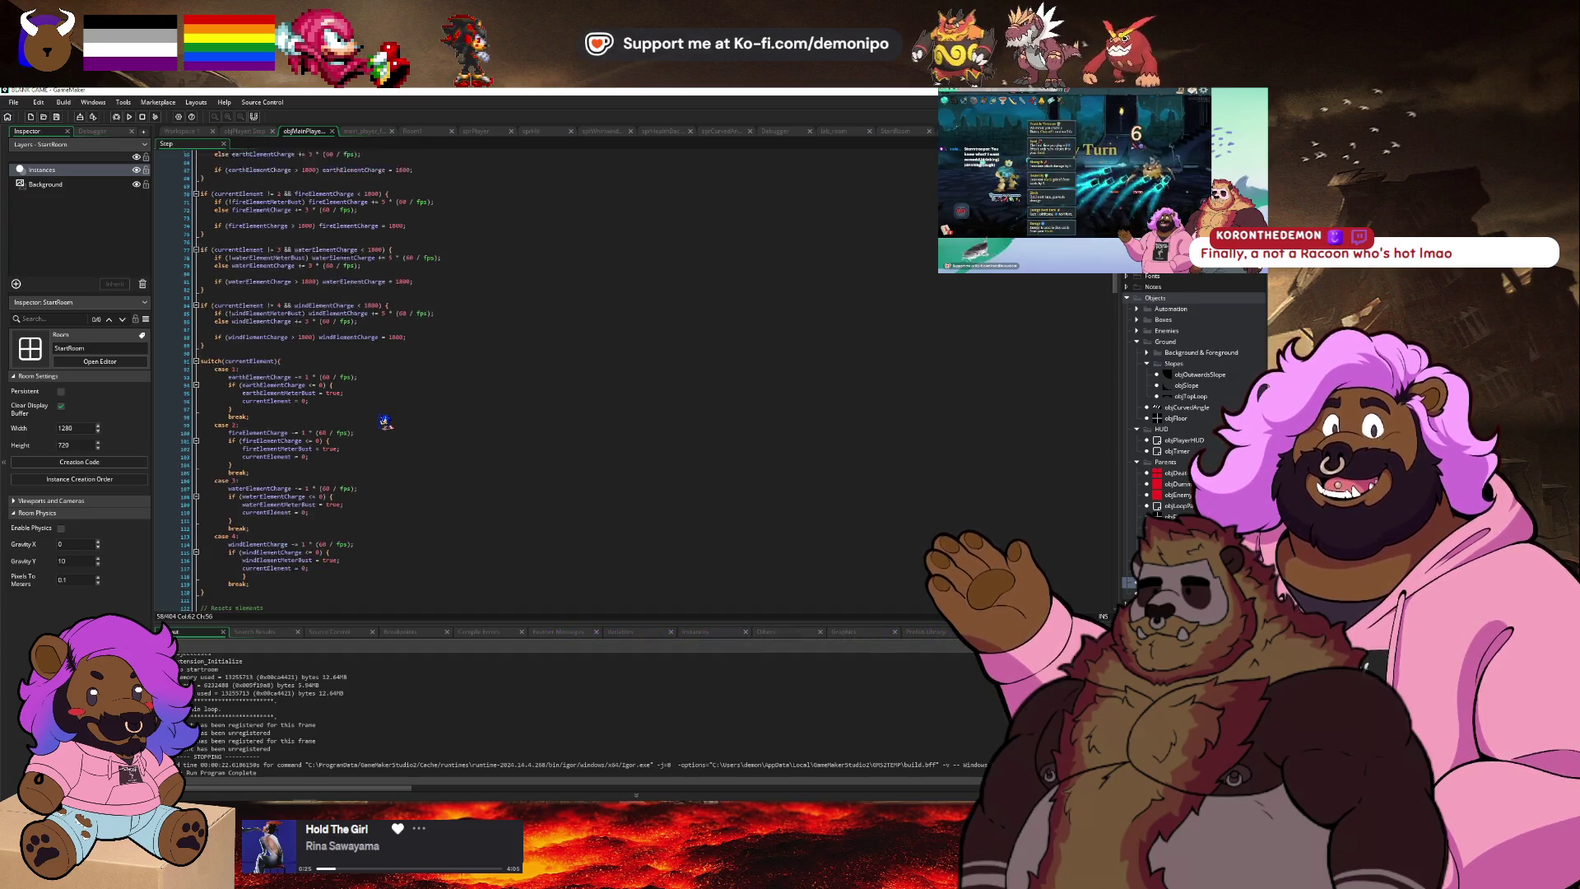
click(244, 131)
click(437, 445)
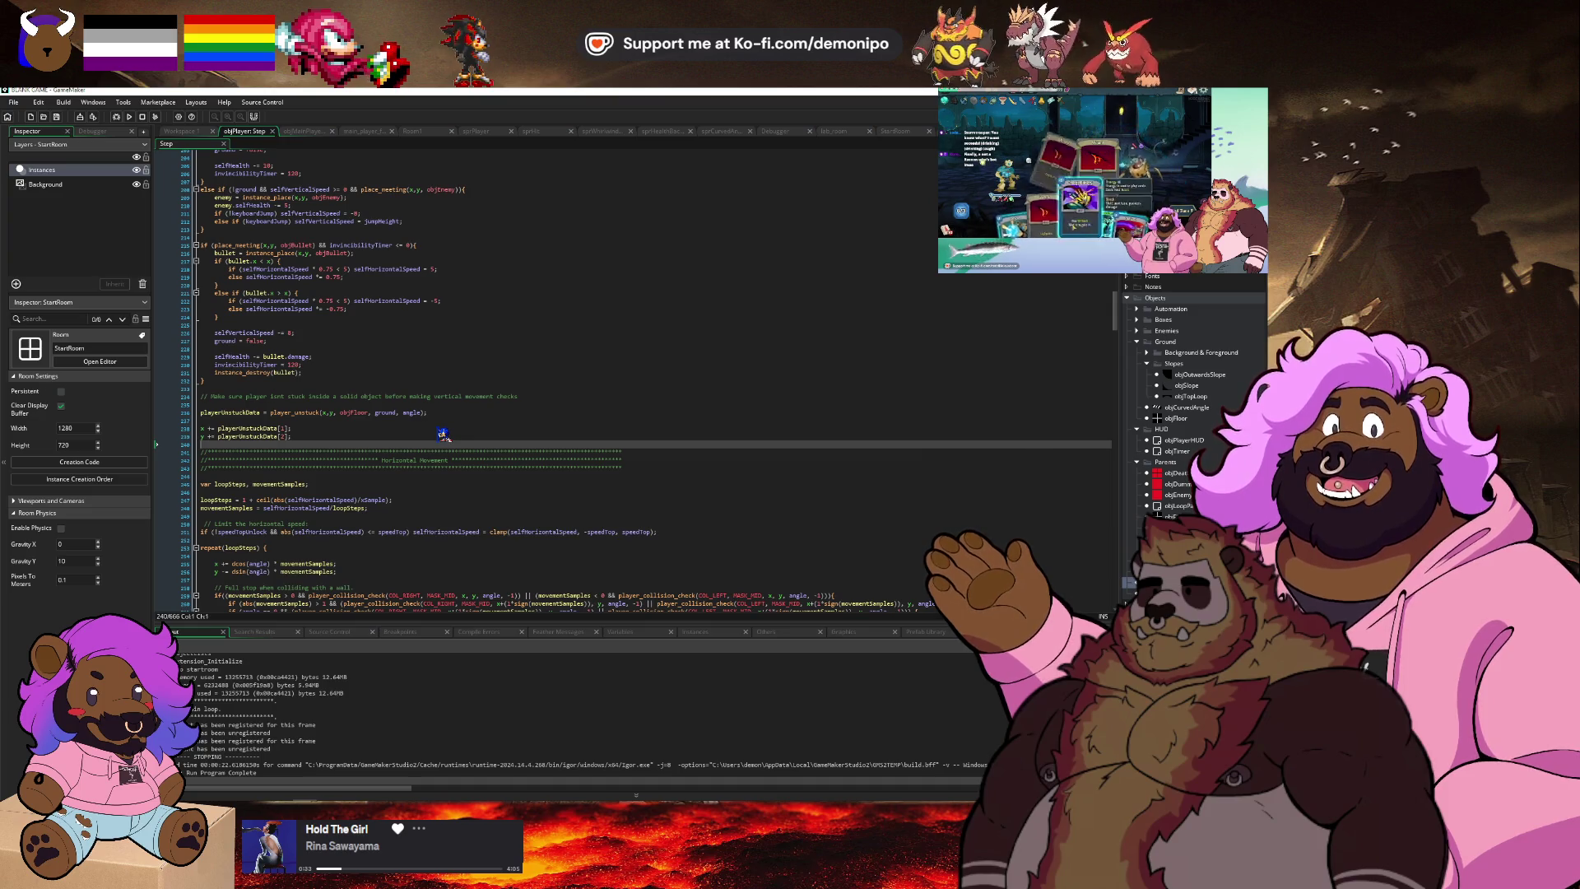
click(116, 116)
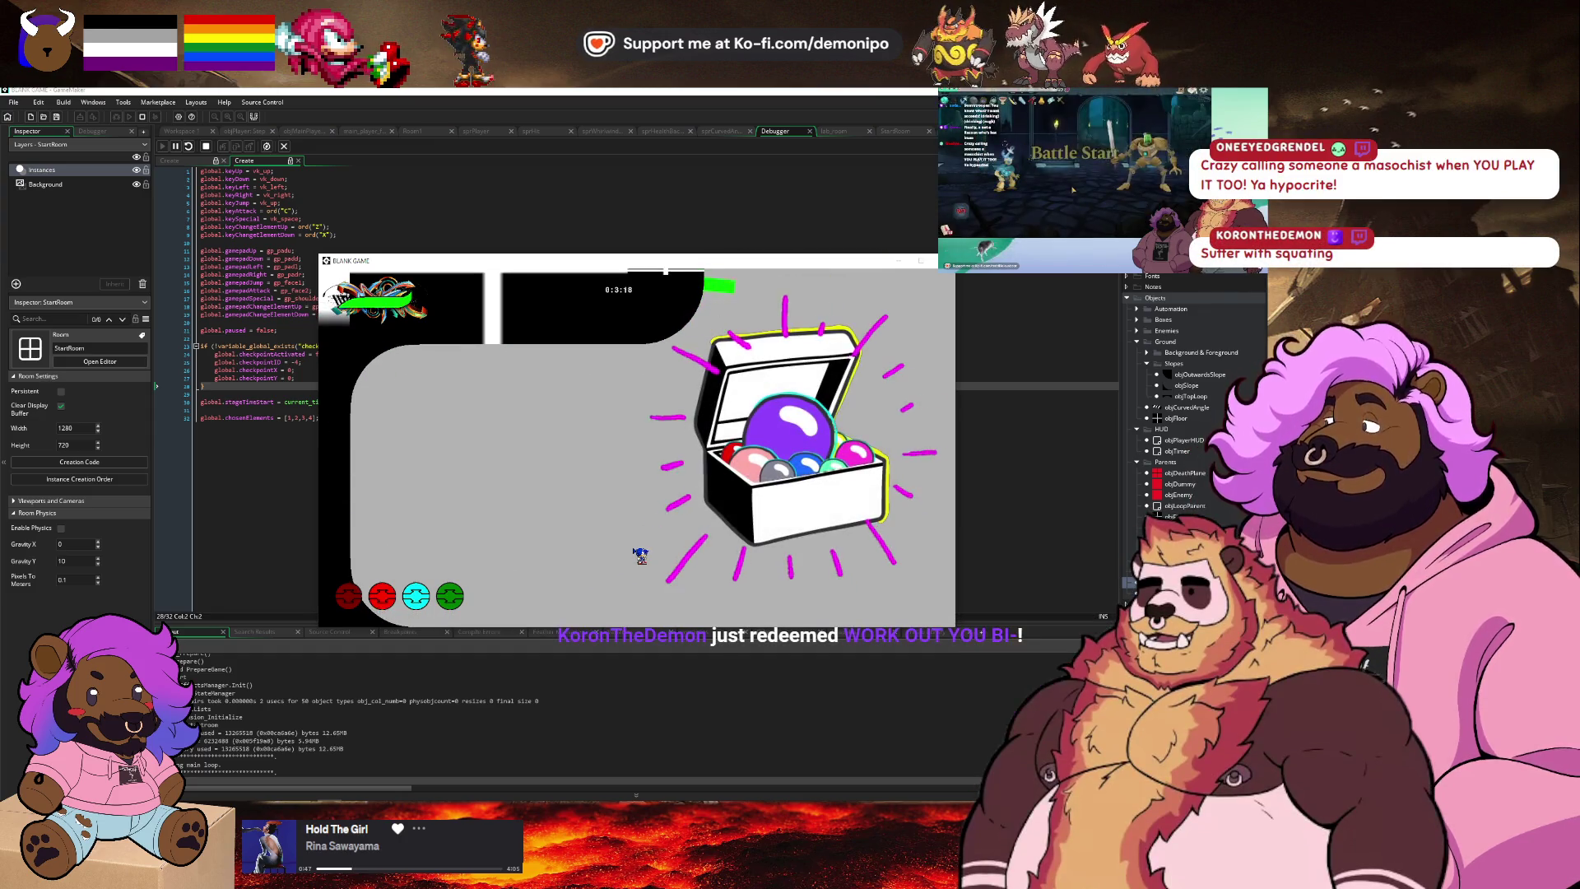
Dash the player right and left several times to test the dash, then quit the game with Escape.
key(Right)
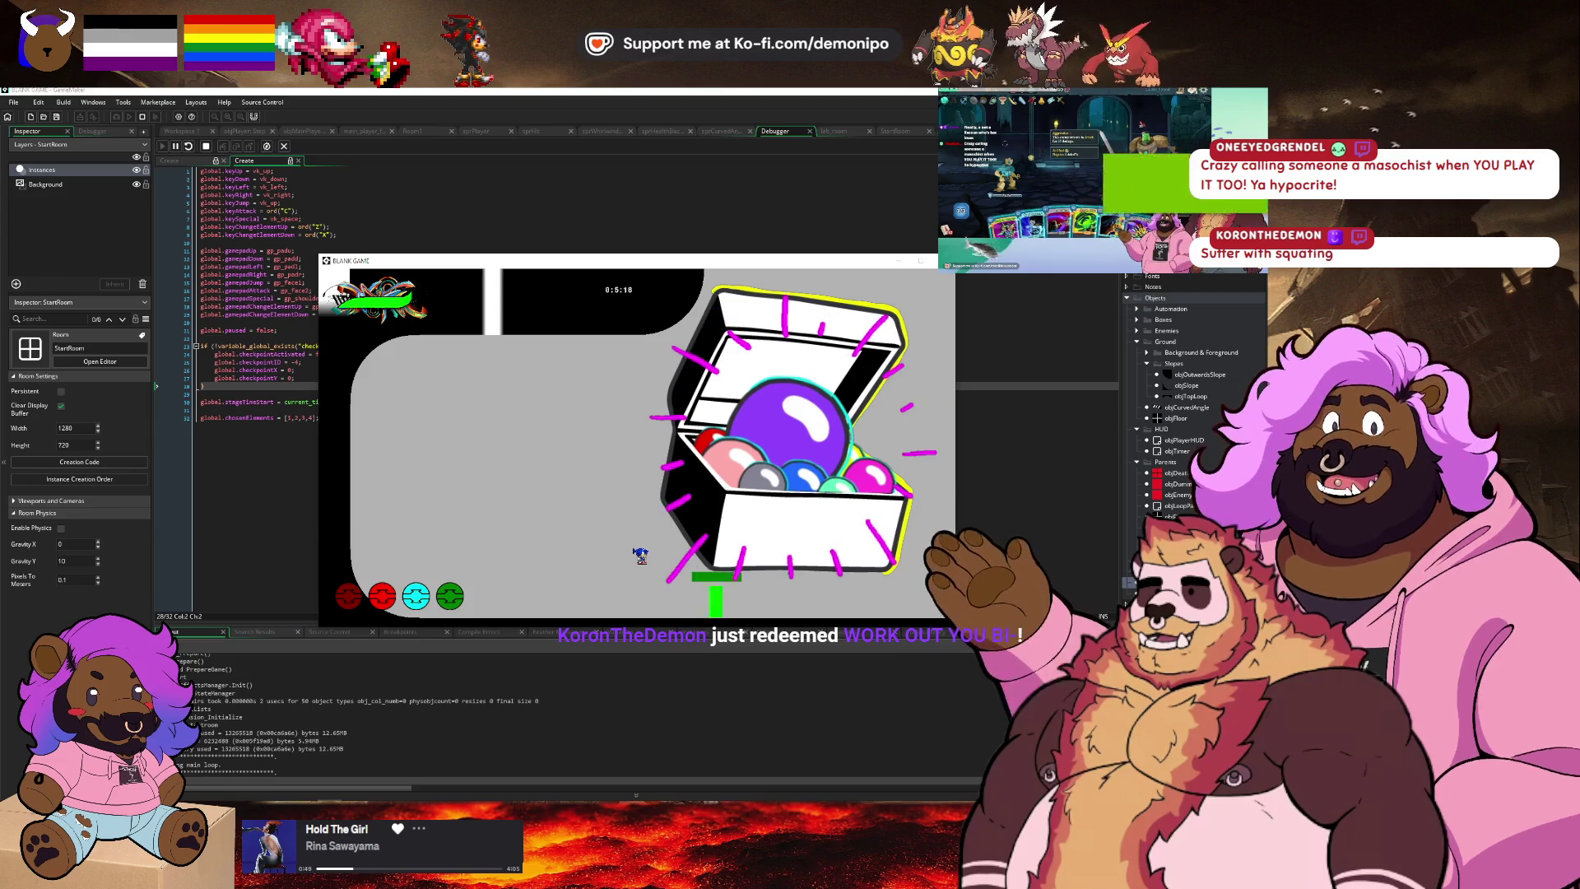
key(Left)
key(Right)
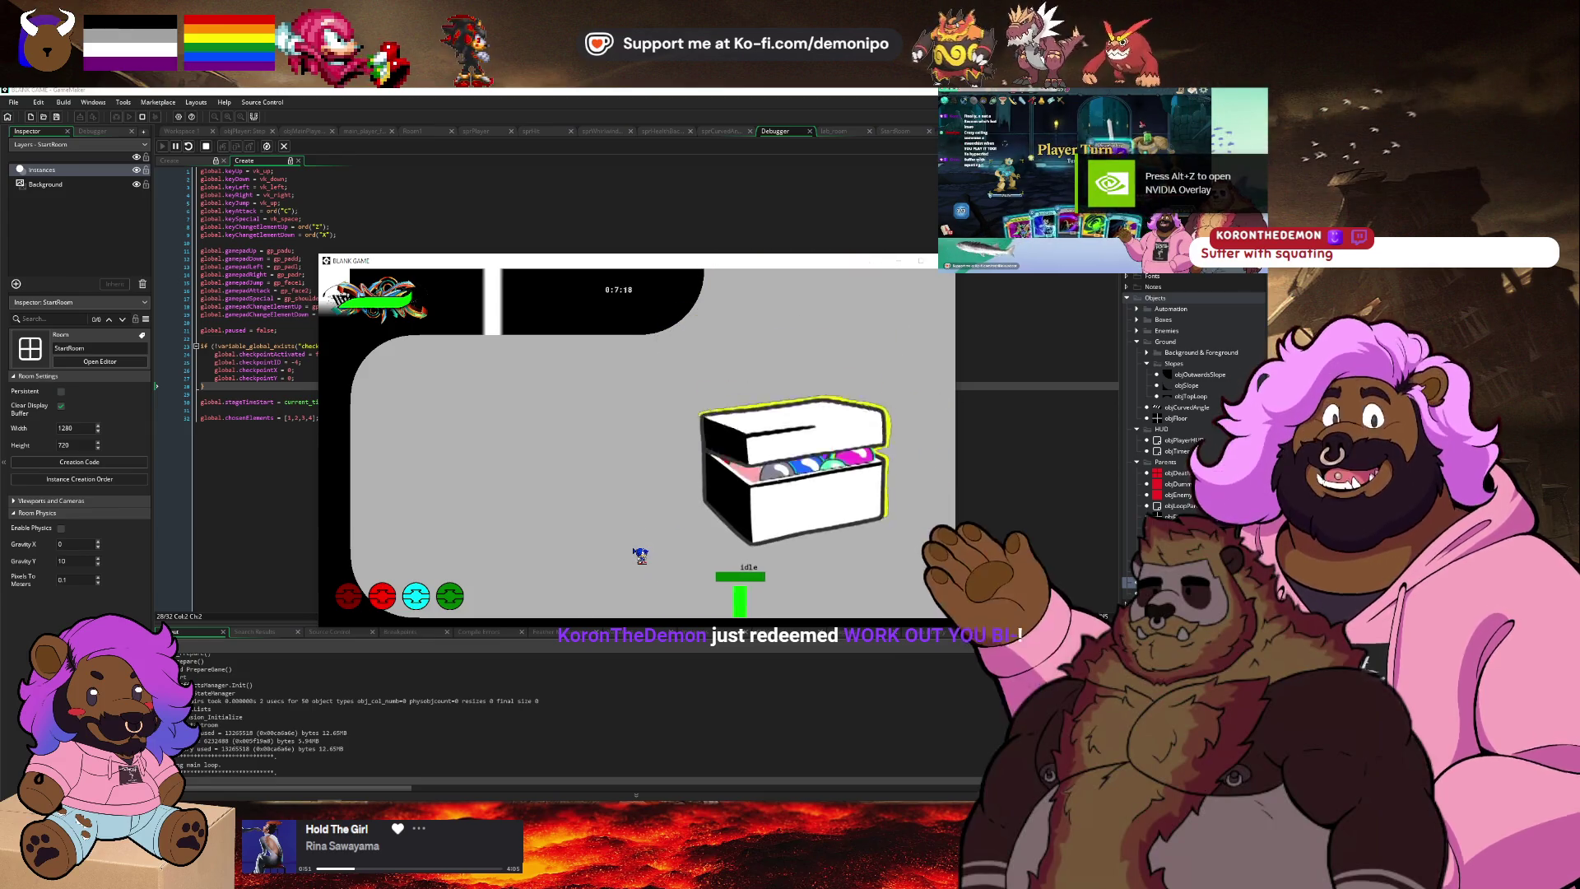
key(Left)
key(Left)
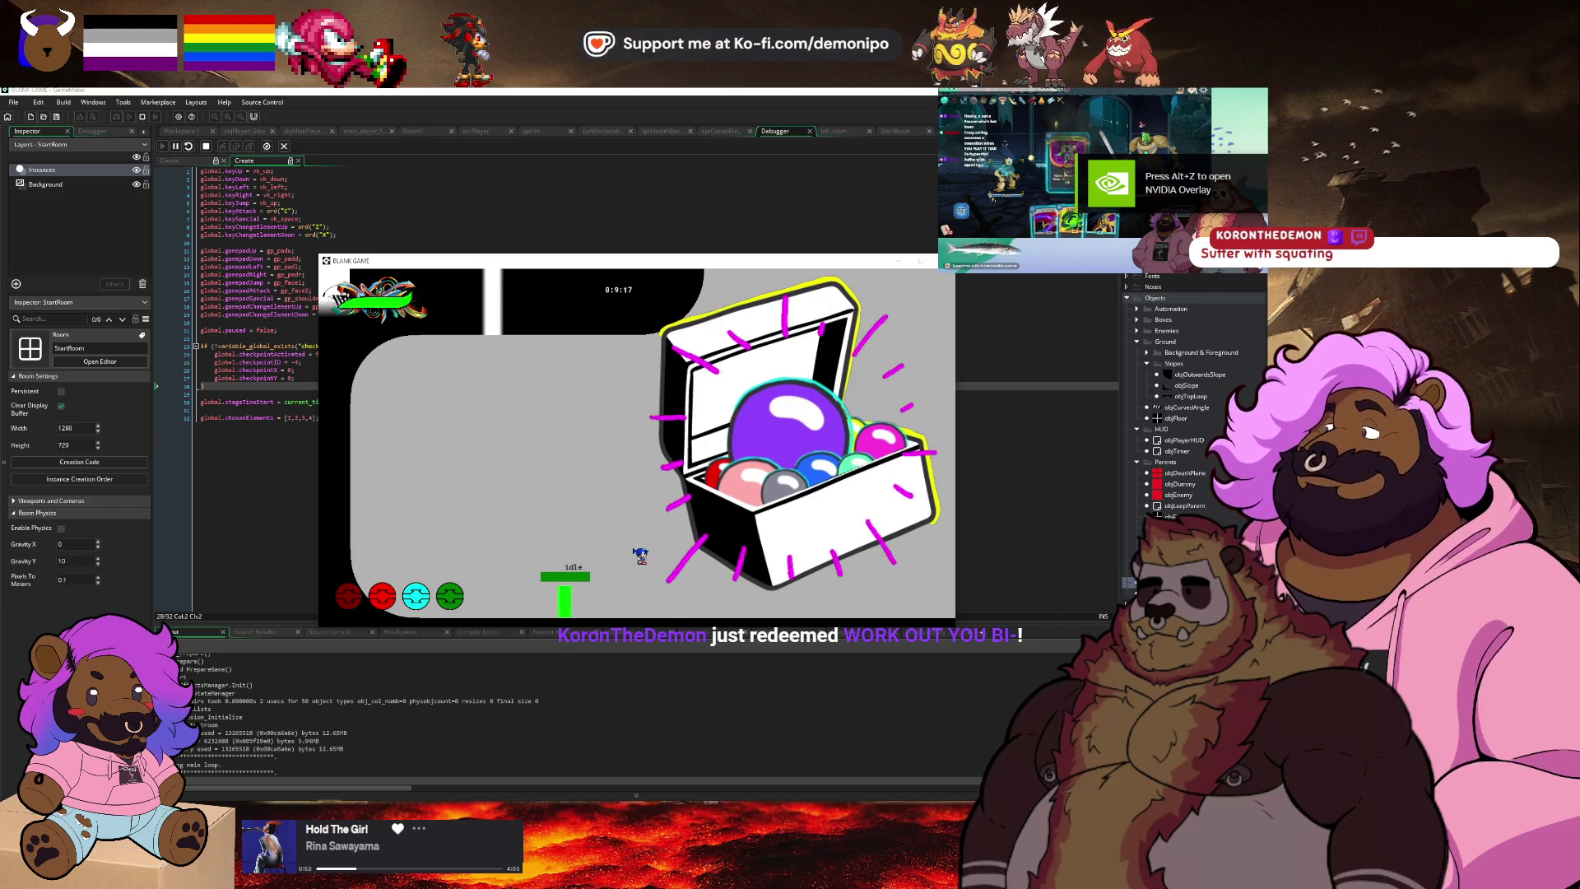
key(Right)
key(Left)
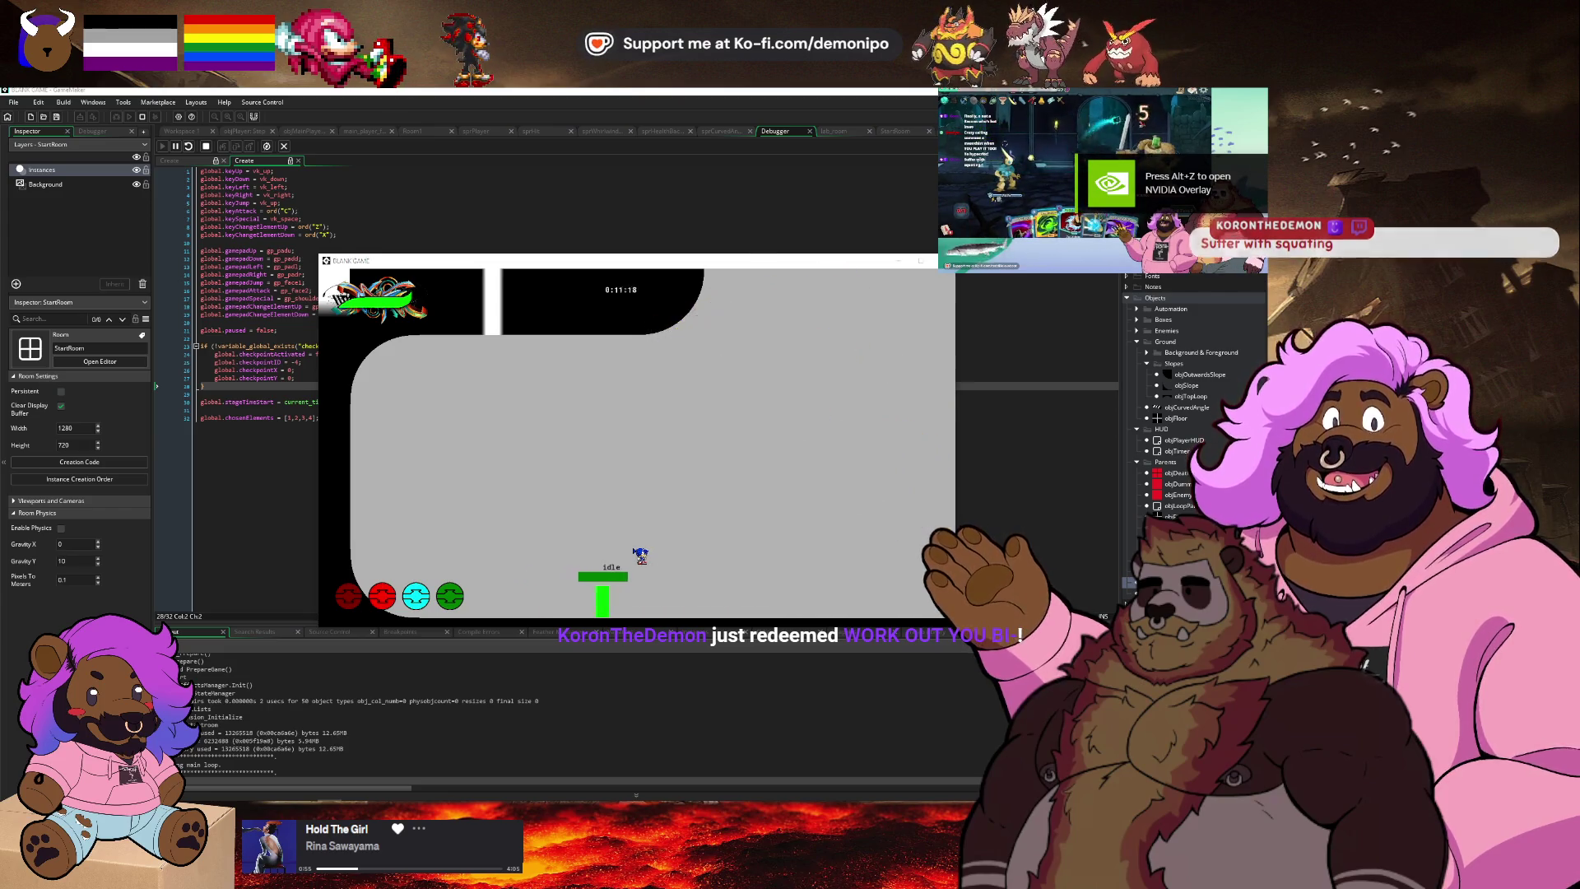
key(Escape)
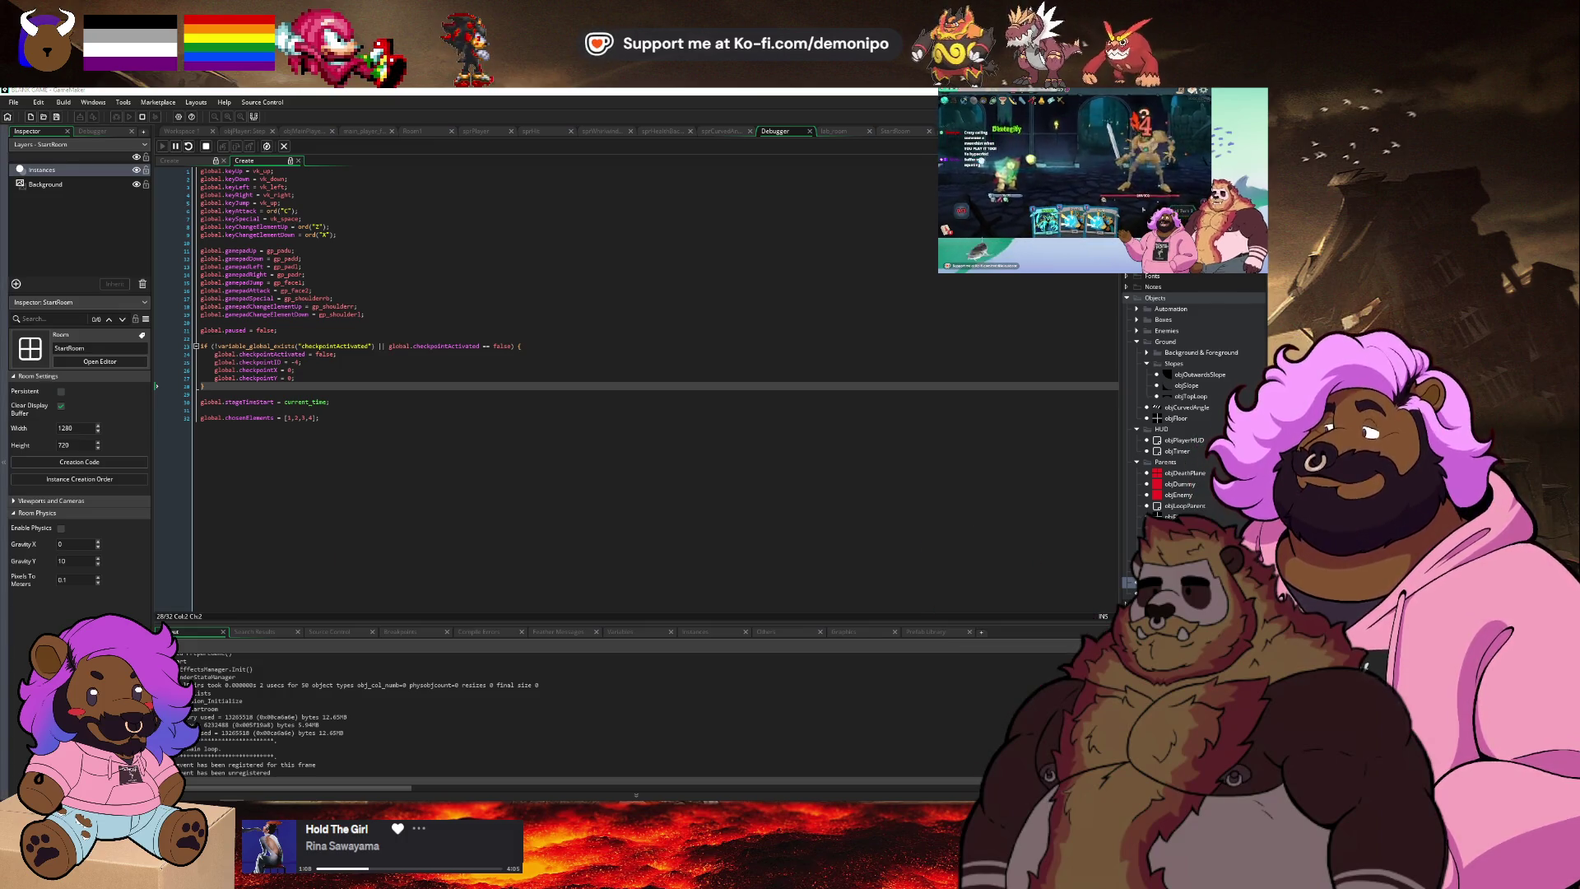
key(alt+Tab)
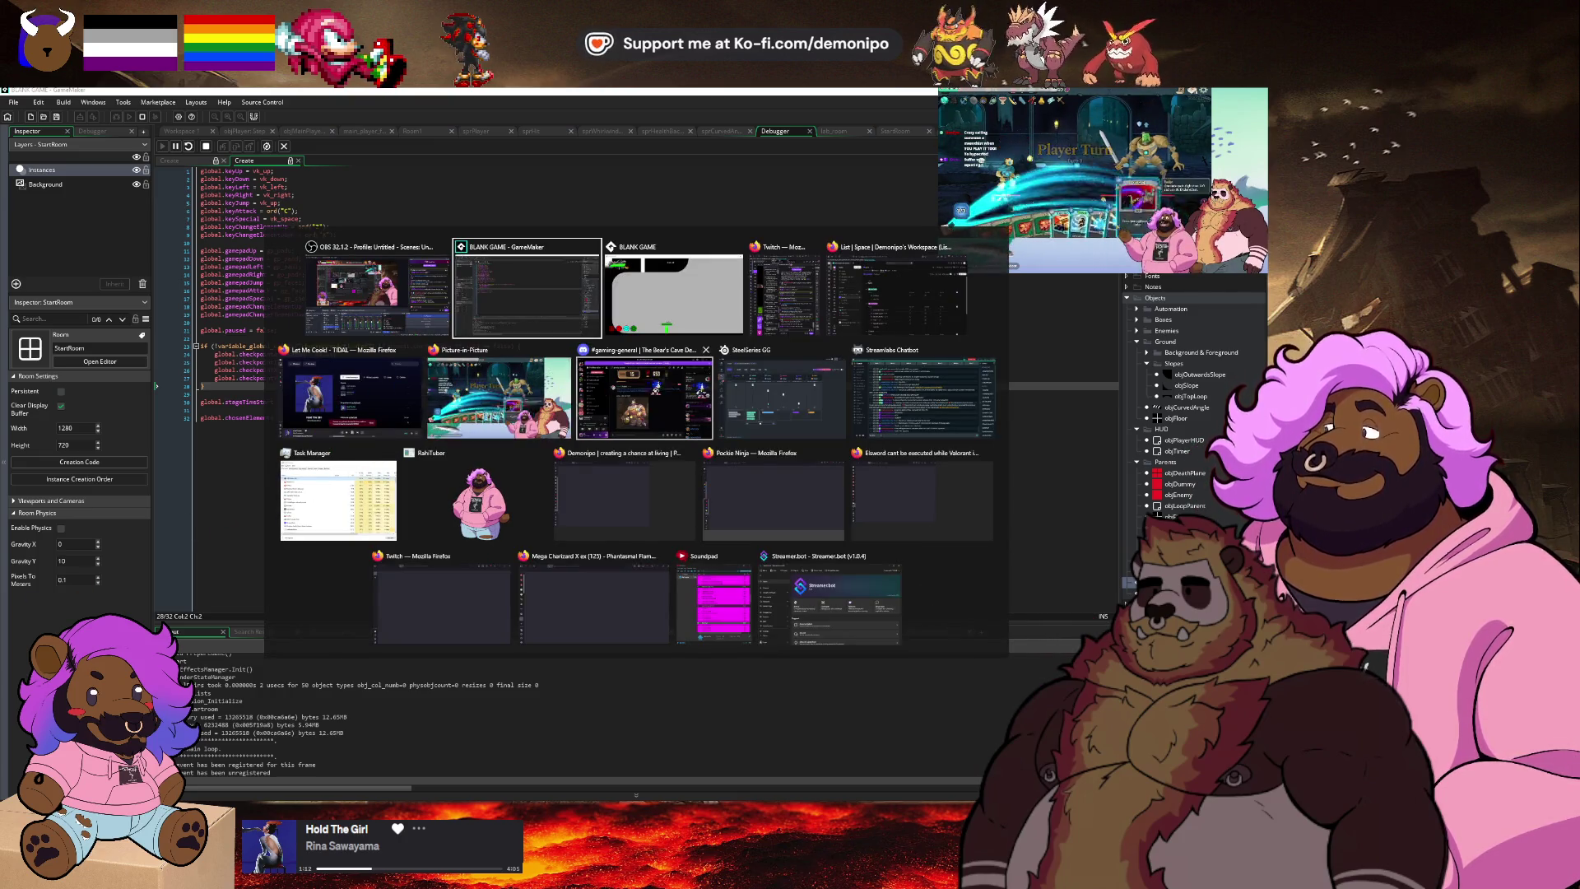
click(737, 423)
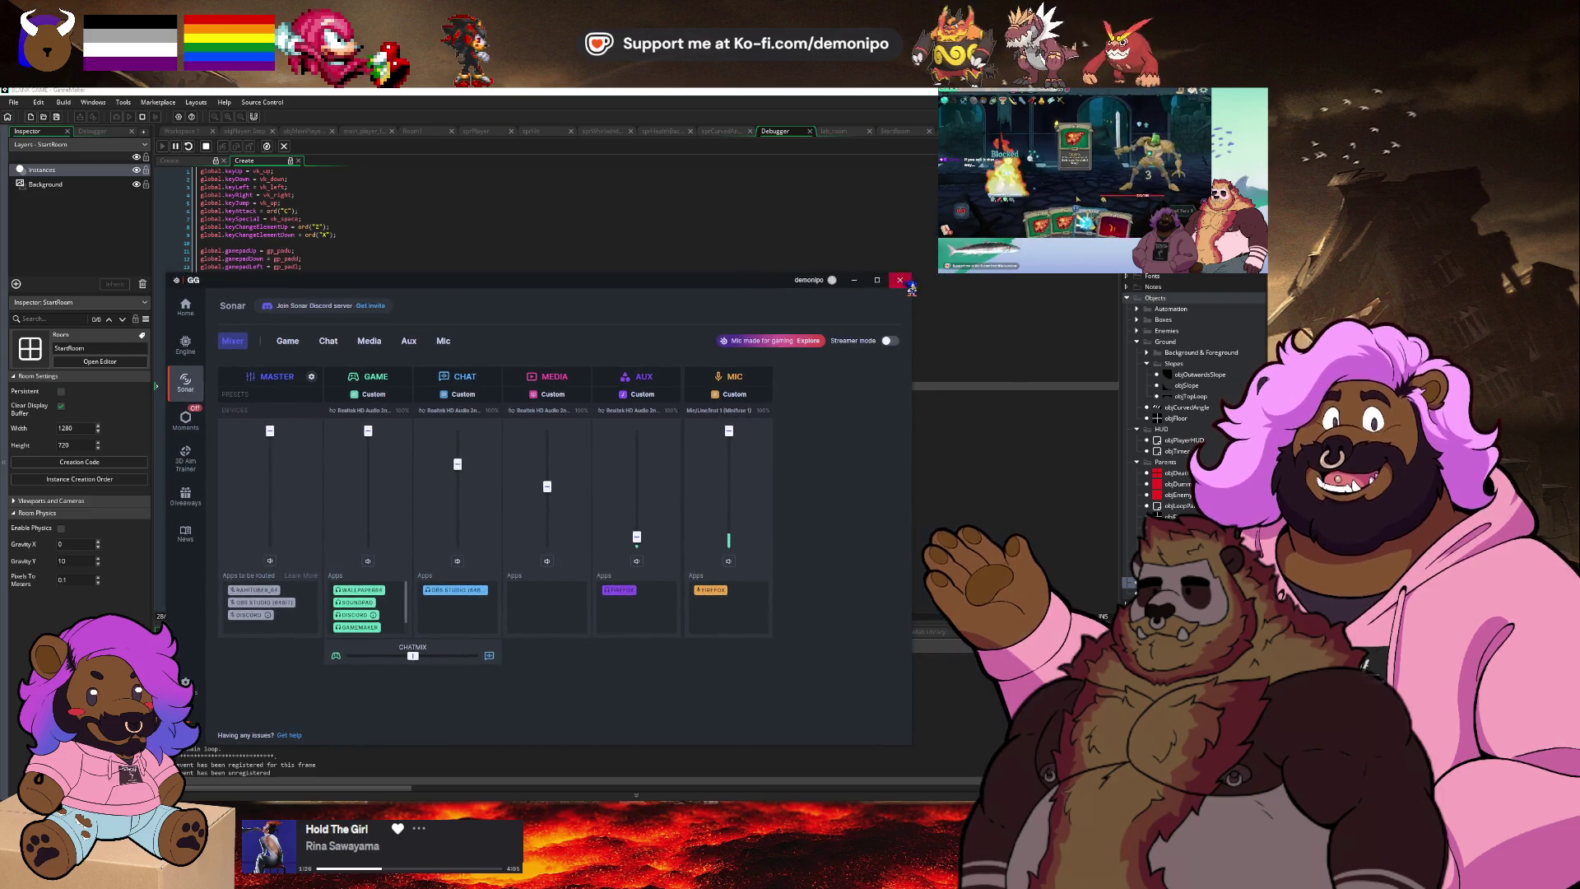
key(alt+Tab)
click(564, 372)
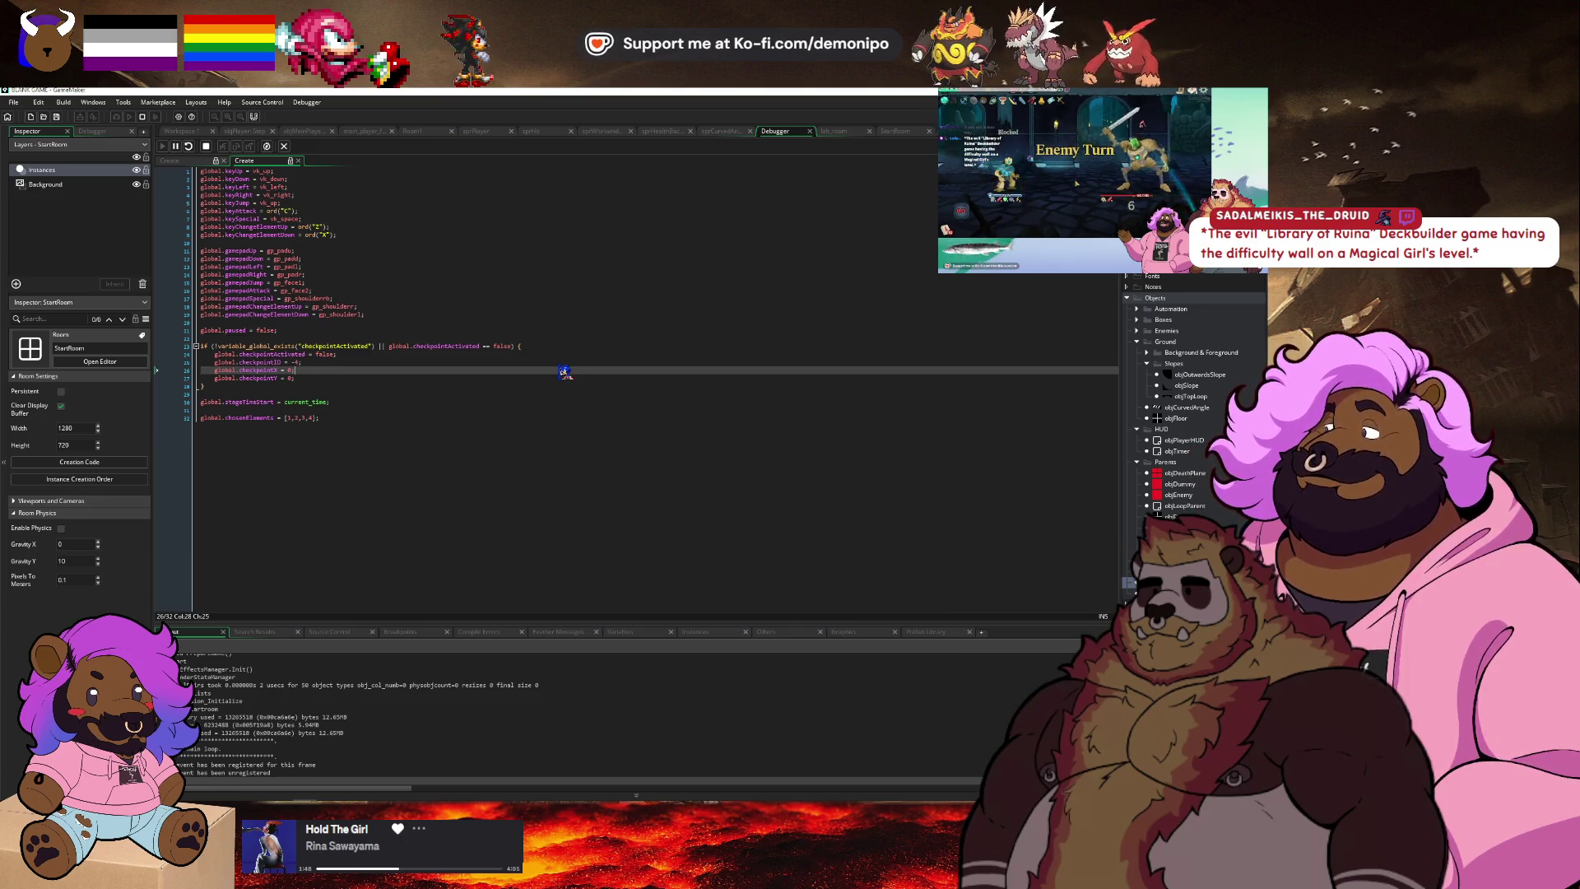
Put breakpoints on the left and right dash speed lines (164, 176) in objPlayer's Step code and start debugging.
click(461, 329)
click(450, 385)
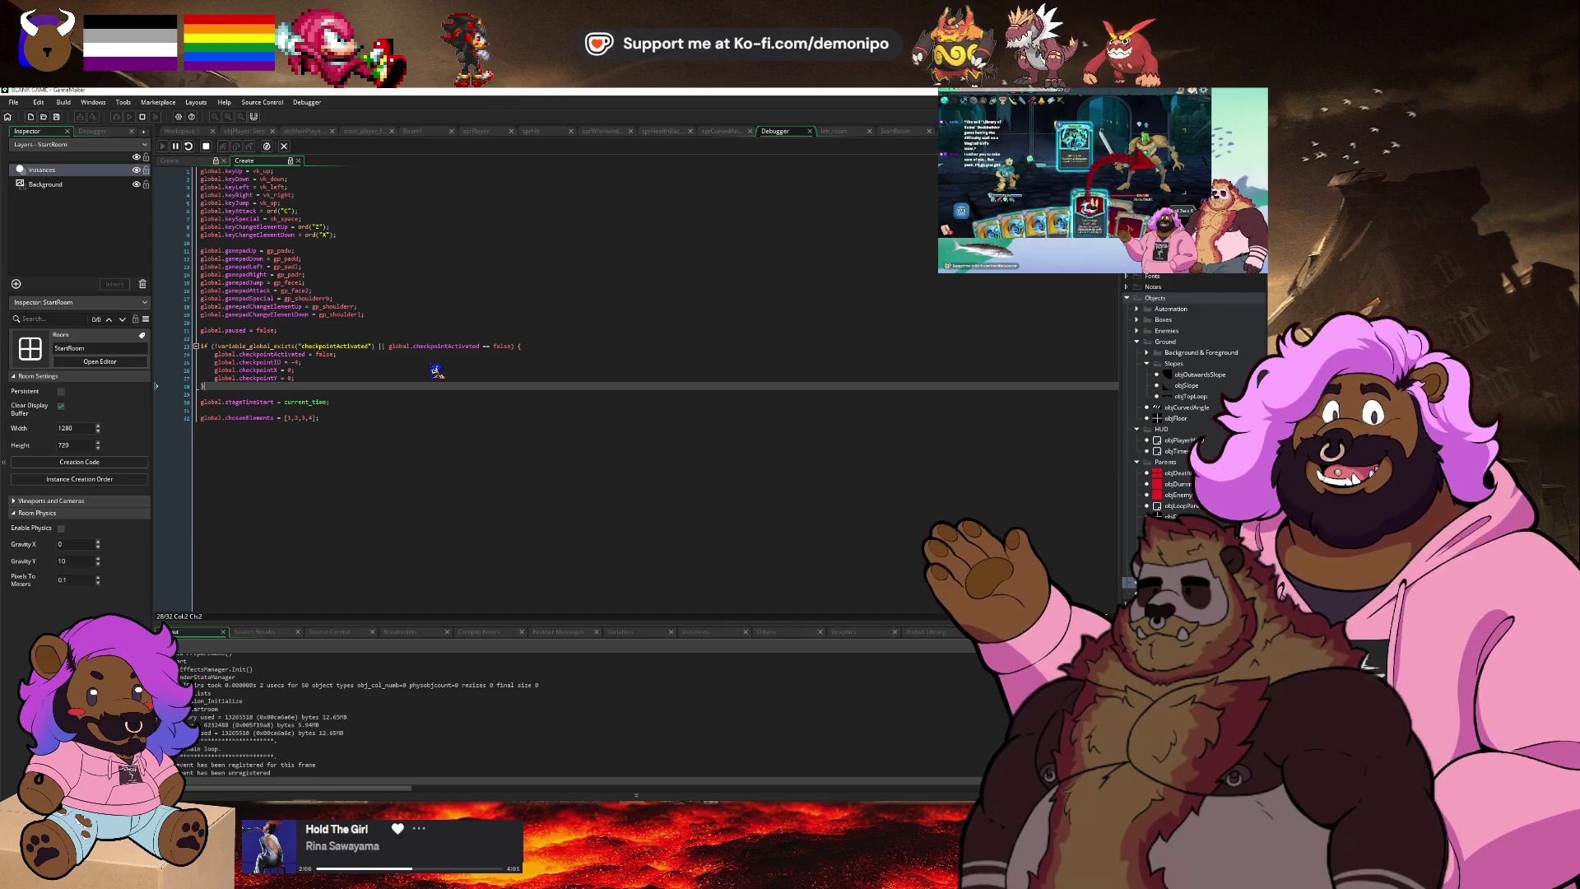
click(246, 131)
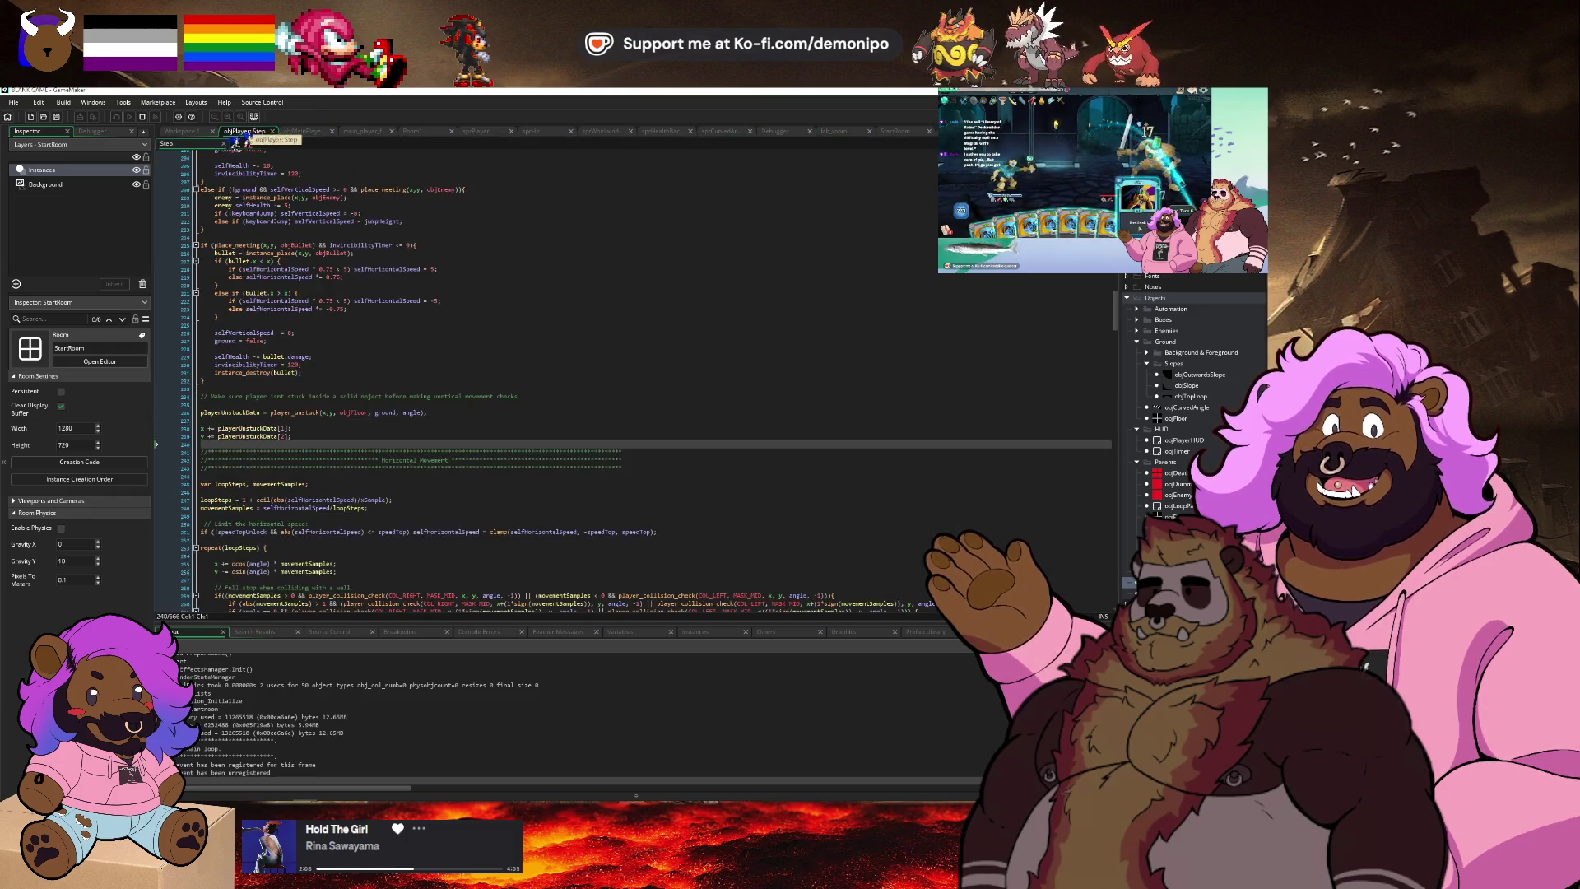
scroll(274, 481, up, 14)
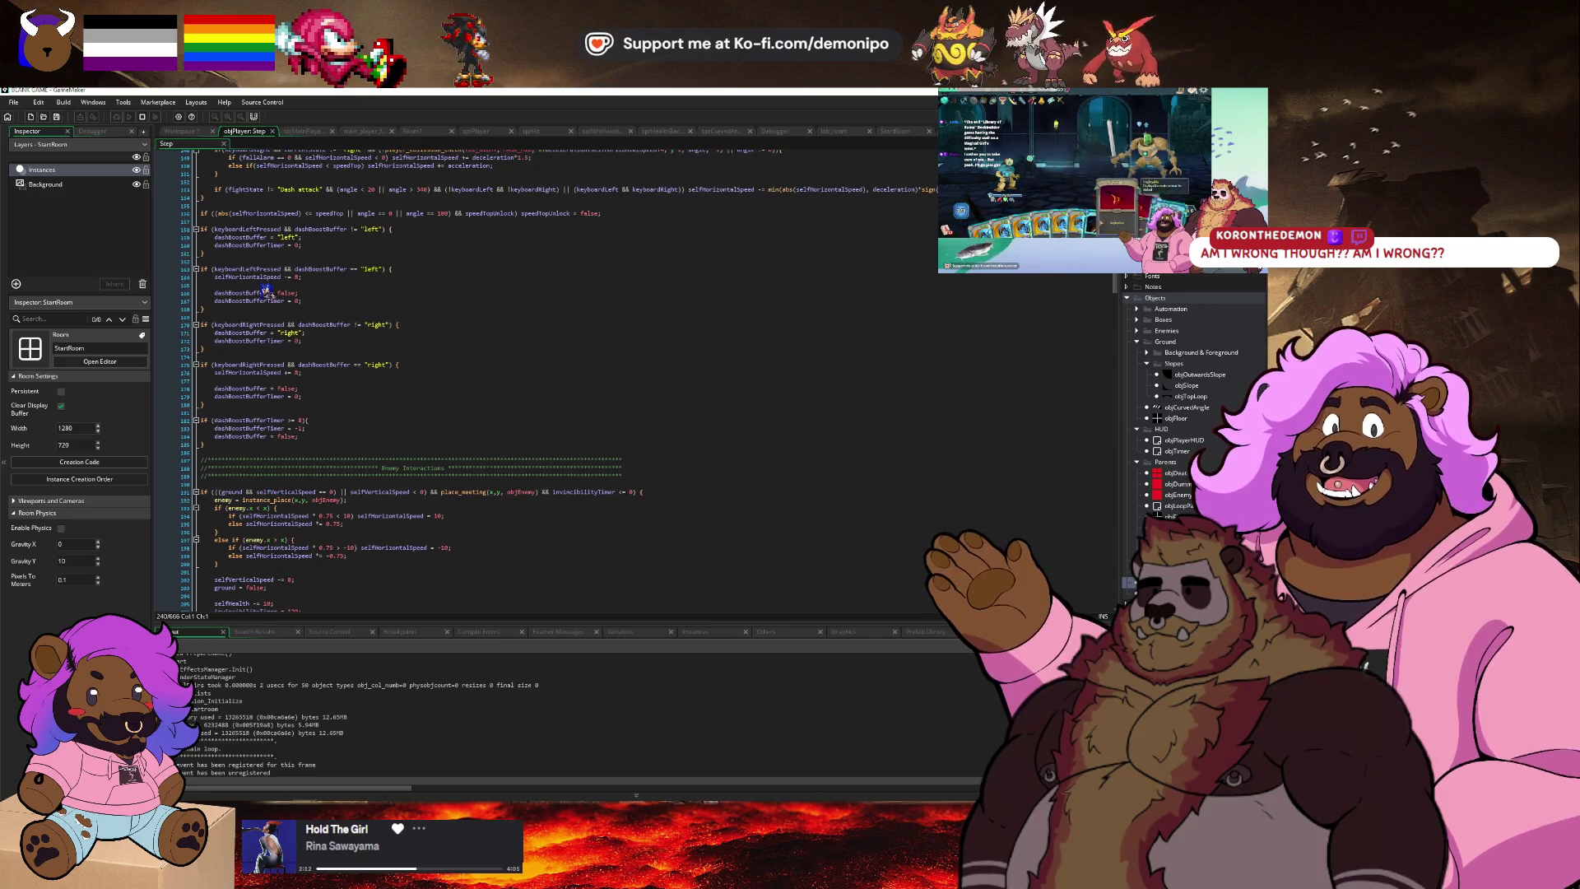
click(184, 279)
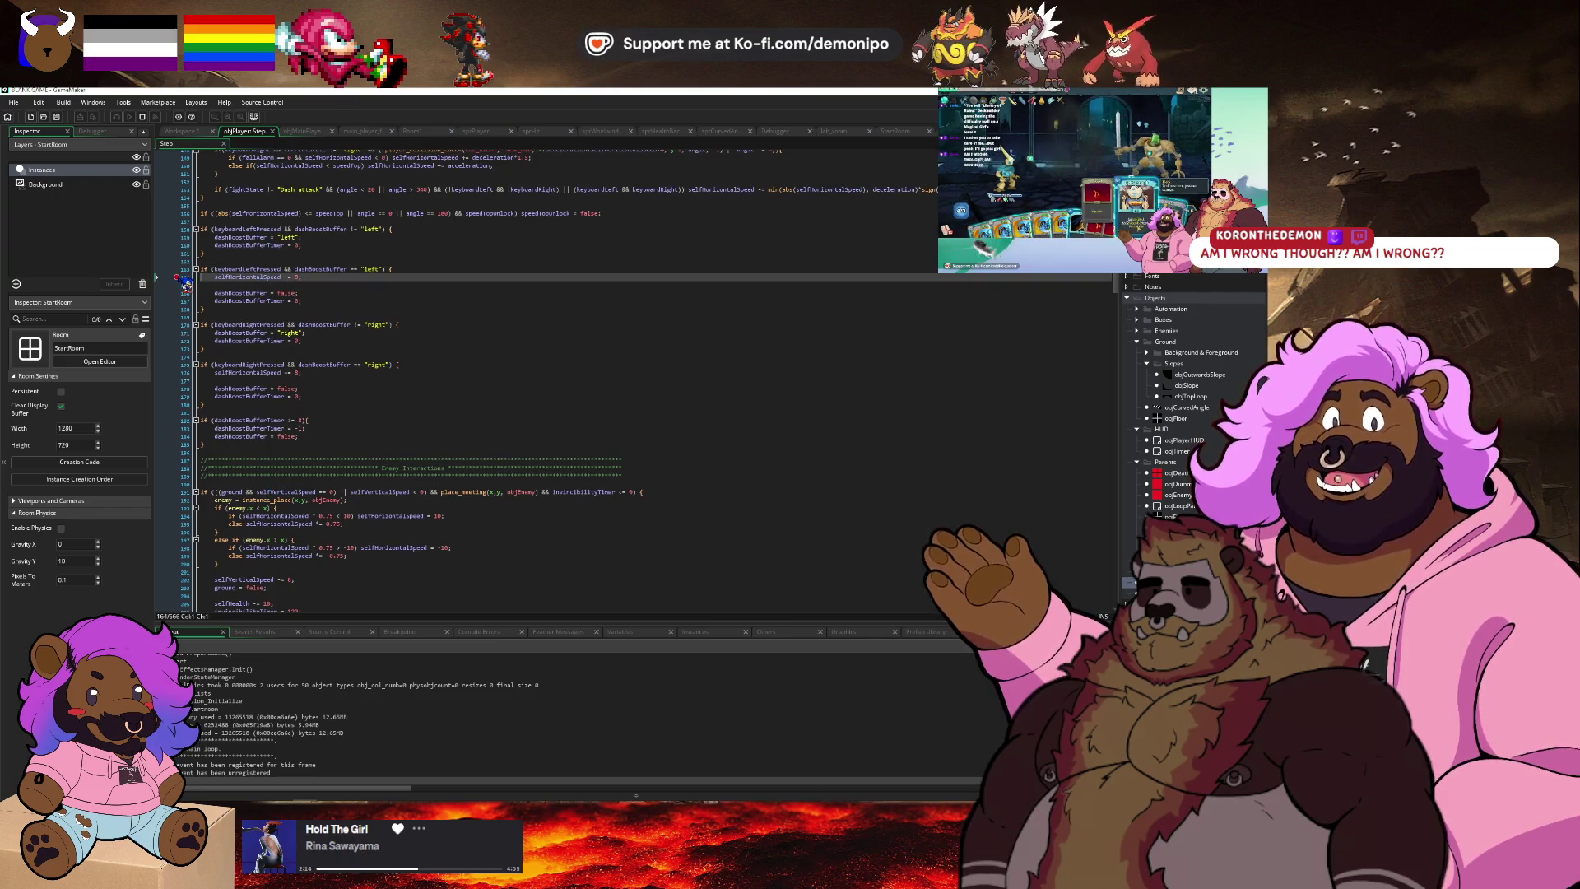
click(178, 372)
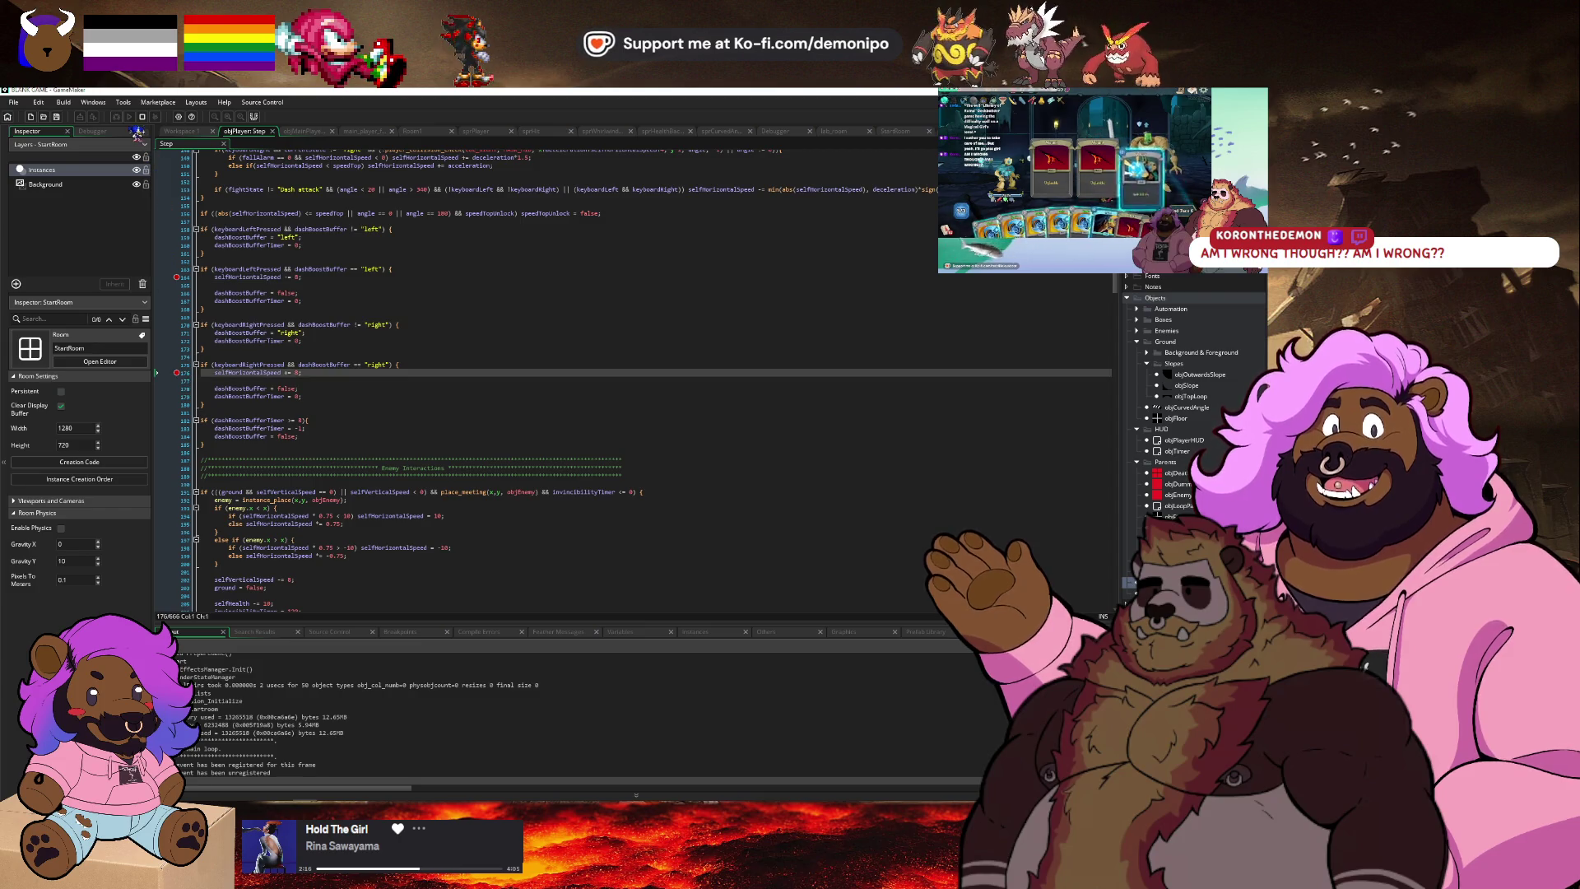
click(143, 118)
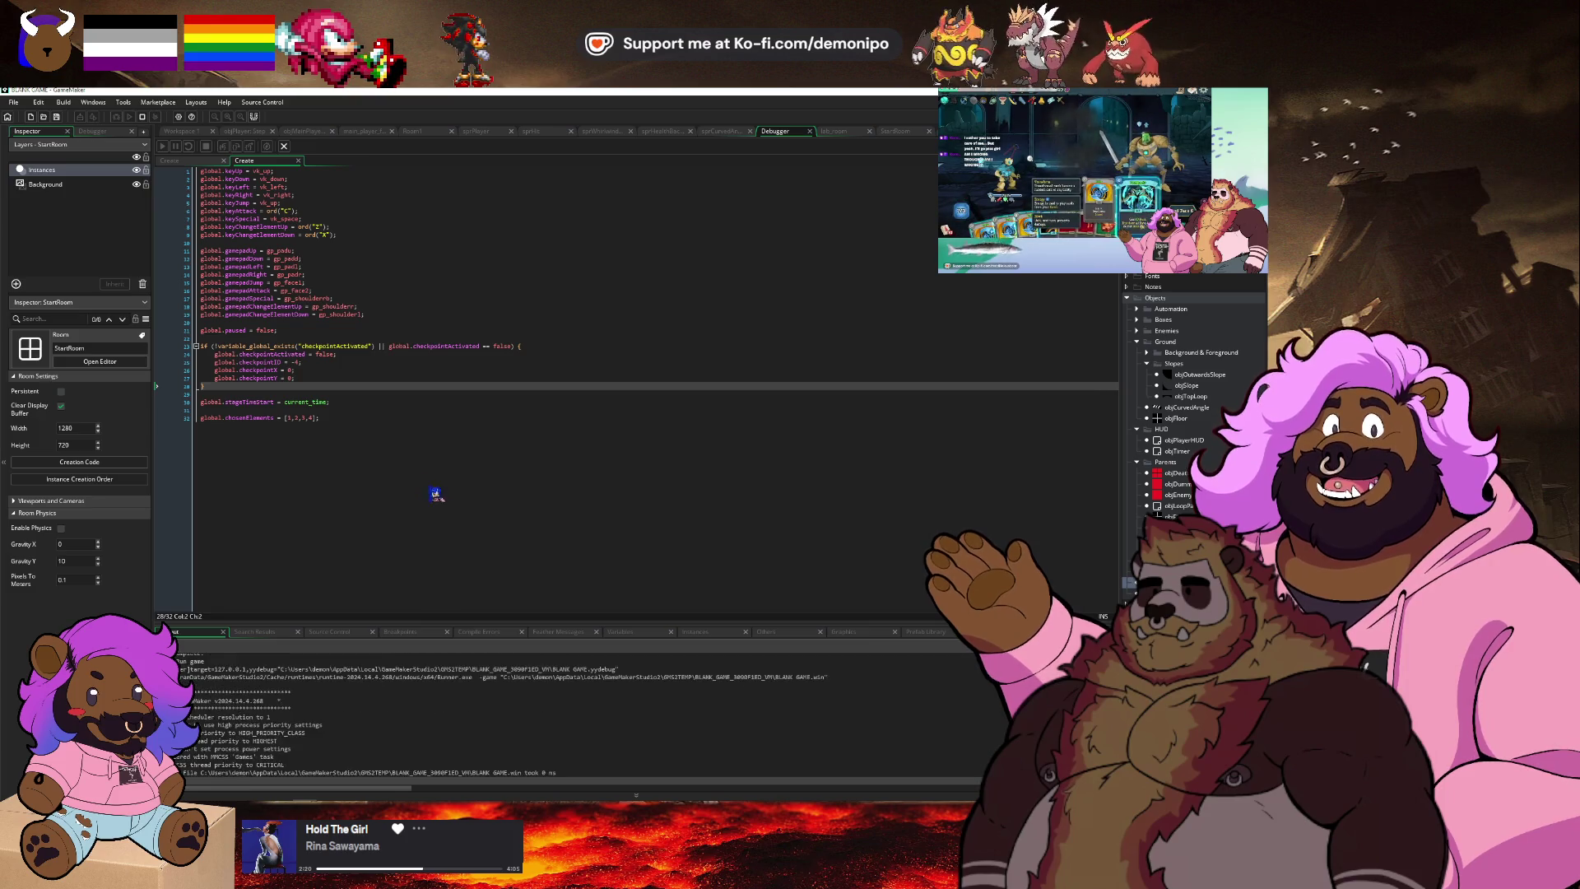
Start the game and dash right to hit the right-dash breakpoint.
click(636, 539)
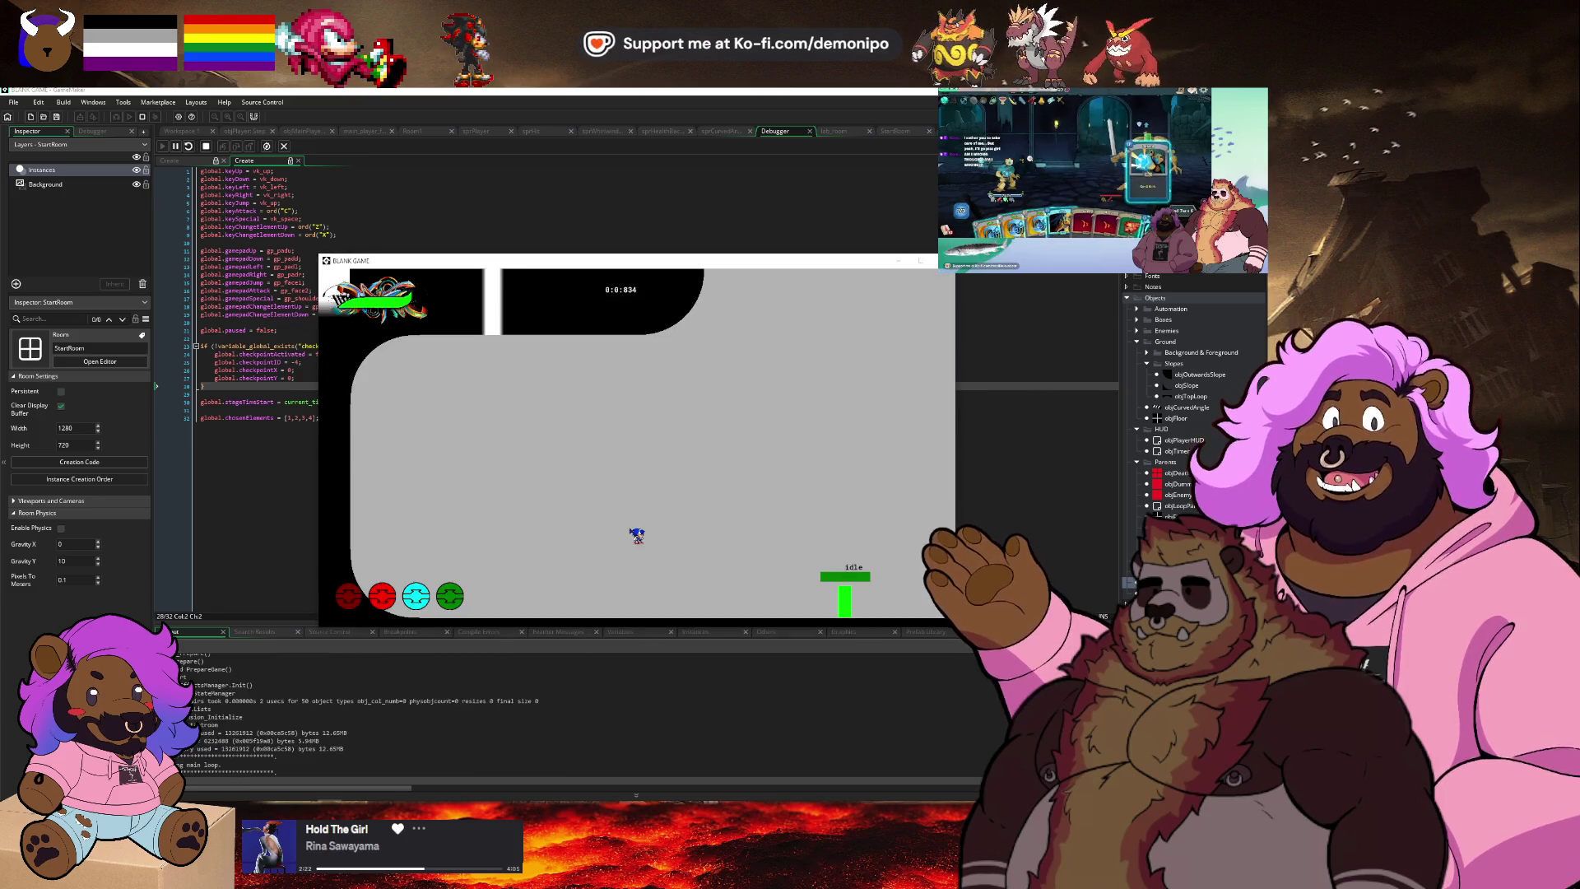
key(Right)
scroll(505, 494, up, 2)
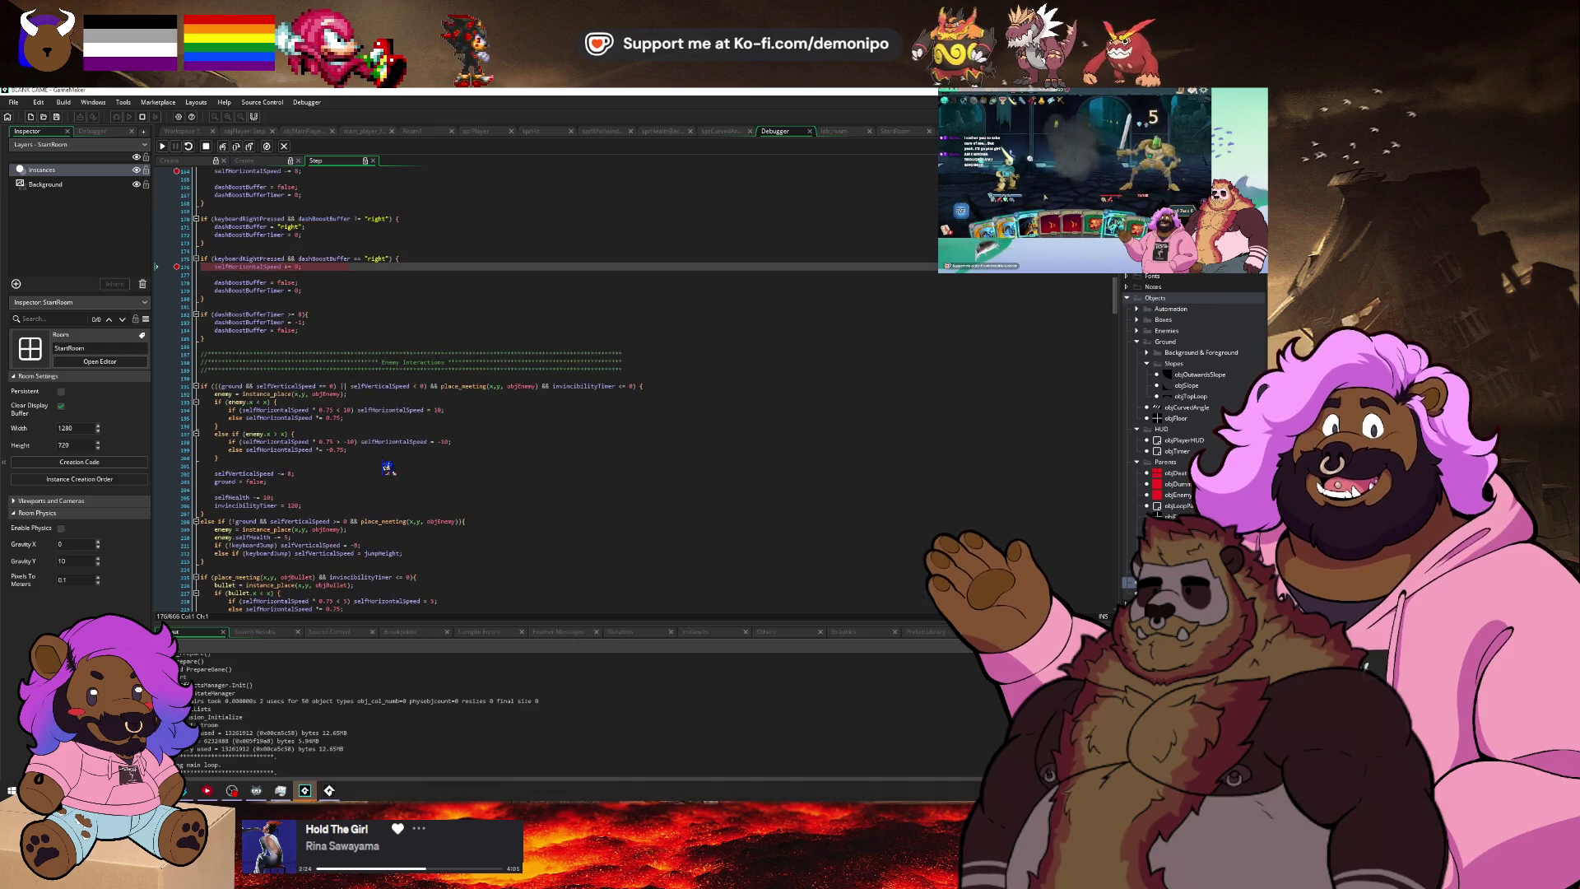
mouse_move(274, 254)
scroll(300, 303, up, 4)
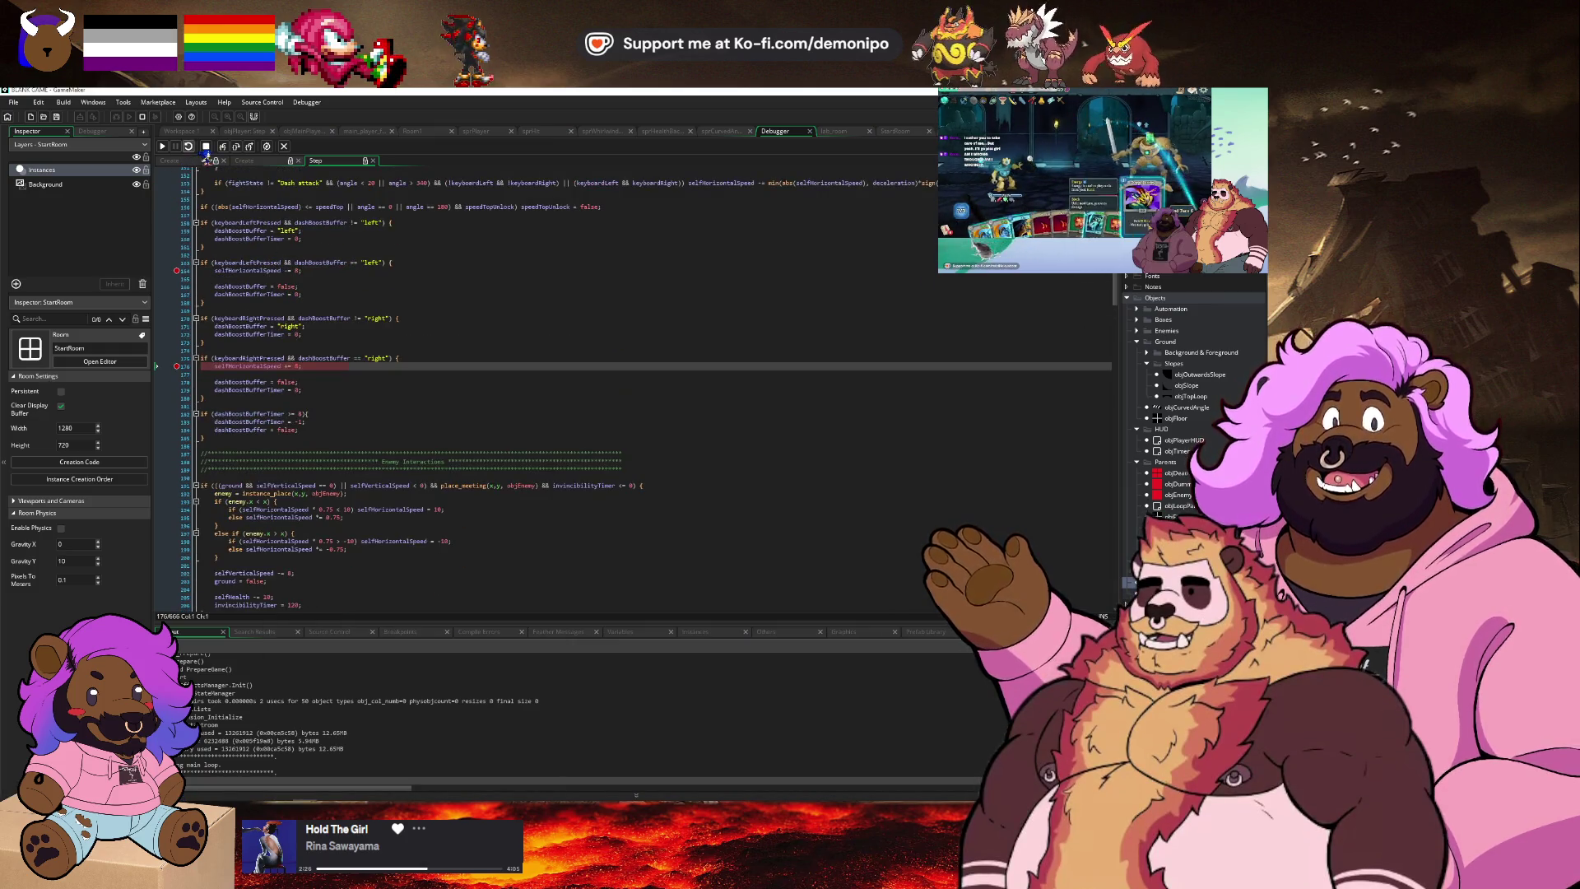
Stop the debug session and undo the stray paste on line 180.
click(207, 148)
mouse_move(245, 411)
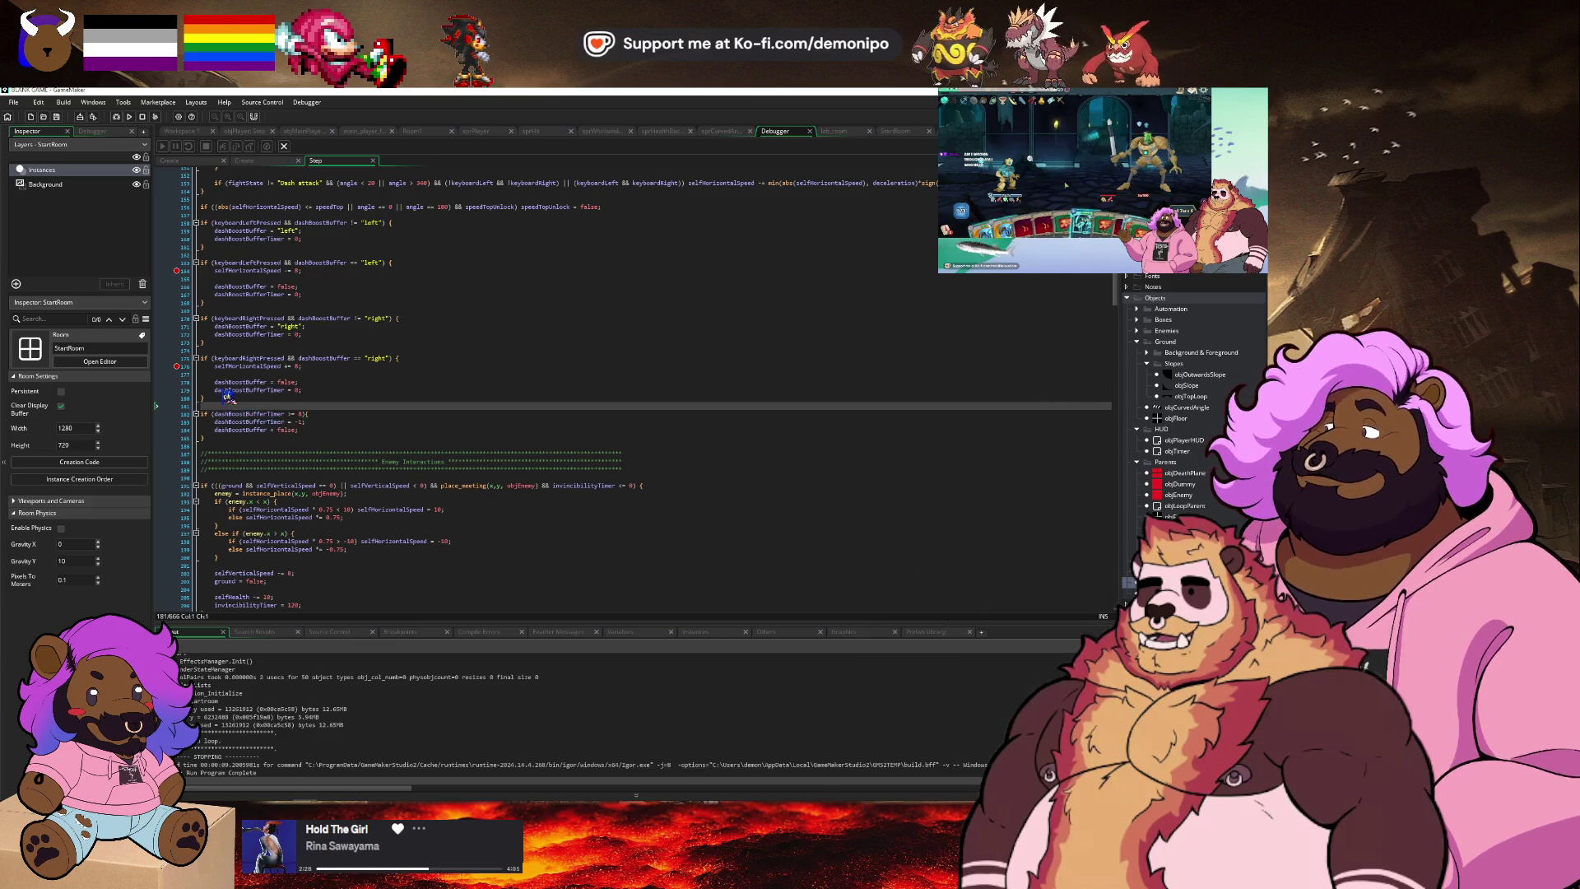
key(ctrl+z)
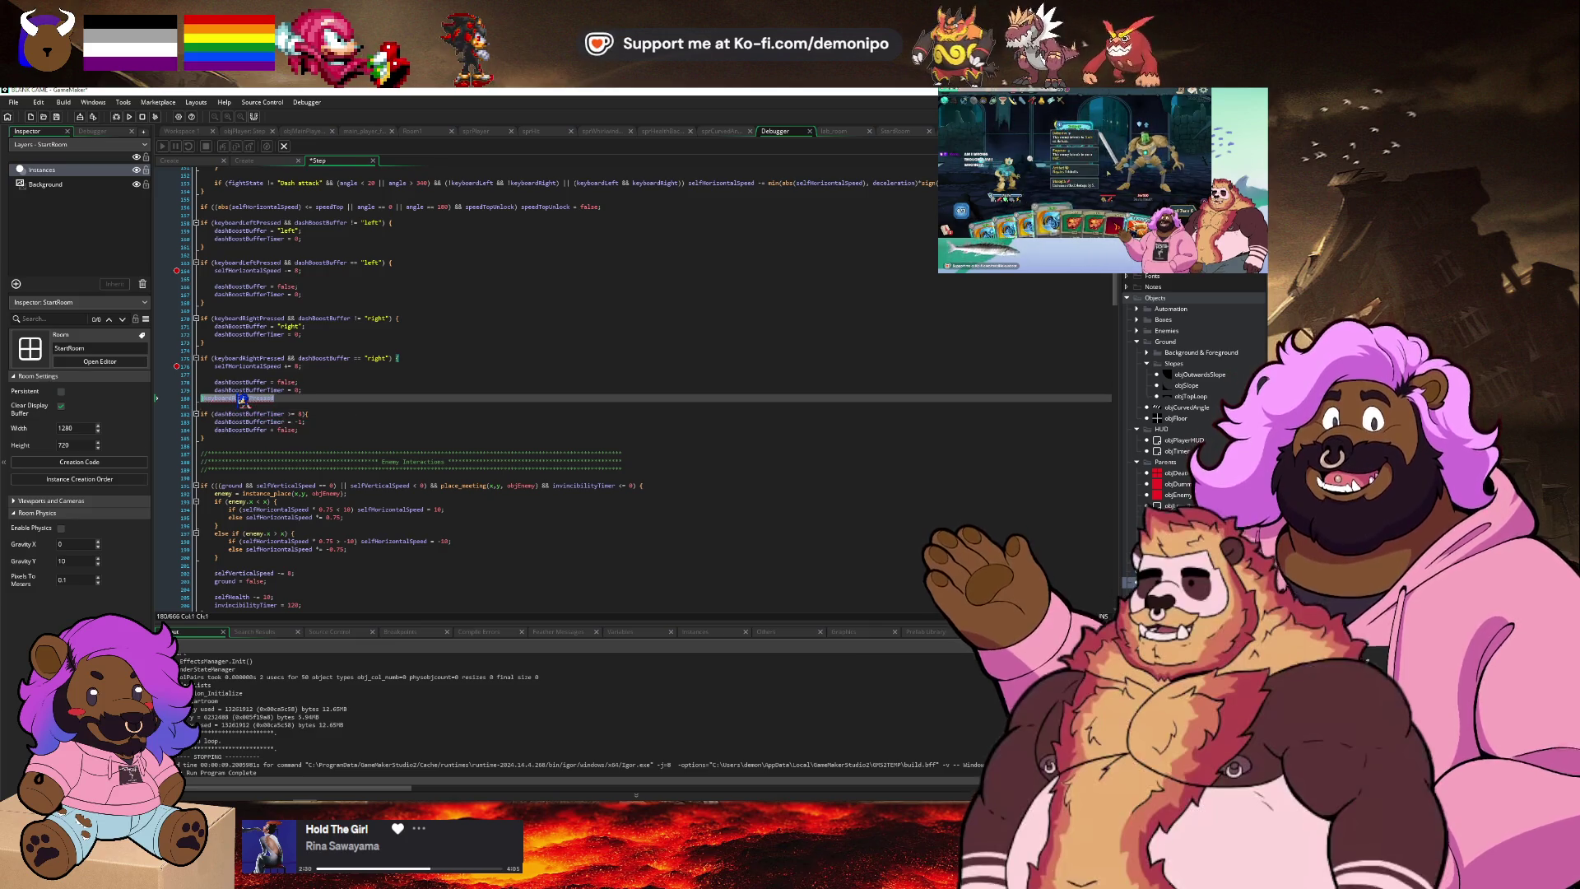
key(ctrl+z)
key(ctrl+z)
key(Left)
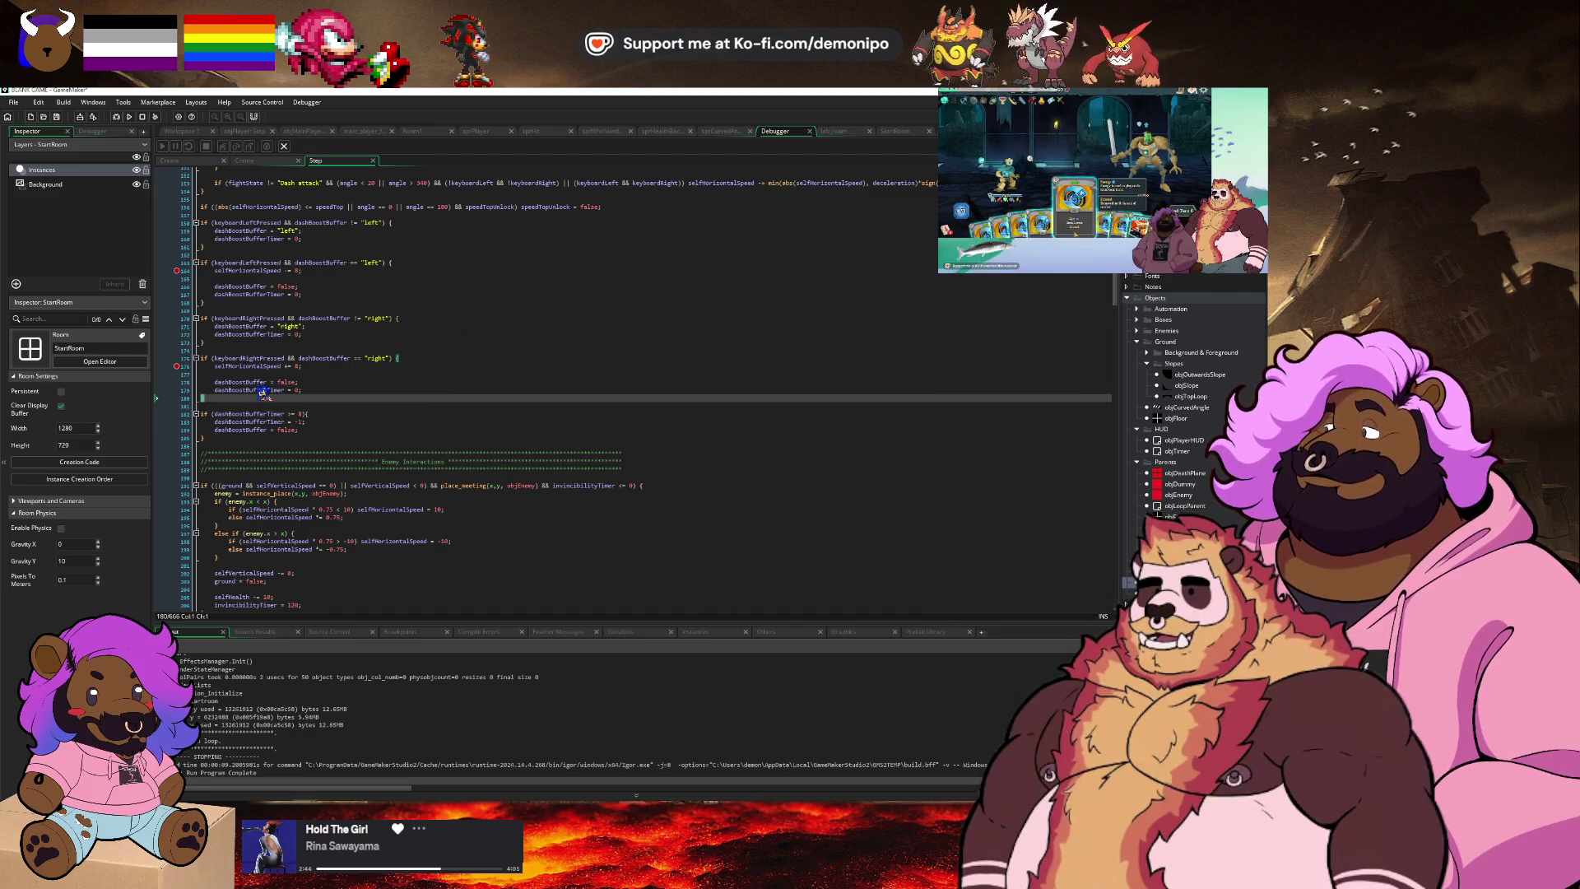
Move the == "right" buffered-dash check above its != "right" buffer-setting block.
key(shift+Up)
key(shift+Up)
key(shift+Up)
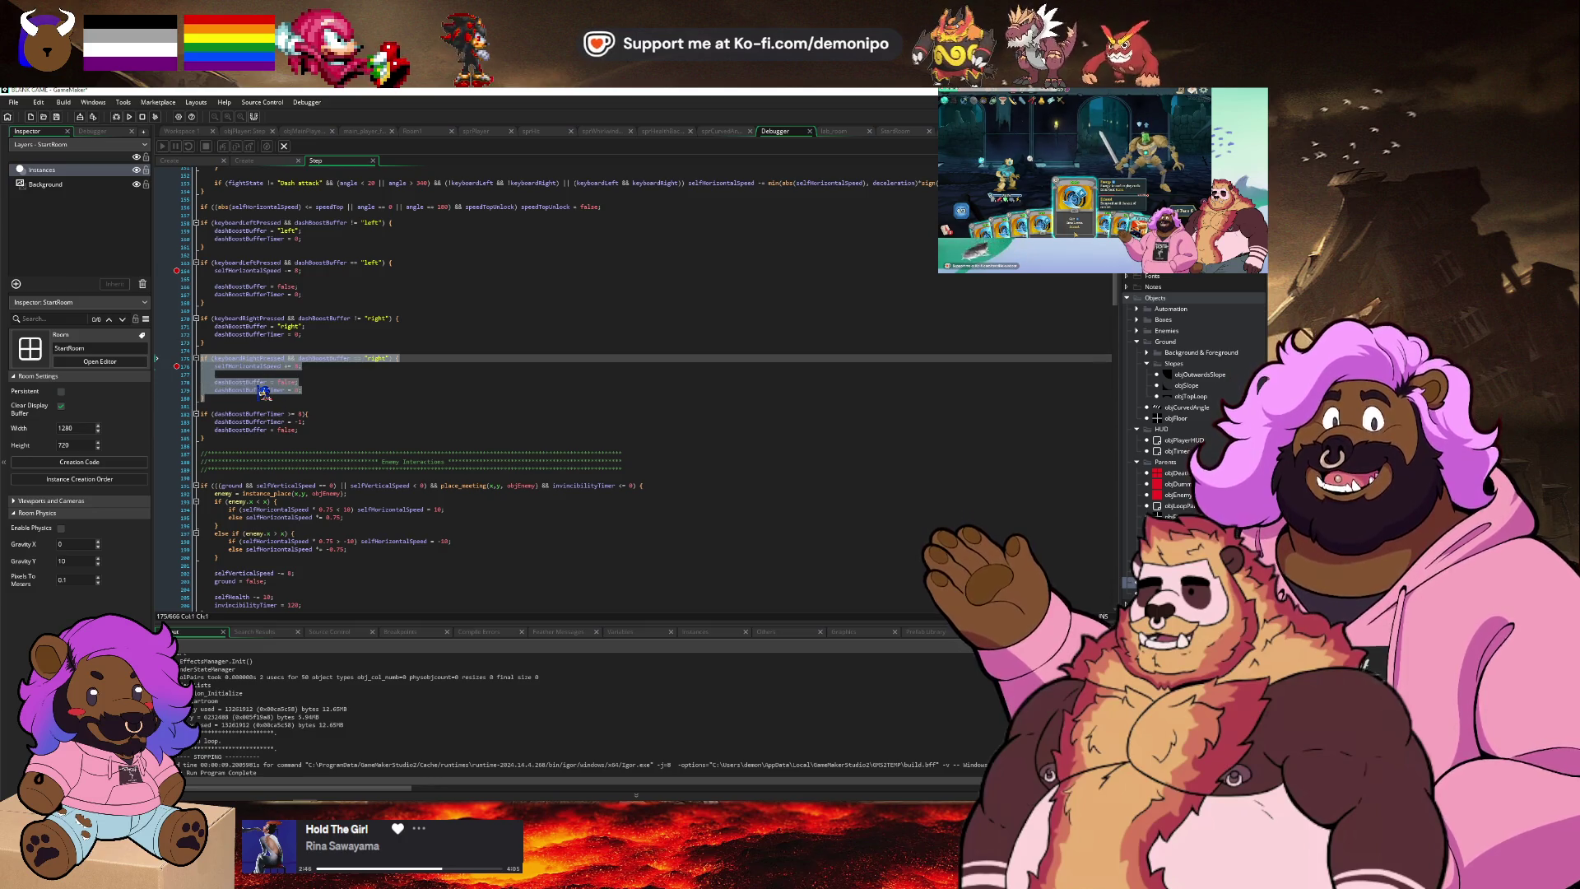
key(BackSpace)
key(Up)
key(Up)
key(Up)
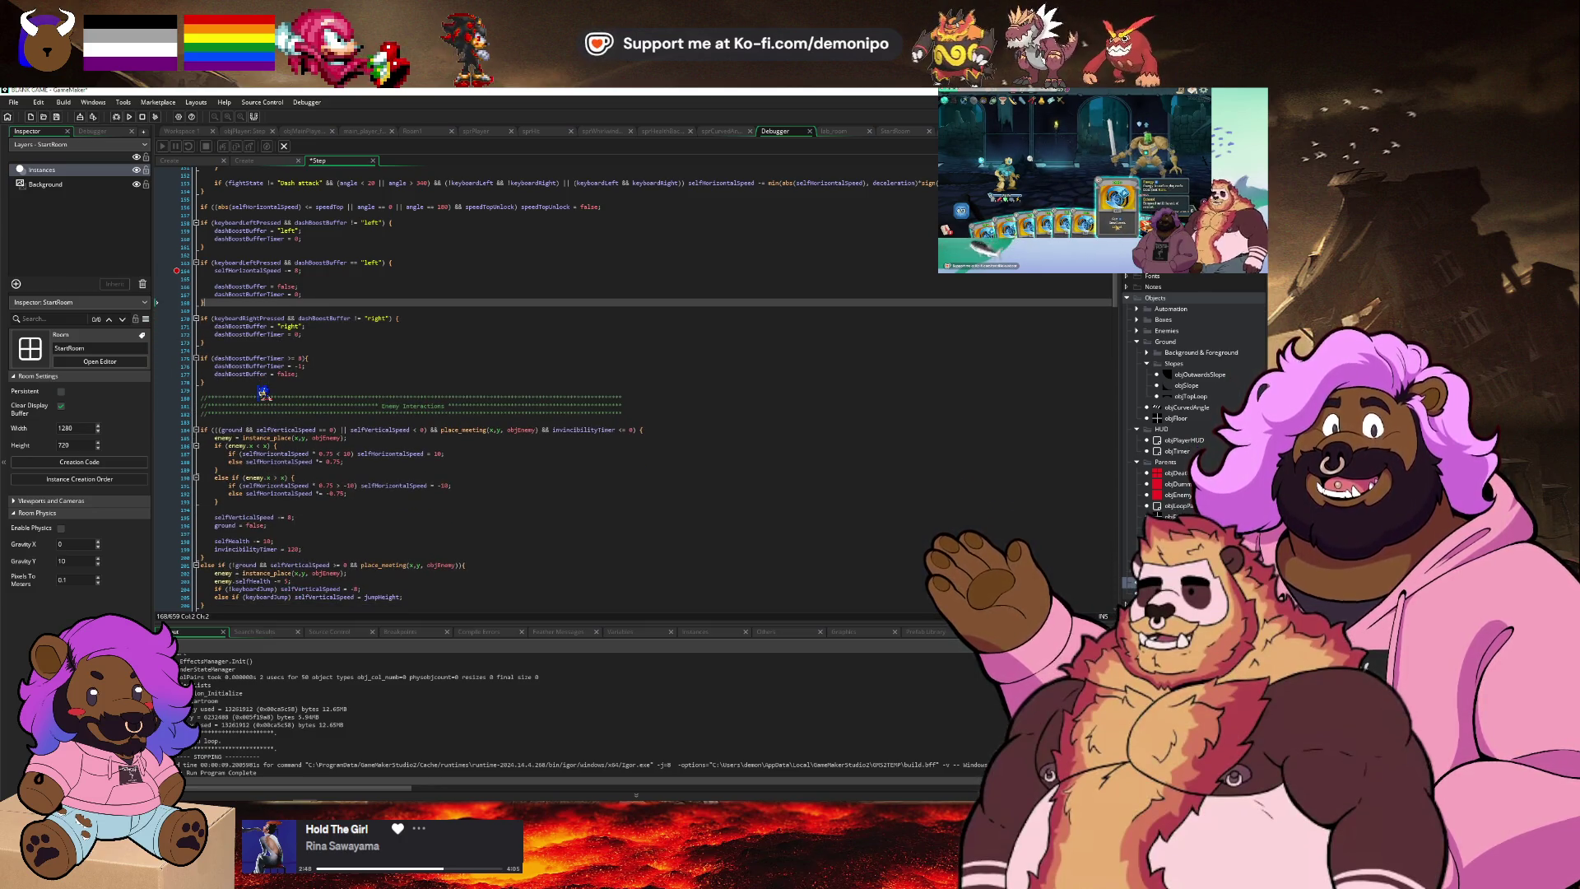
key(ctrl+v)
Move the == "left" buffered-dash check above its buffer-setting block and rebuild the game.
key(Up)
key(Up)
key(Up)
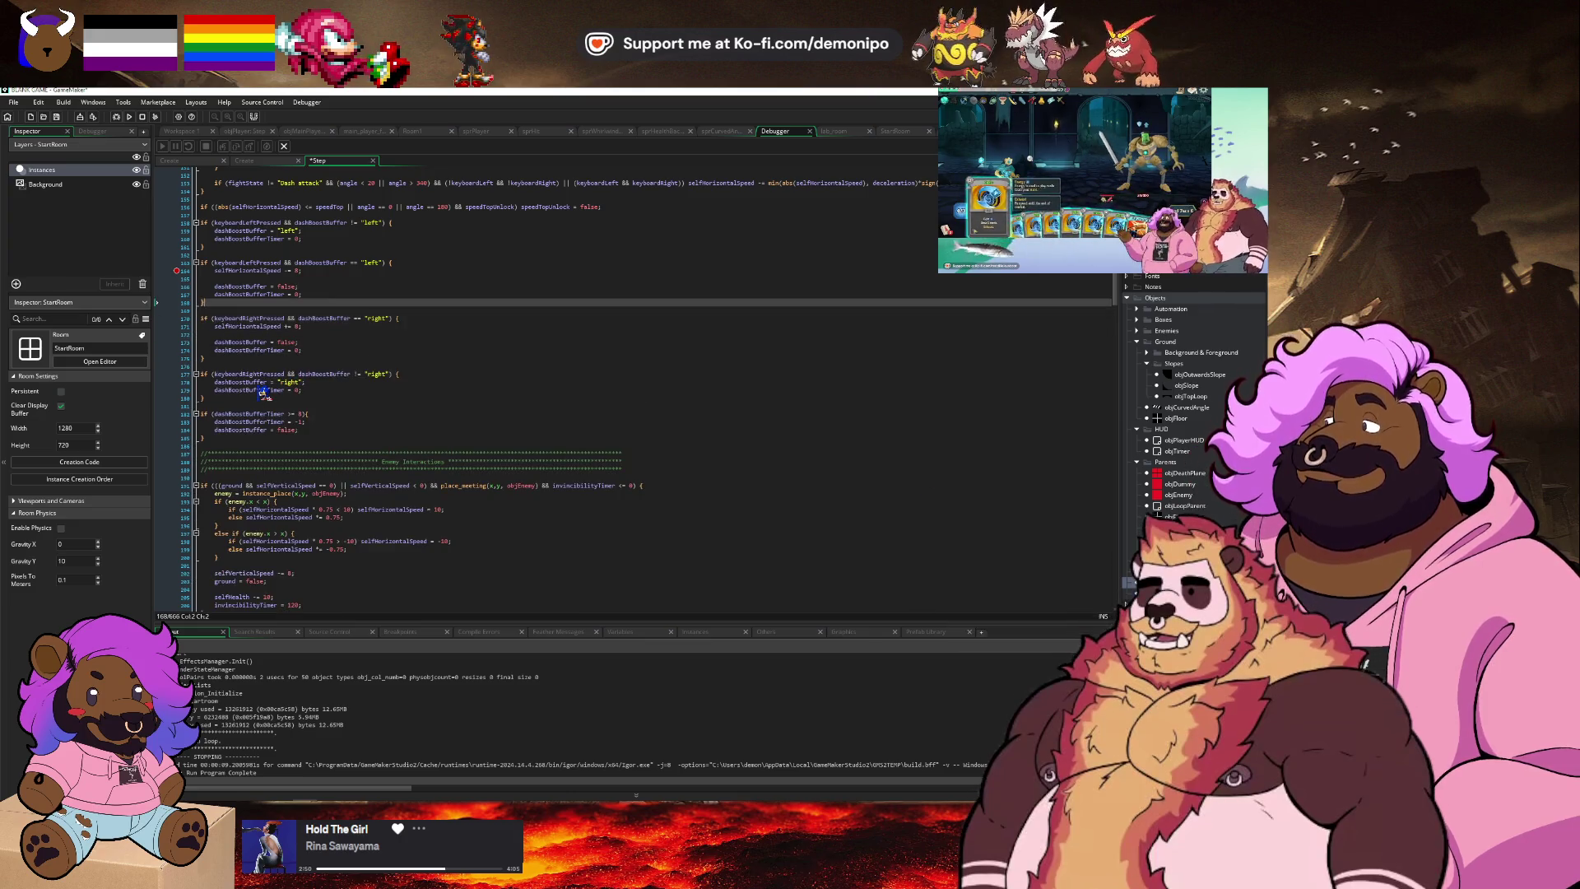
key(shift+Up)
key(shift+Up)
key(shift+Up)
key(shift+Up)
key(BackSpace)
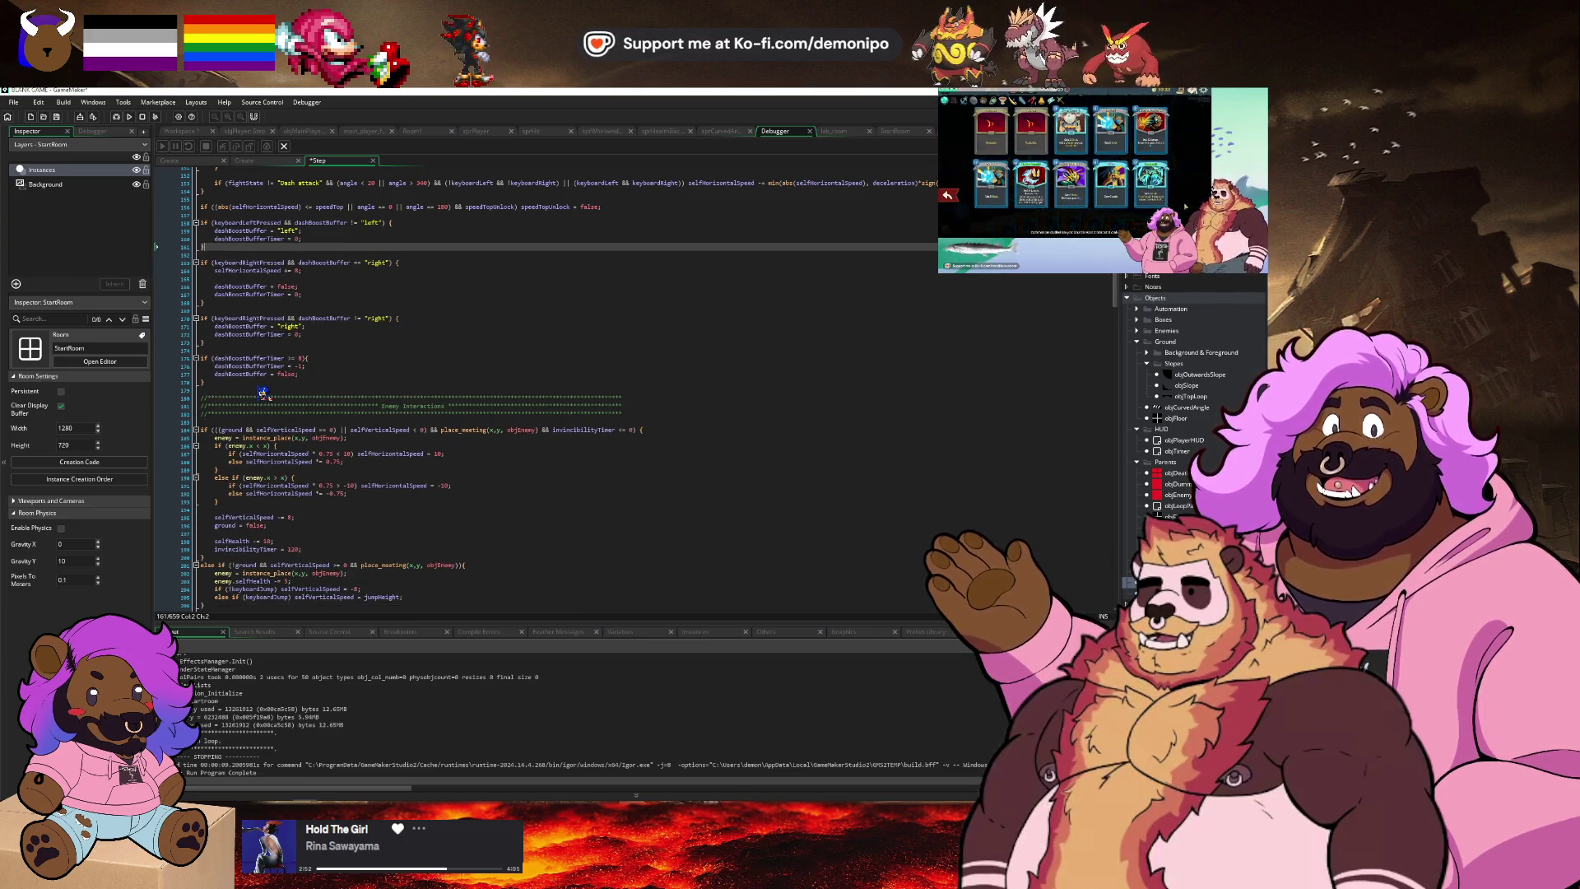
key(Up)
key(Up)
key(Up)
key(Return)
key(ctrl+v)
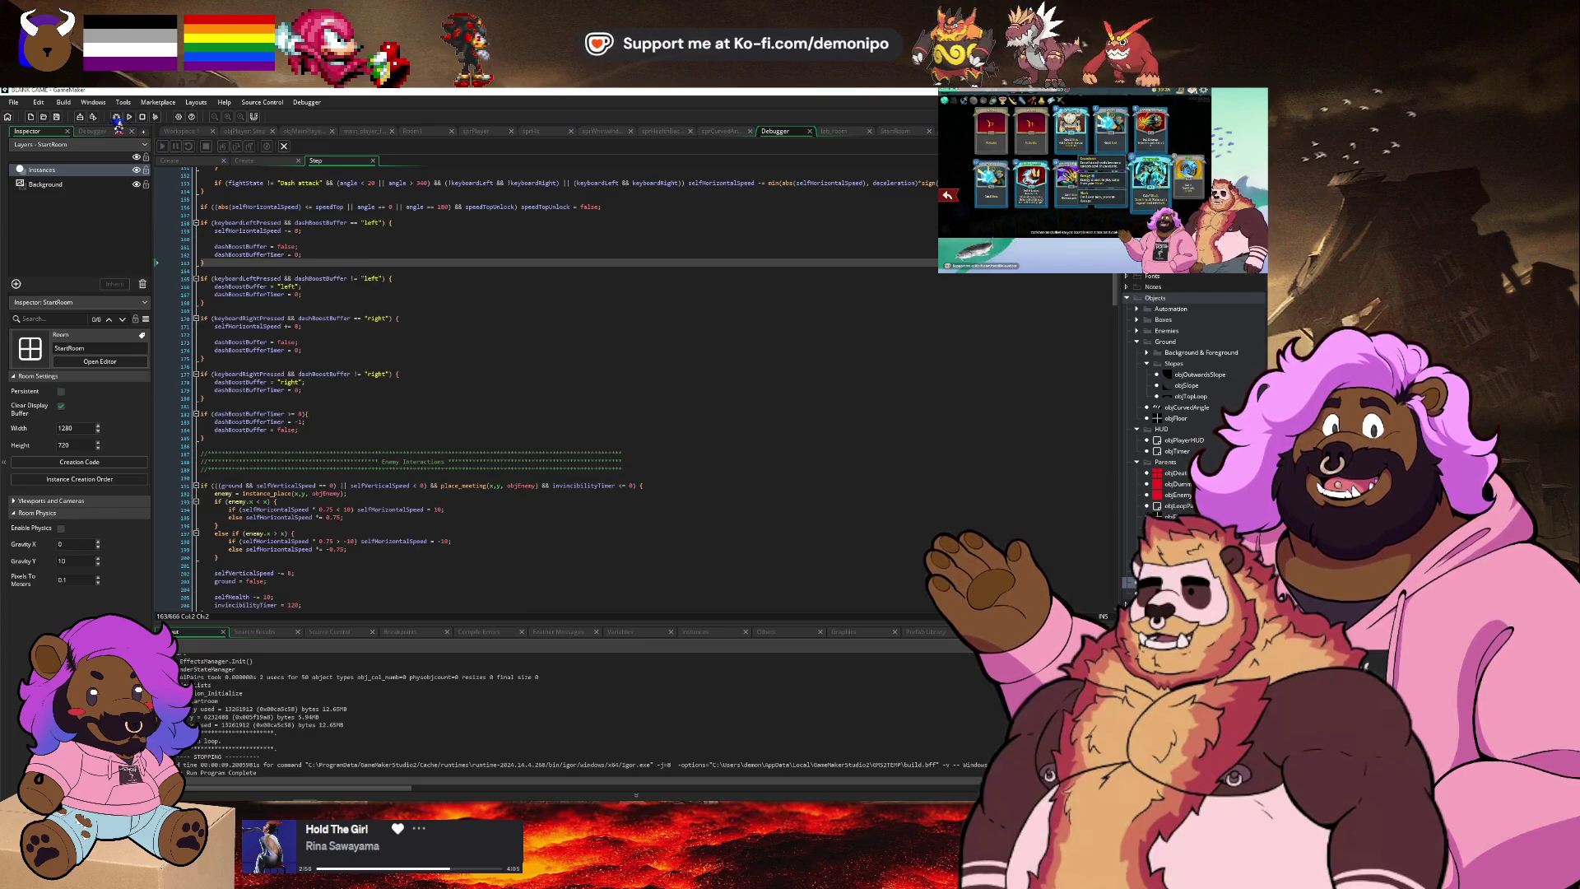
click(118, 118)
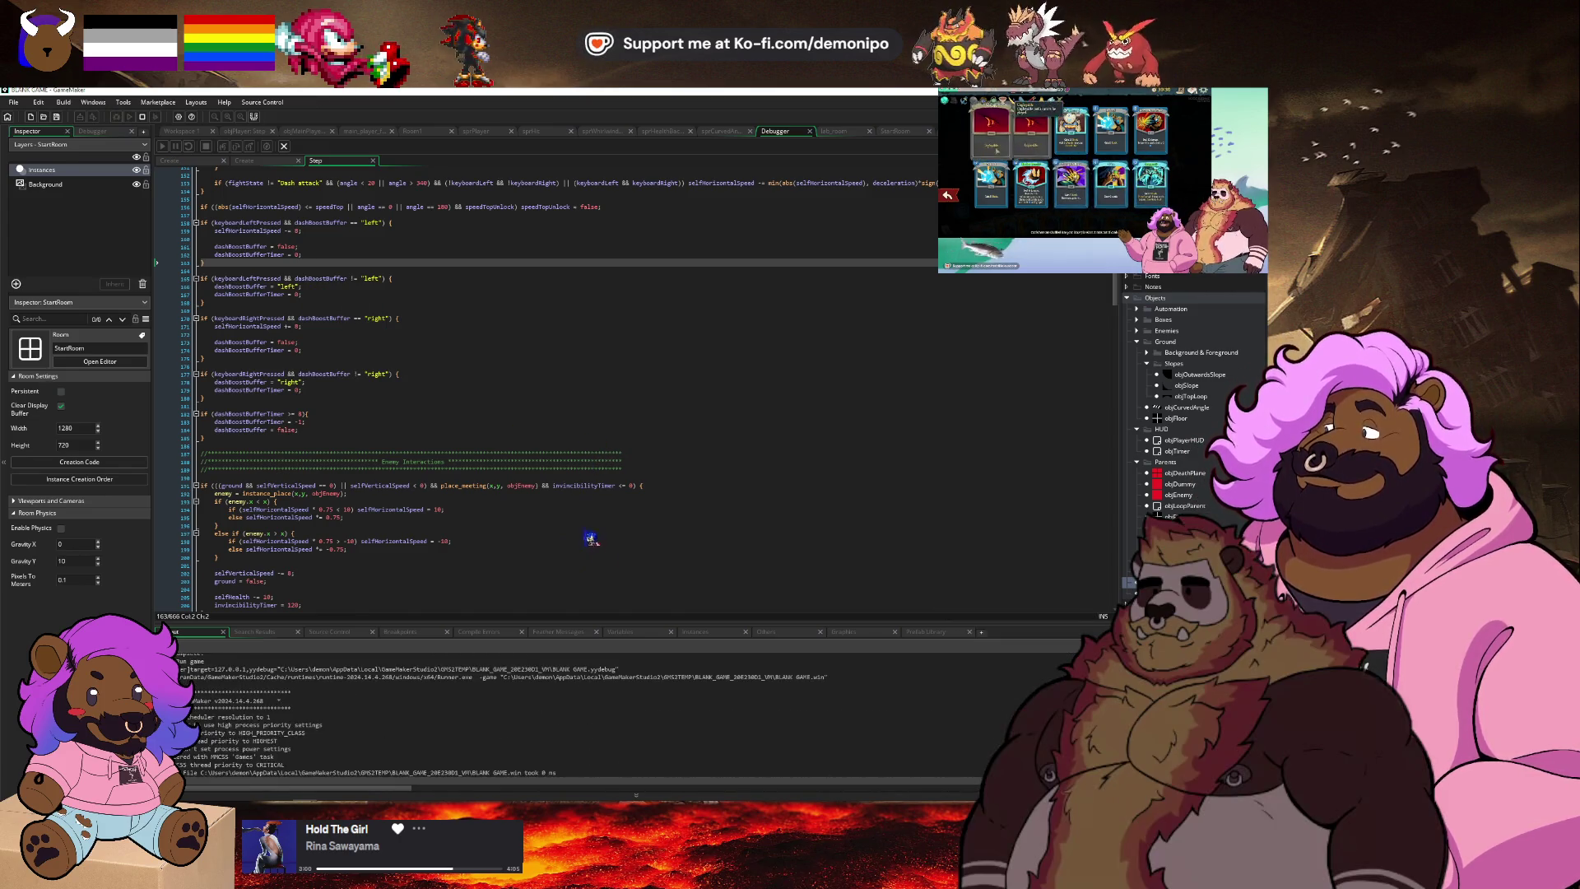
Start the rebuilt game and dash the player left and right repeatedly, then return to the Step code.
key(Return)
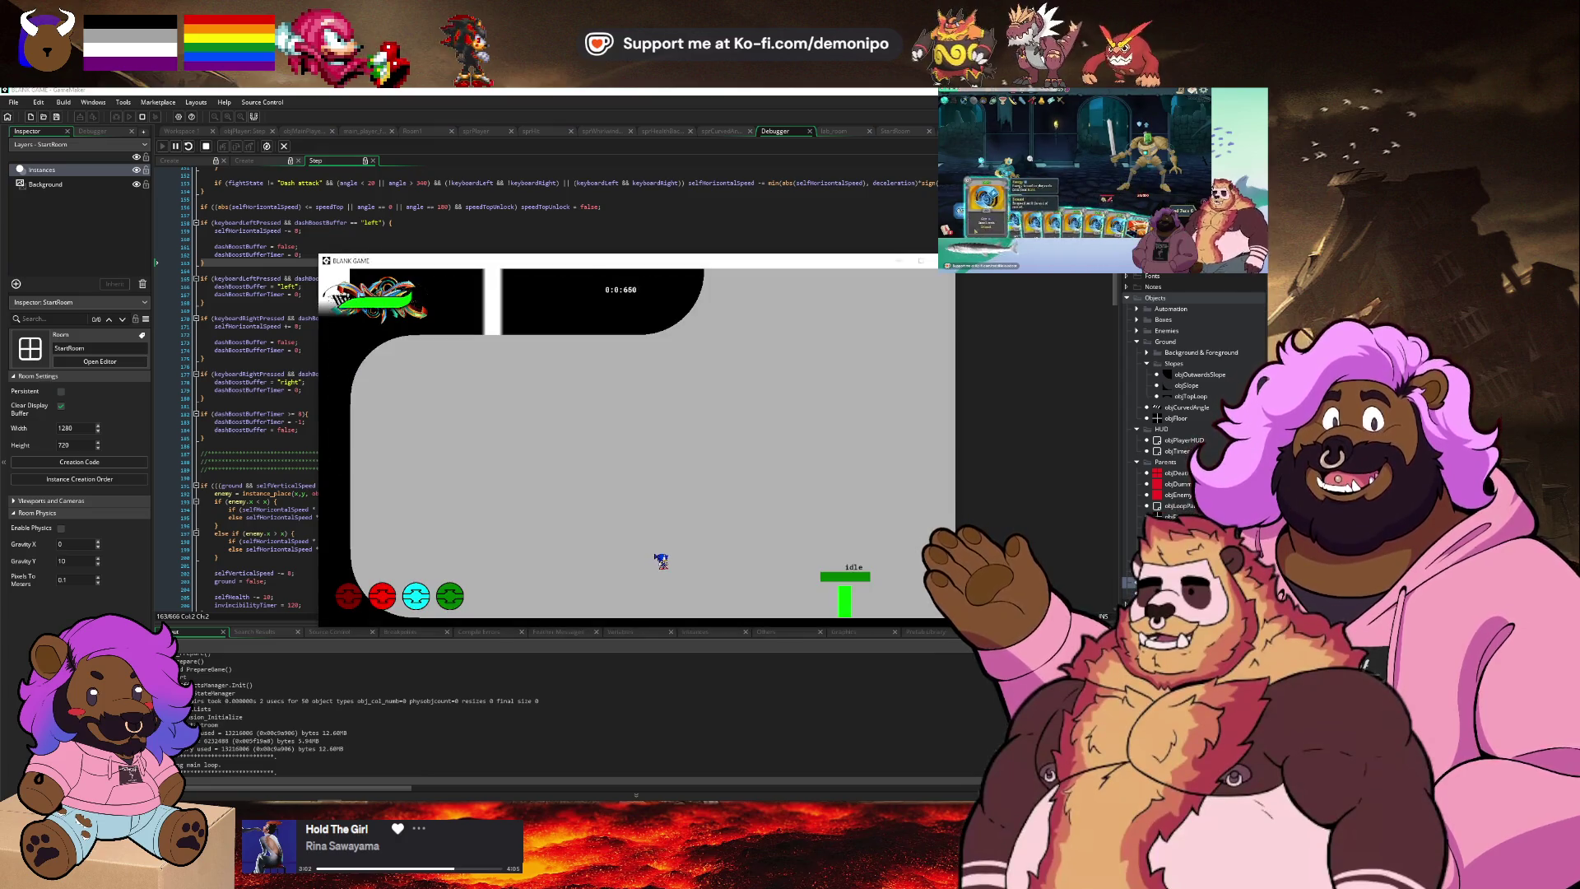
key(Left)
key(Right)
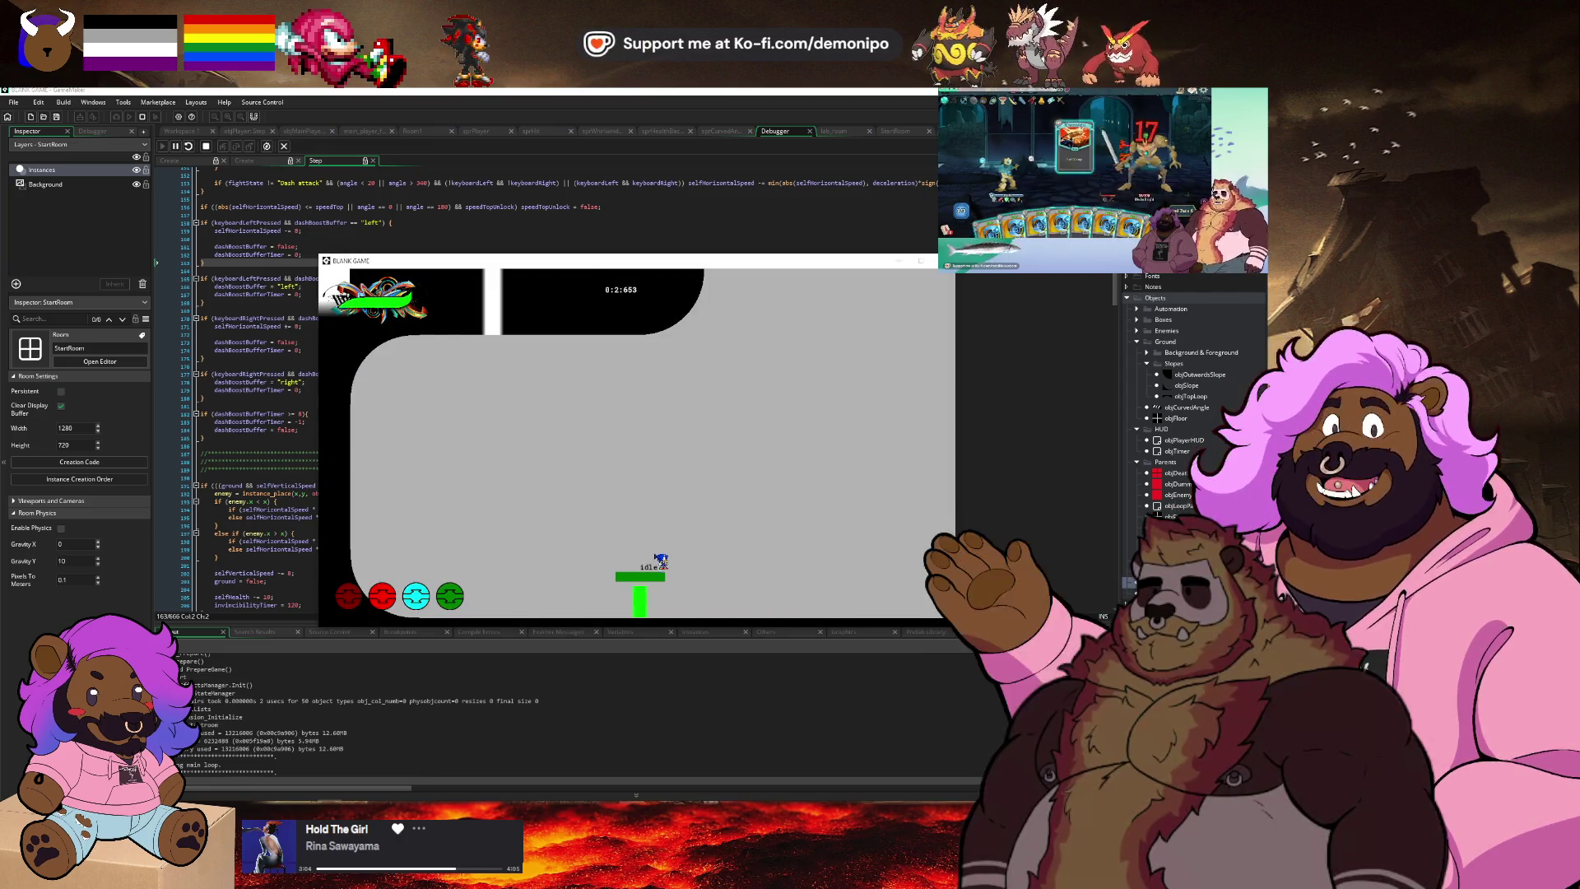
key(Left)
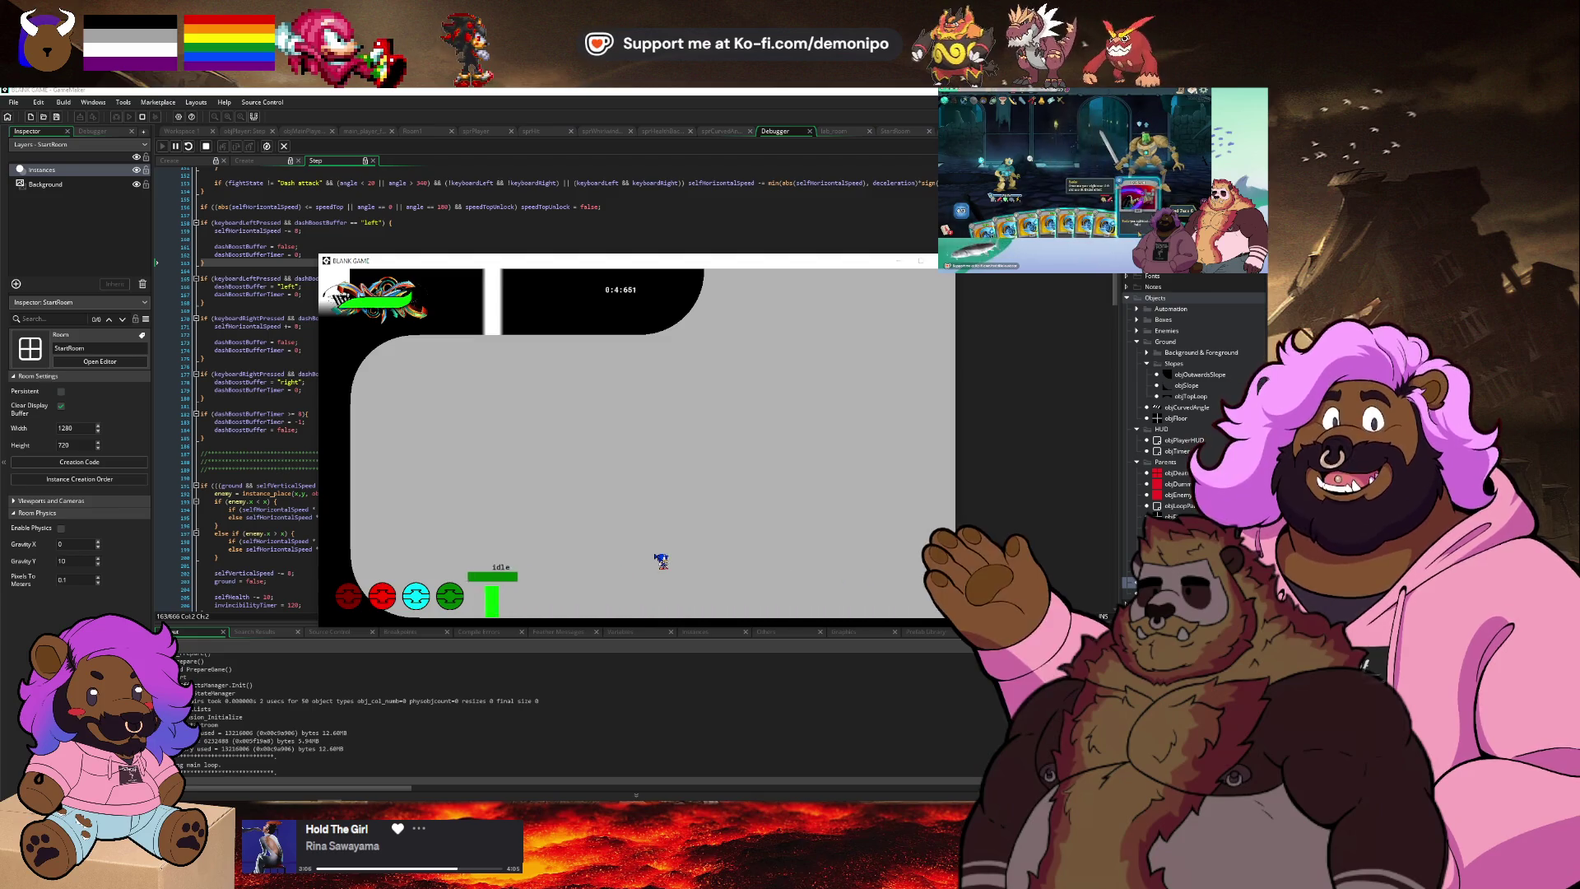
key(Left)
key(Right)
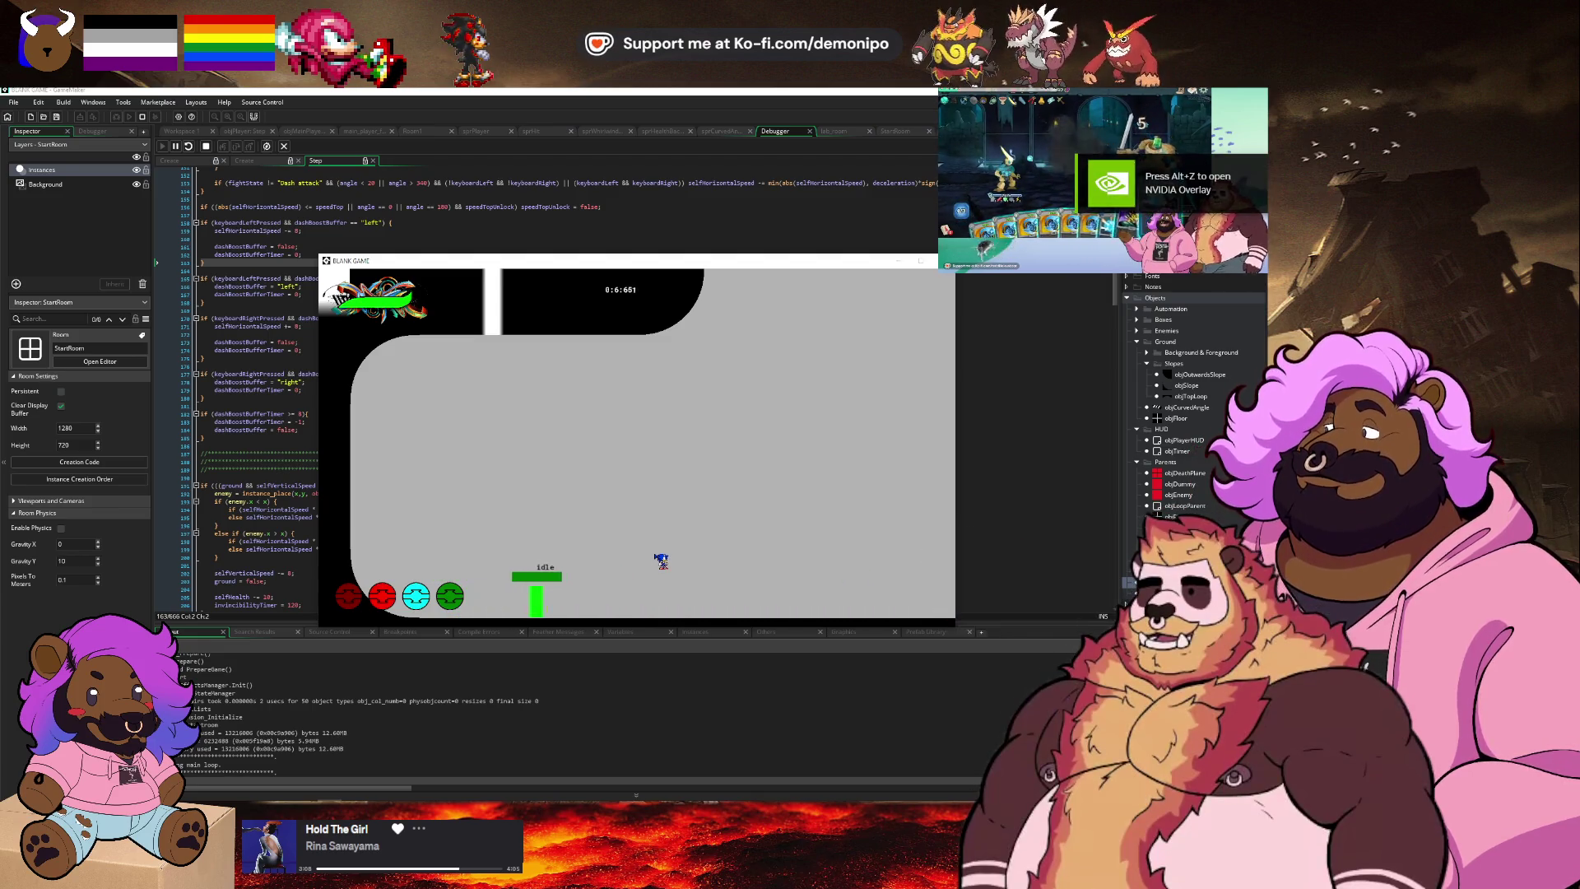
key(Left)
key(Right)
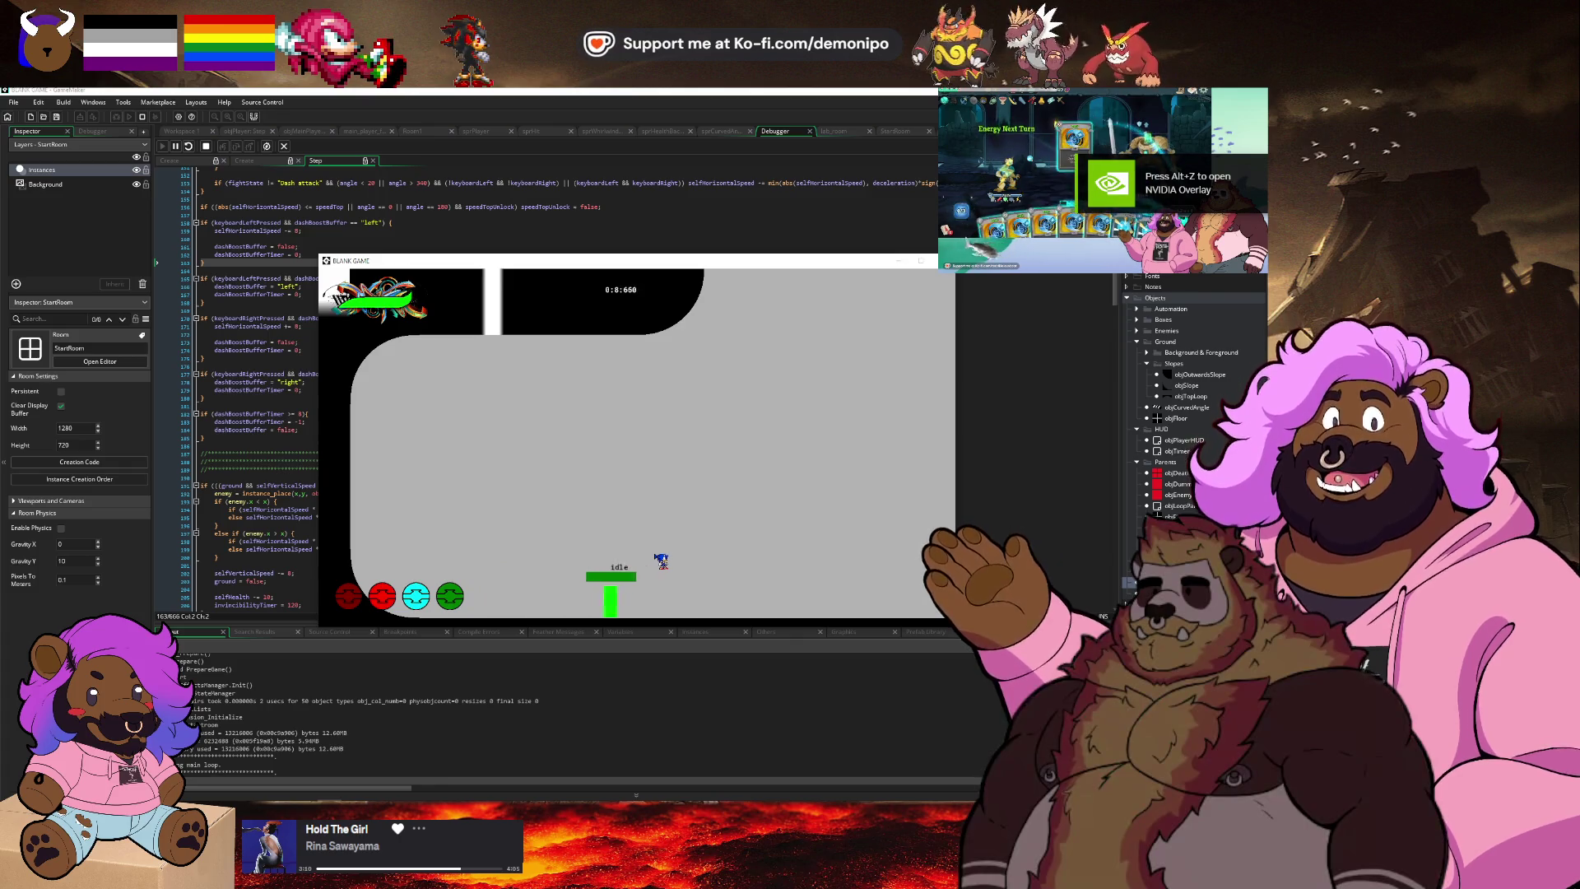
key(Left)
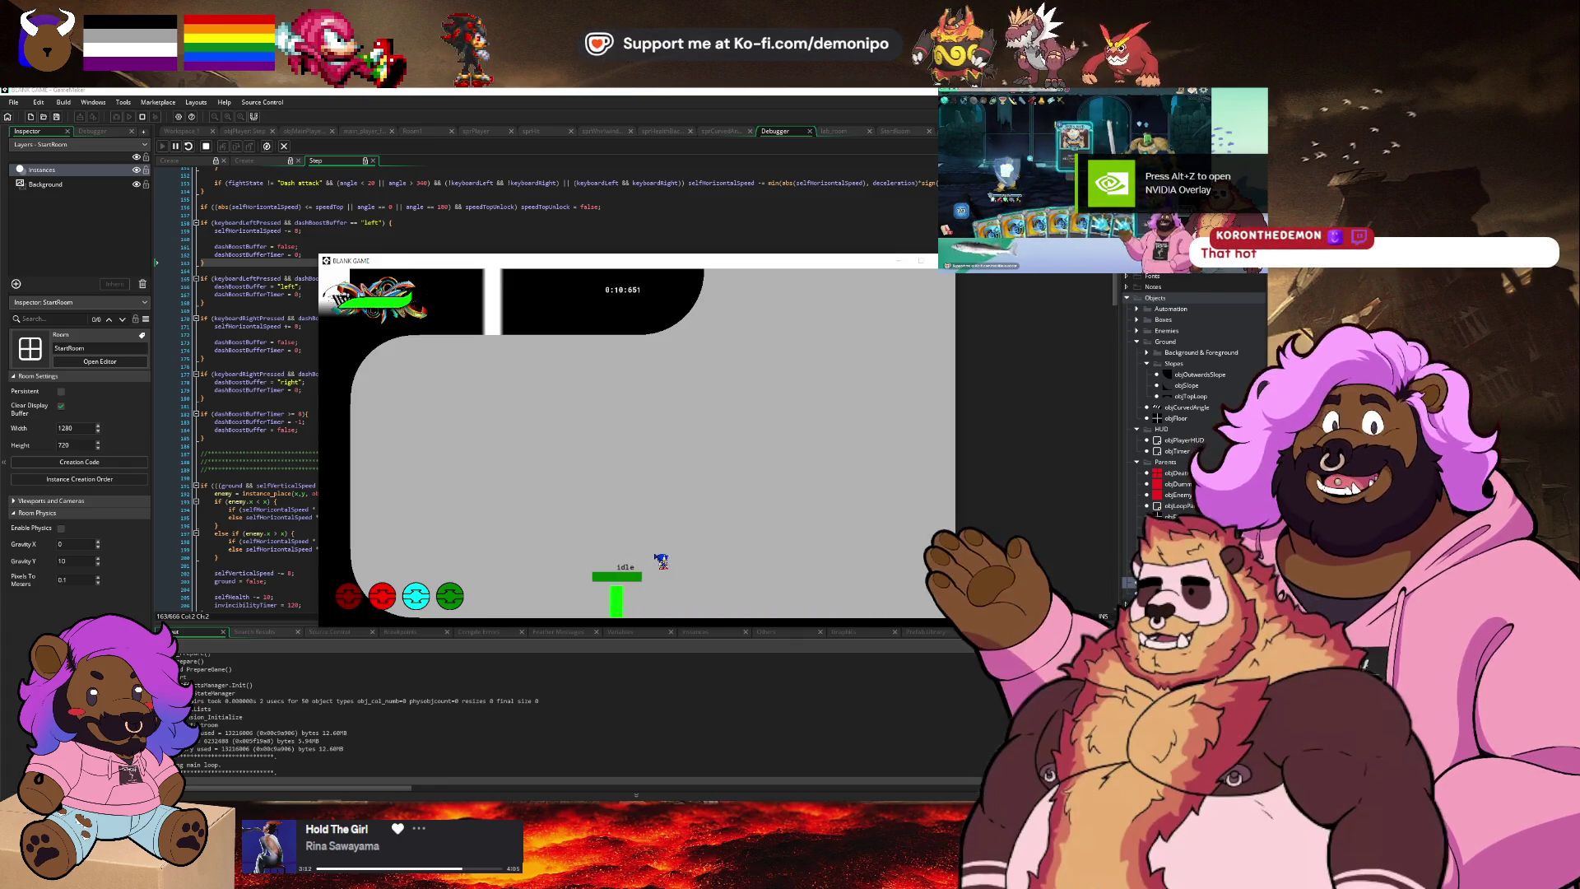
key(Right)
key(Left)
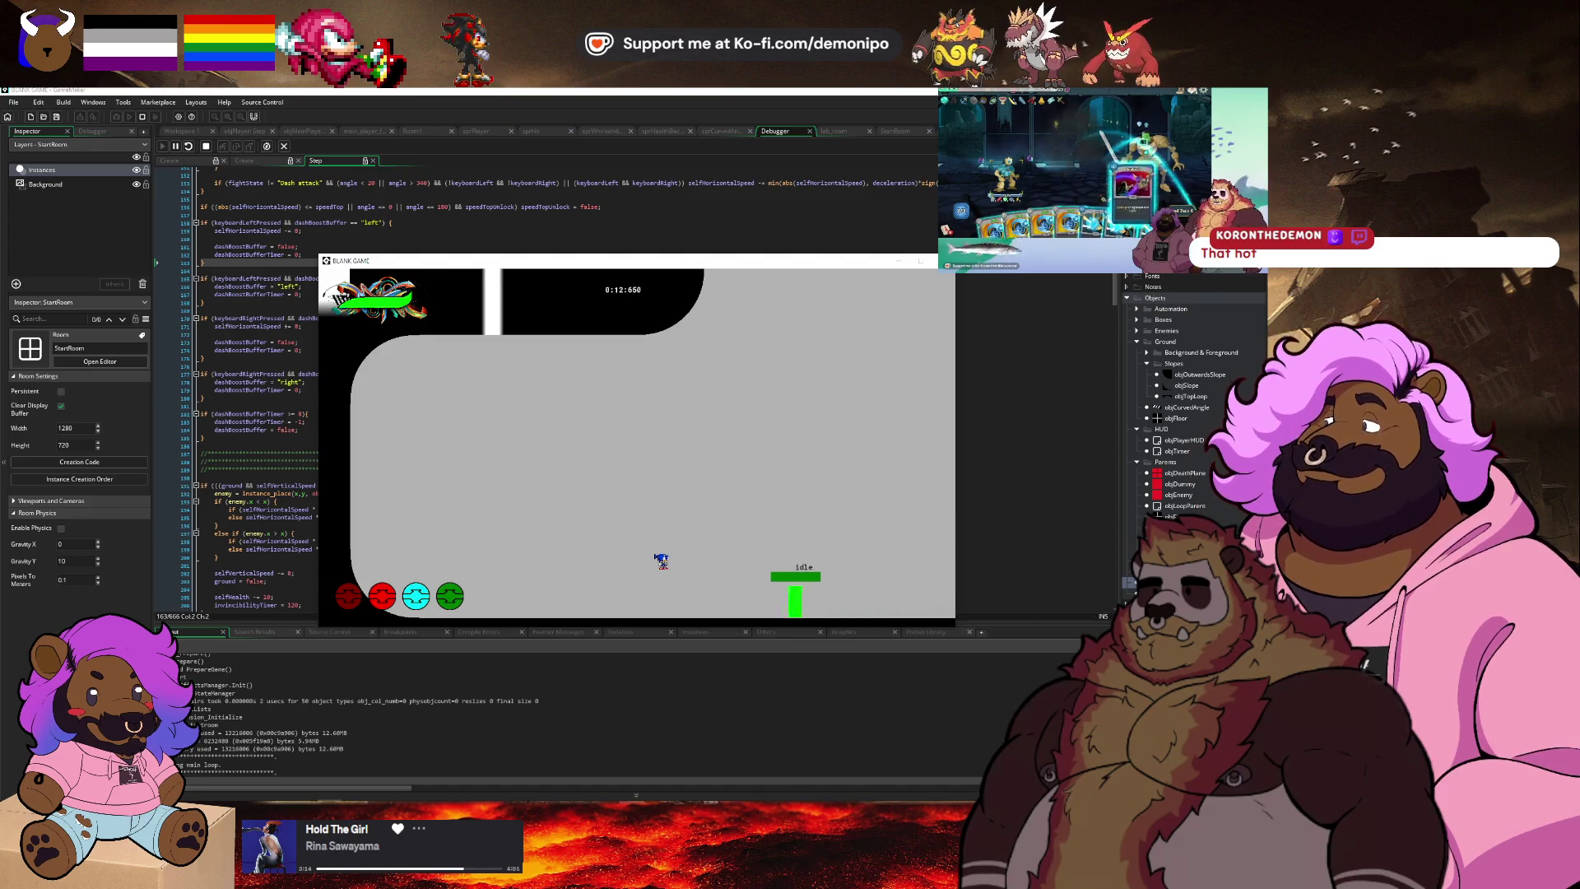
key(Right)
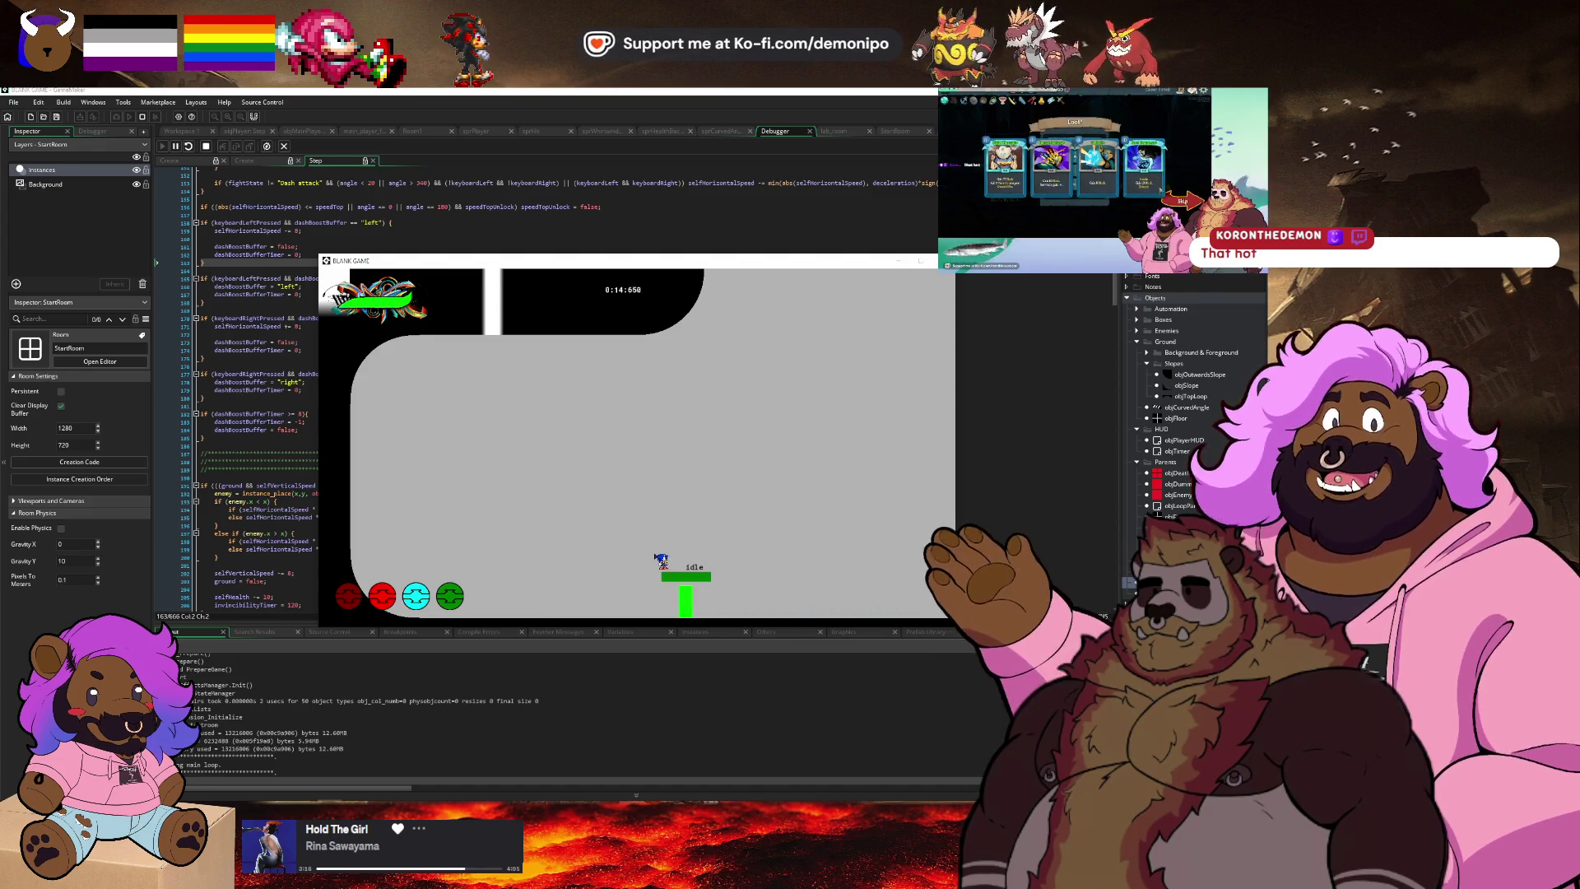
click(211, 258)
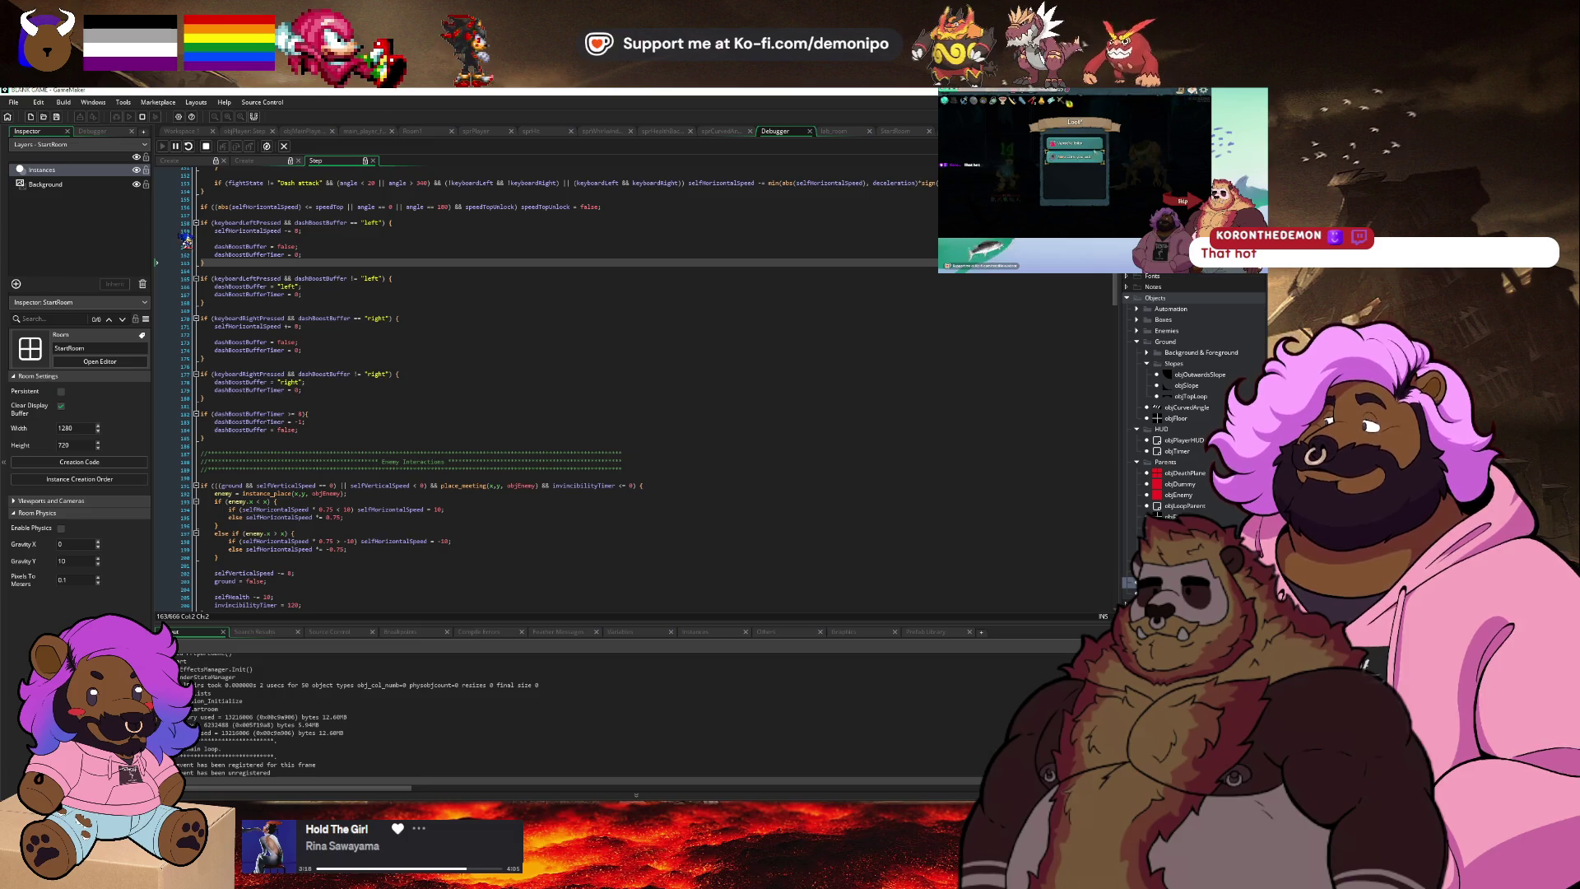
Break on the left and right dash lines, trigger a breakpoint by dashing, then resume with F5.
click(181, 232)
click(183, 328)
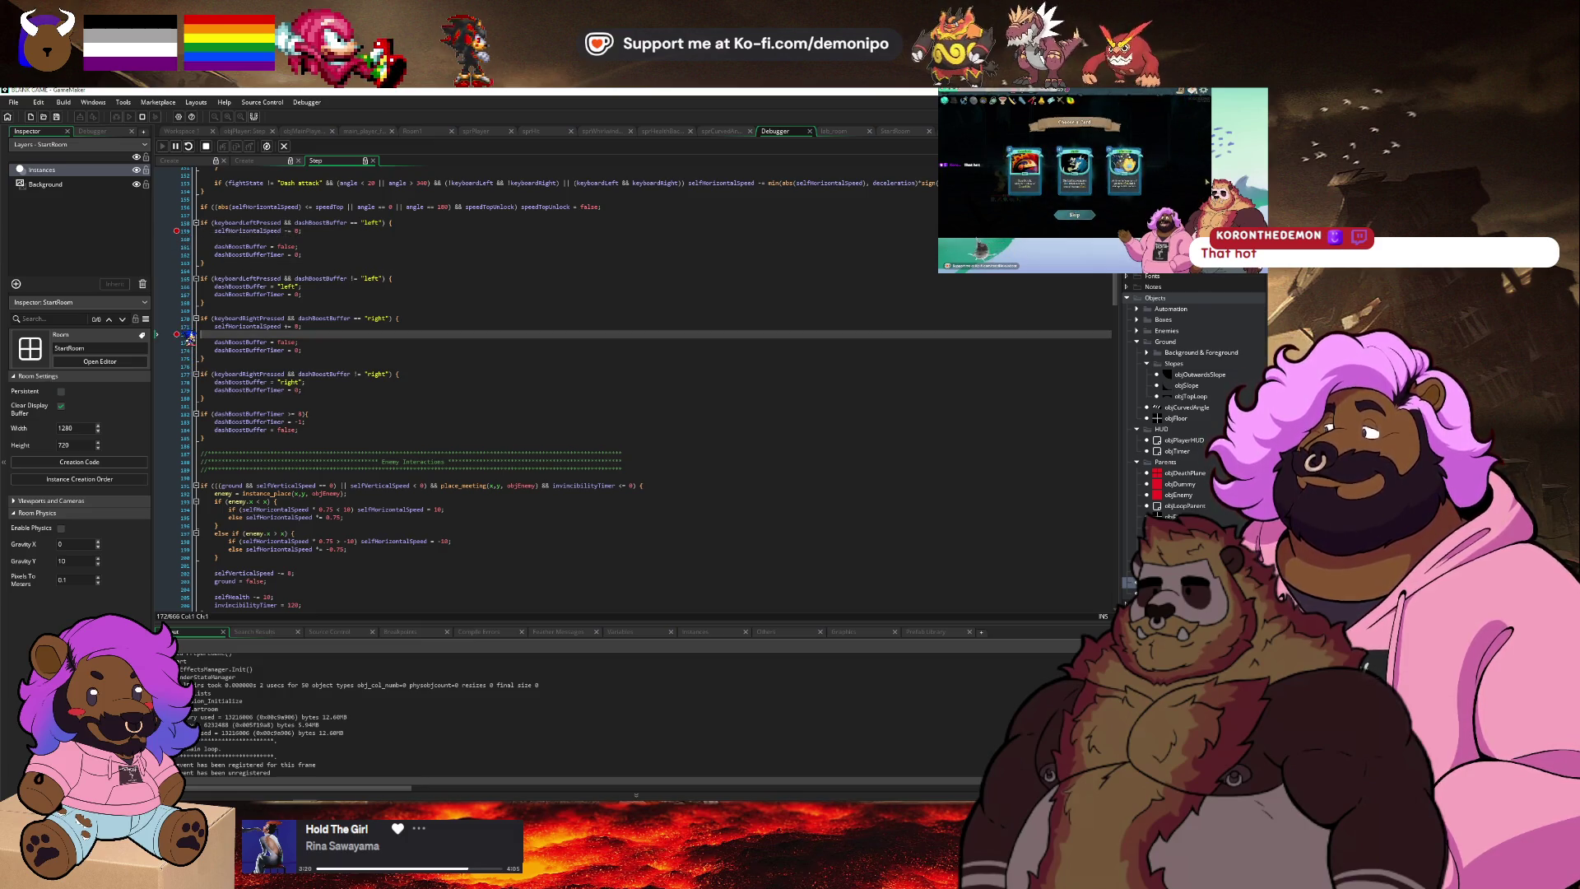
key(Left)
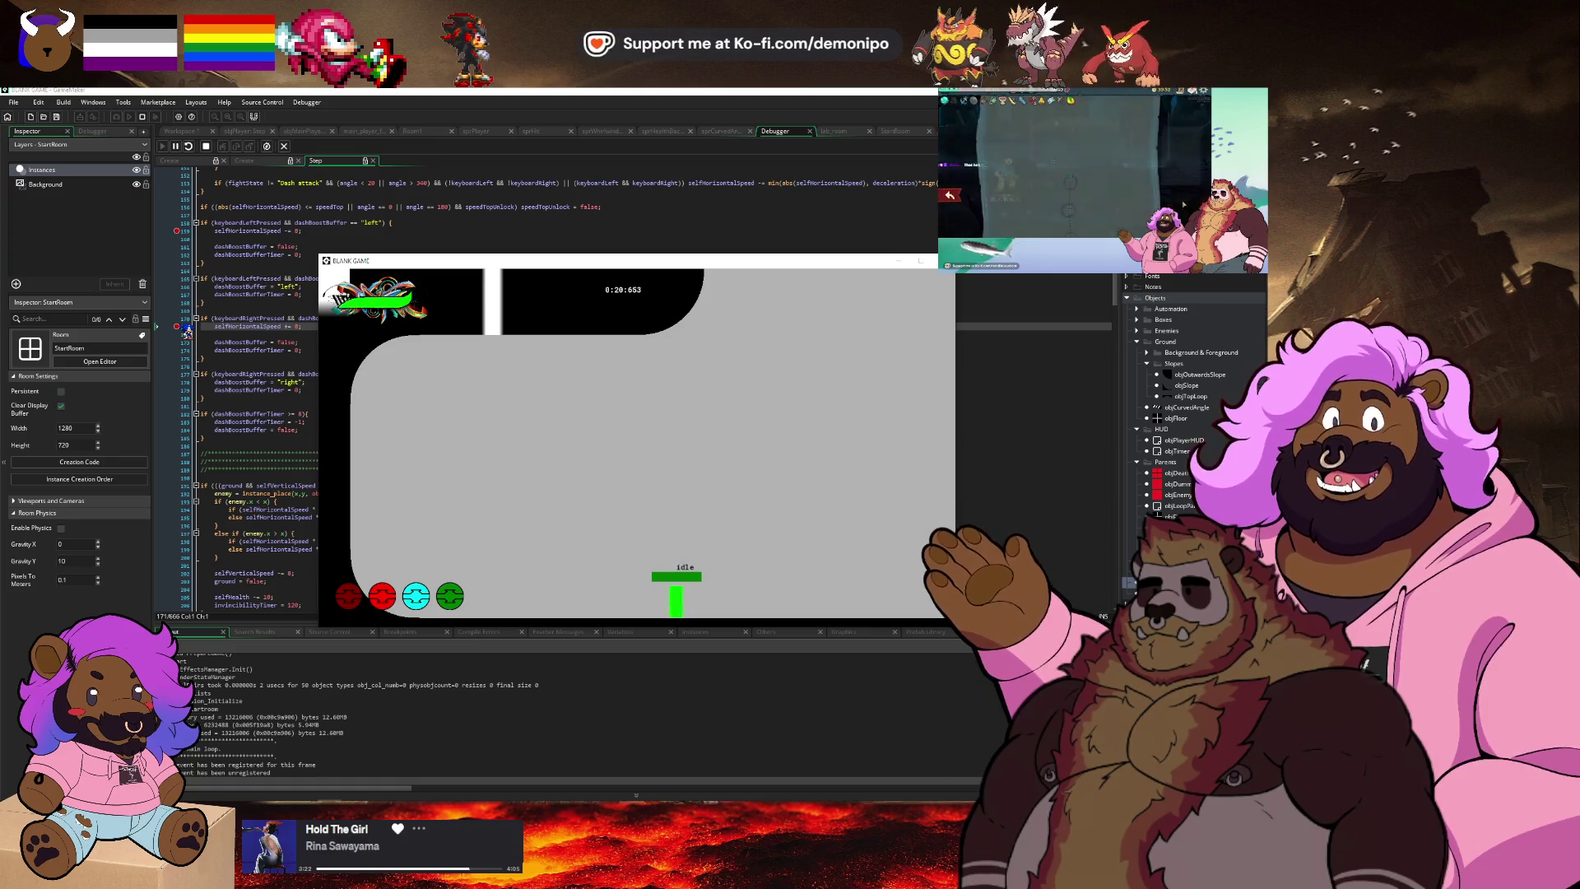
key(Right)
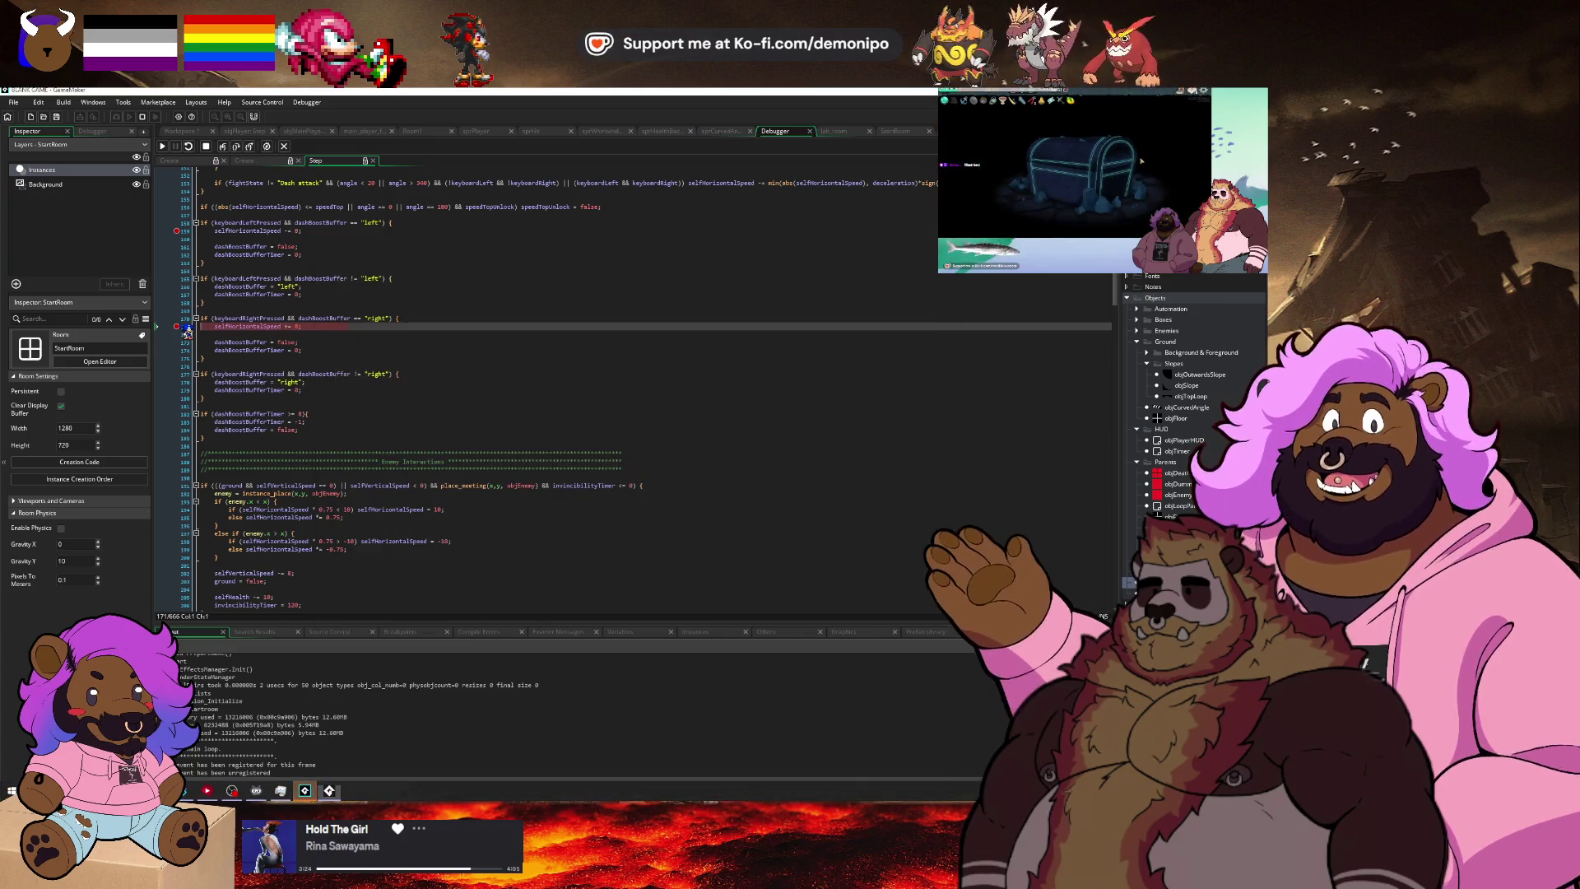
mouse_move(237, 319)
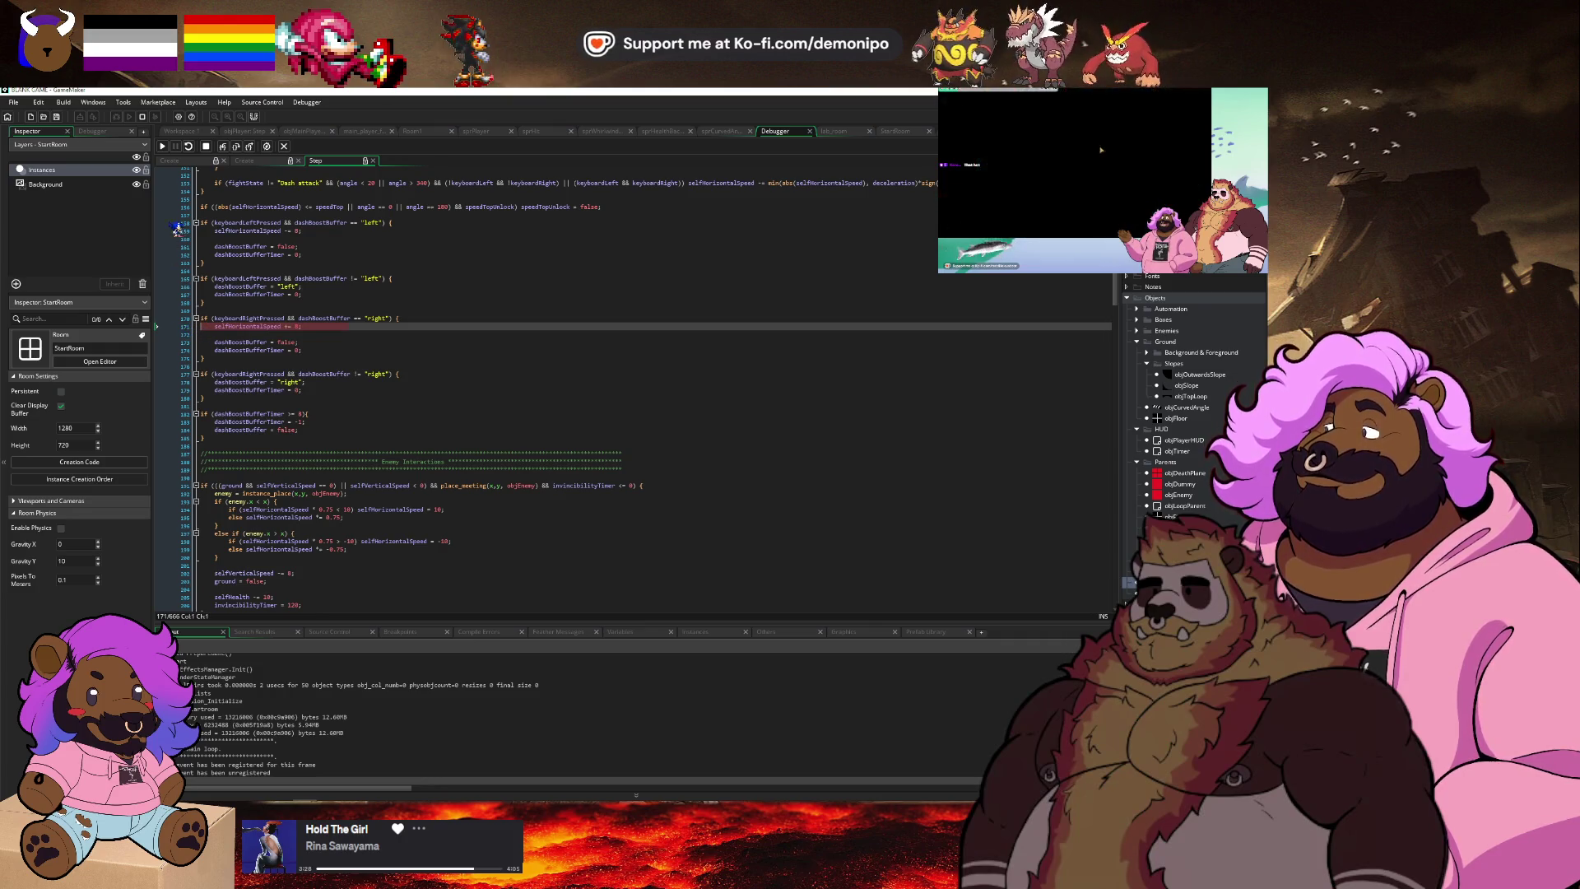
key(F5)
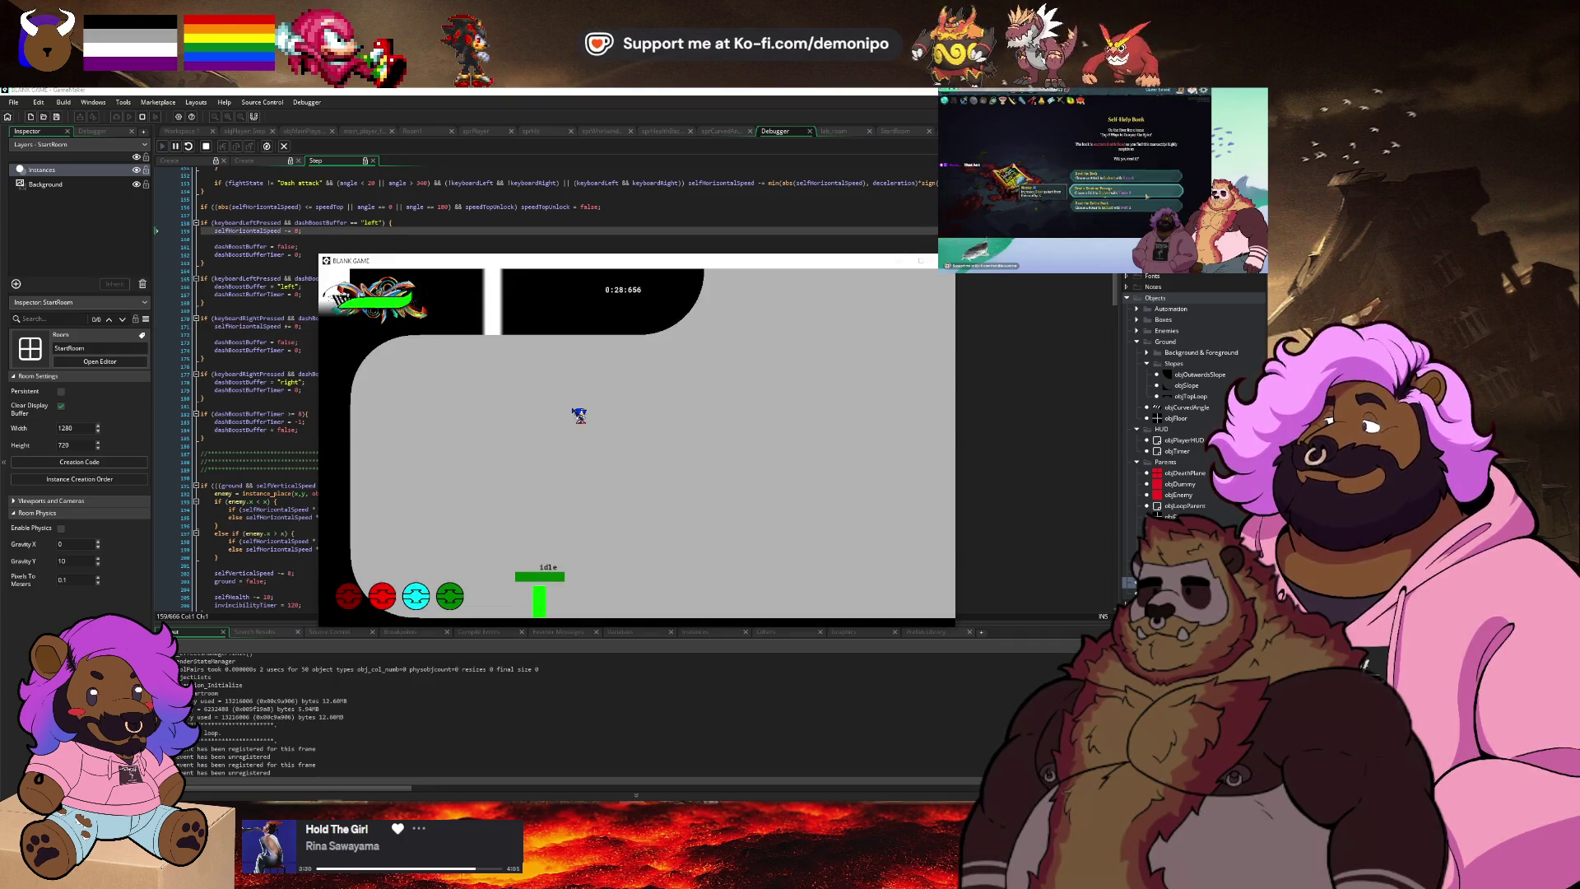
Test crouching and left/right dashes in the running game, then return to the Step event code.
key(Down)
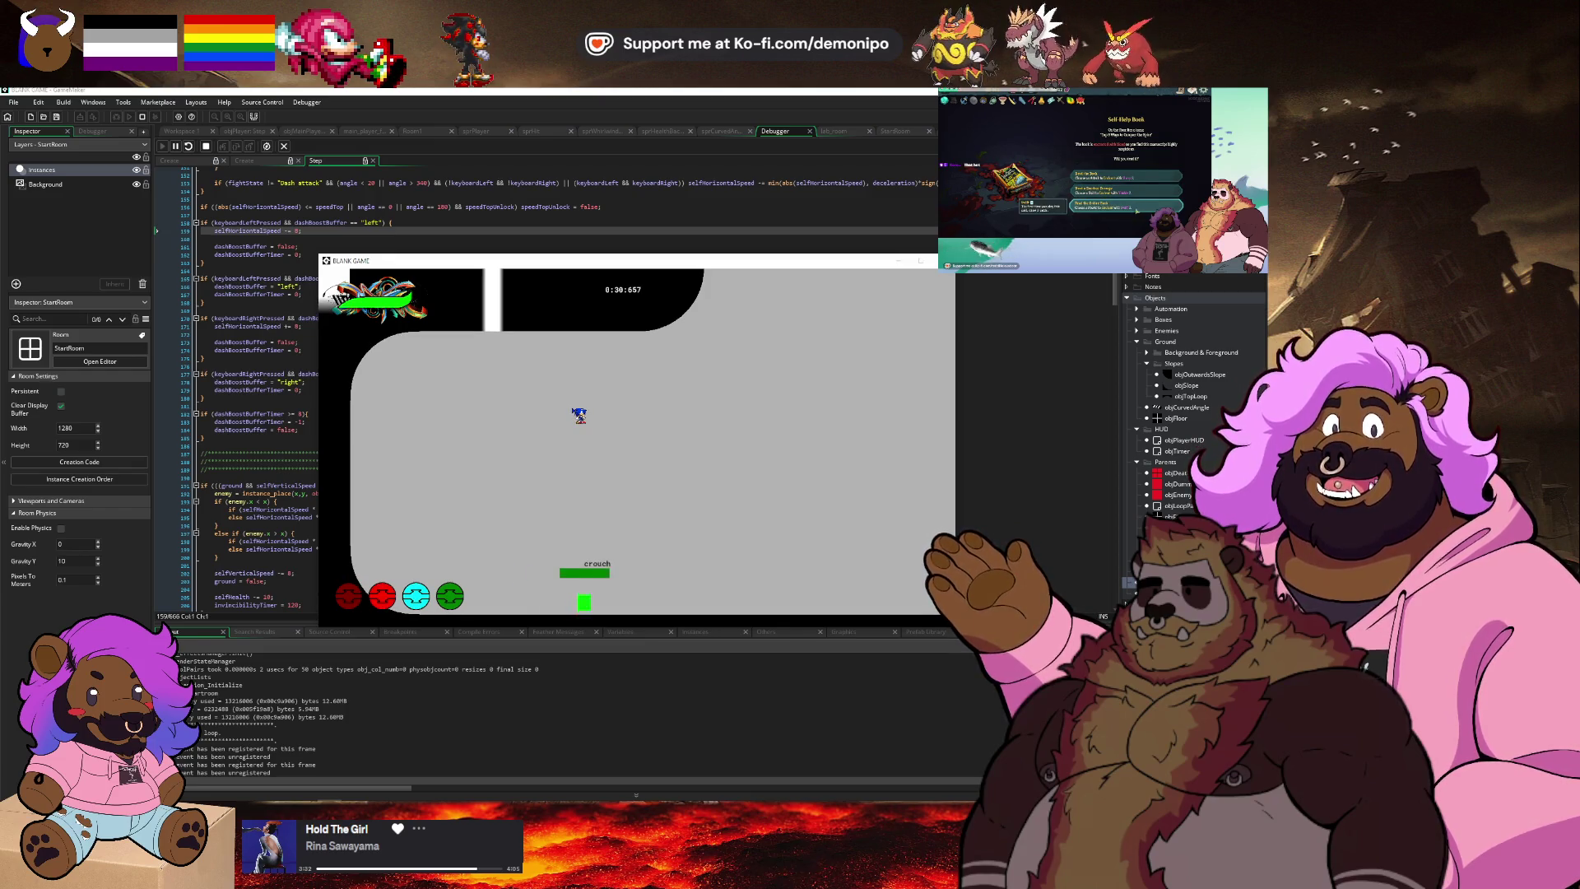
key(Right)
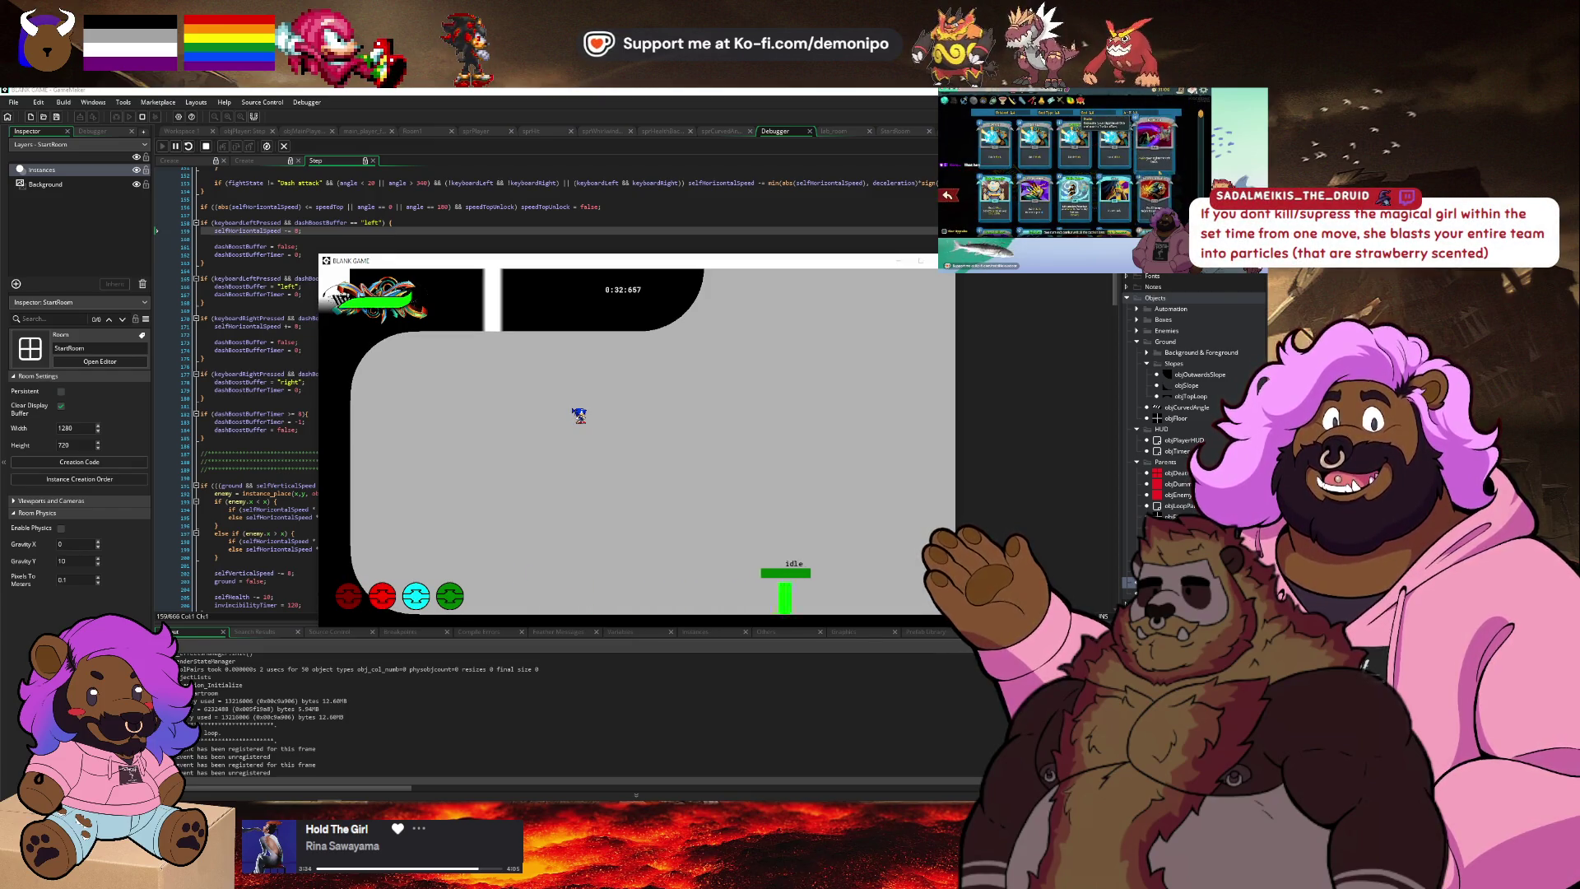
key(Left)
key(Right)
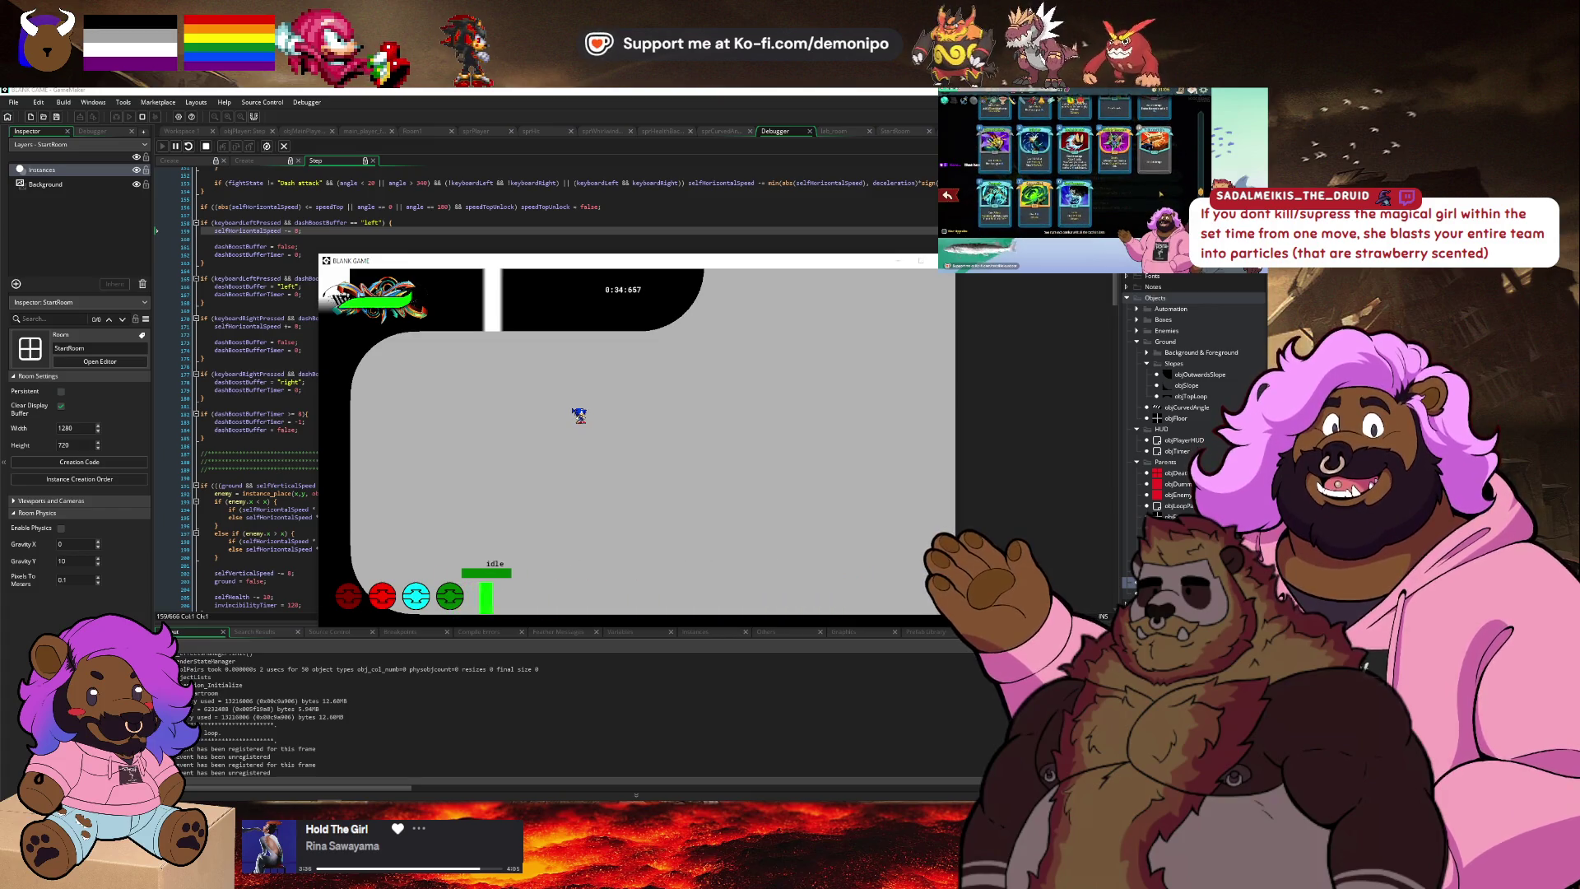
key(Right)
key(Left)
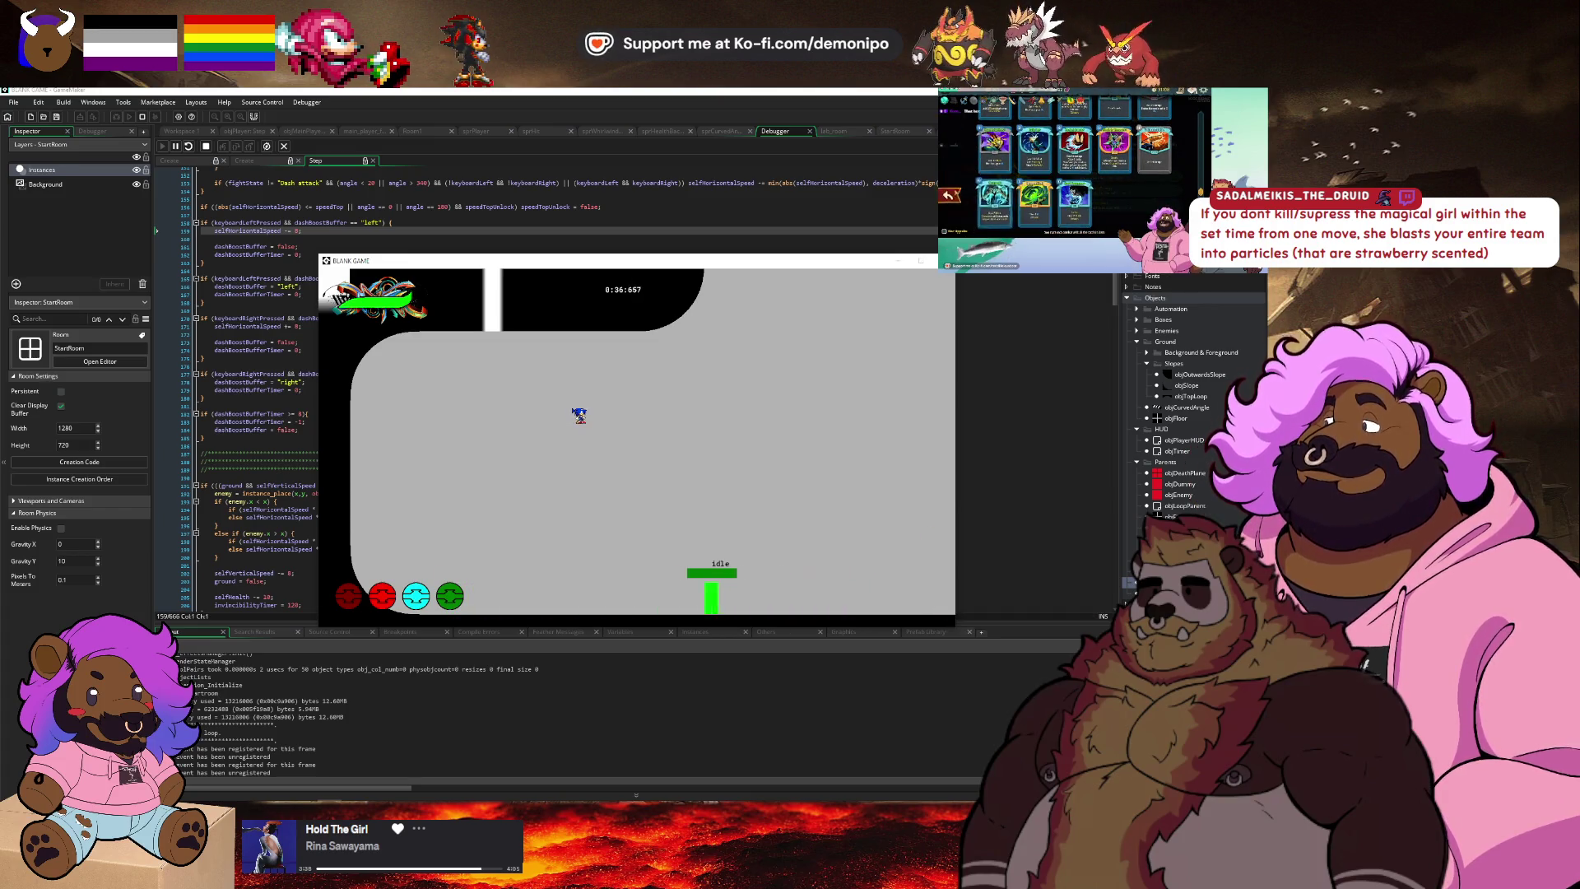
click(238, 263)
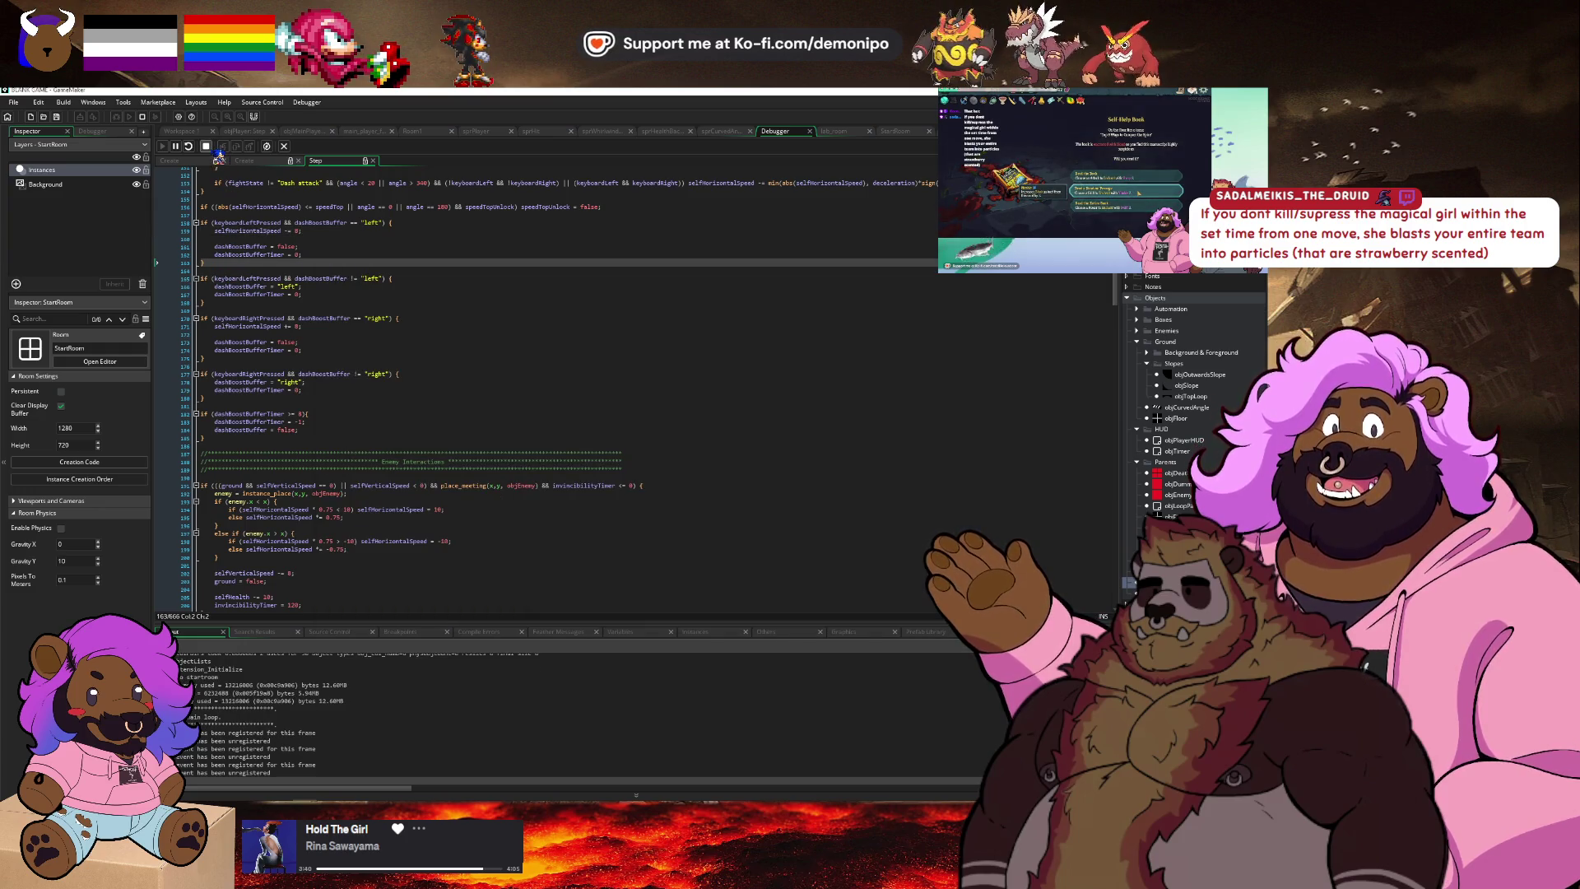
Add a line above 'selfHorizontalSpeed -= 8;' and begin an 'if (selfHorizontalSpeed > 0)' check.
key(Up)
key(Up)
key(Up)
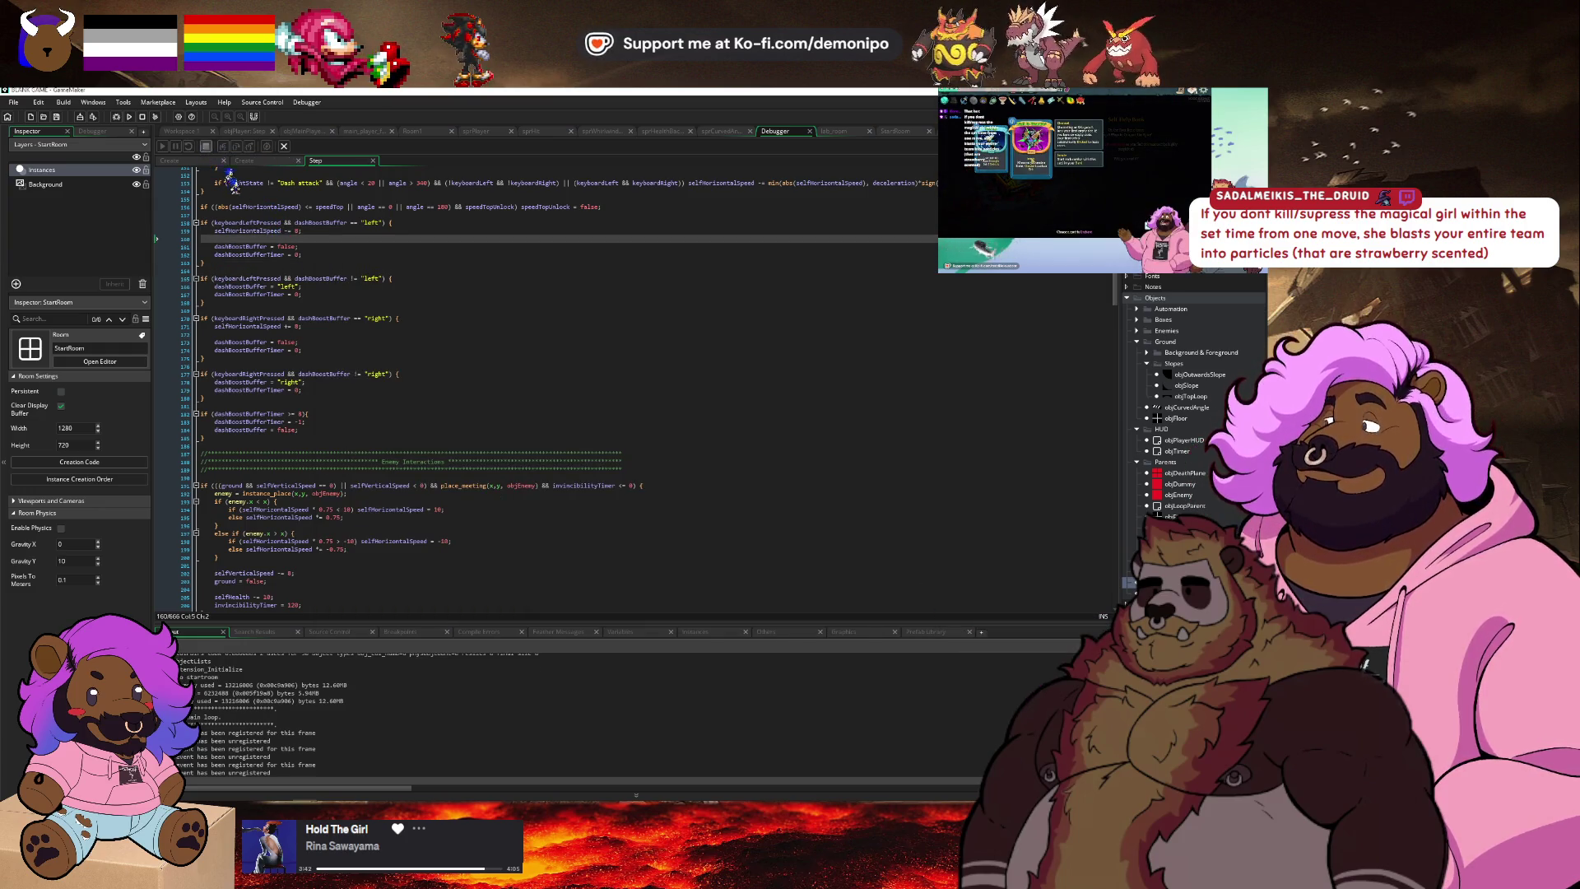
key(Up)
key(Return)
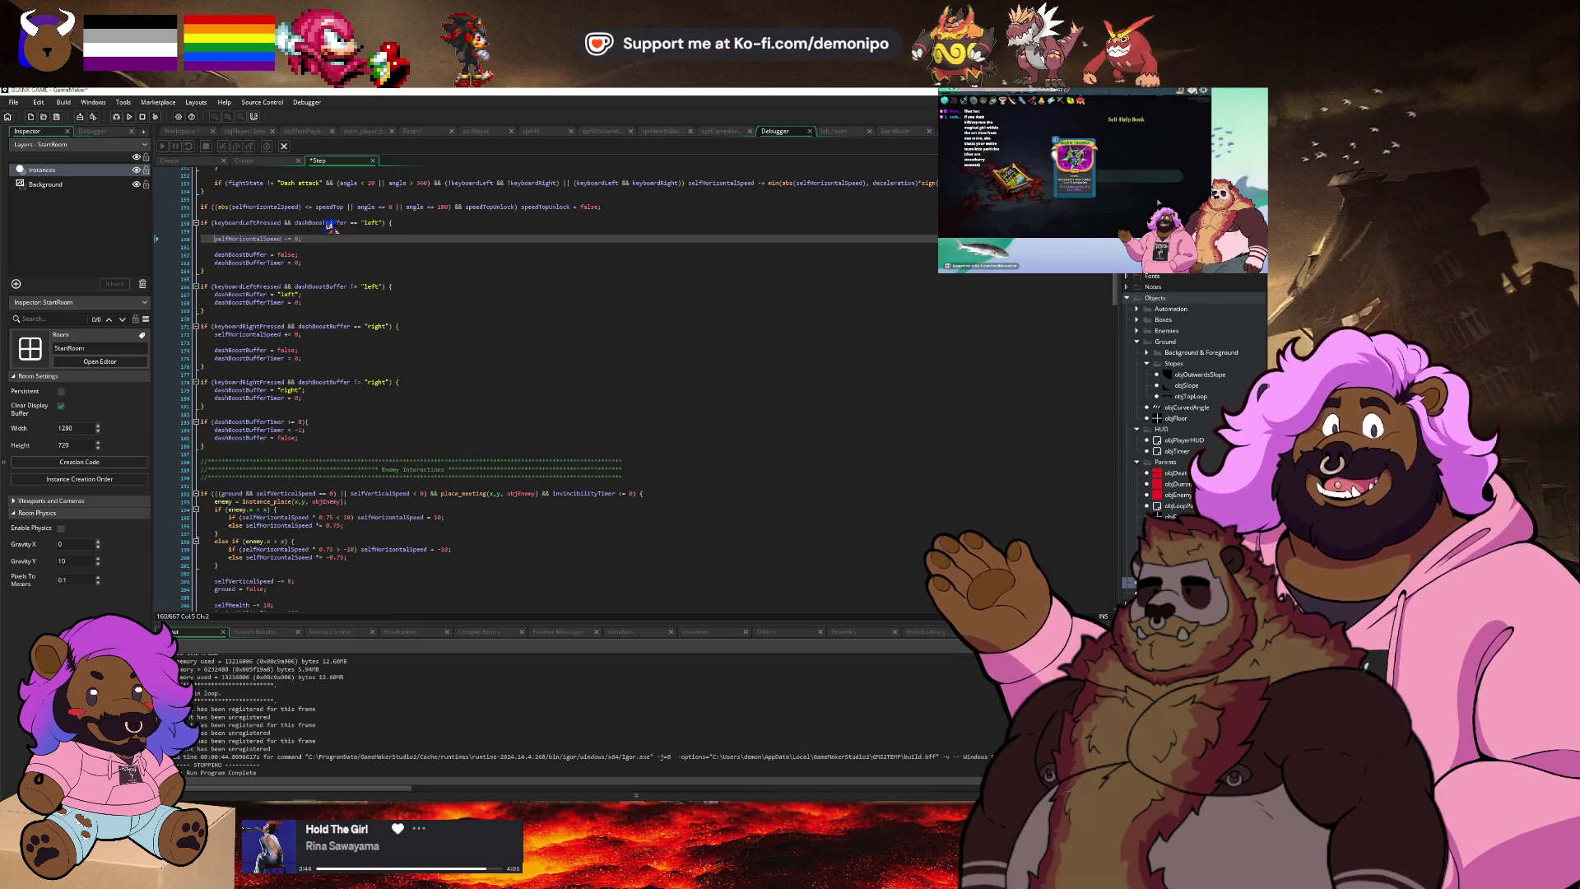
key(Up)
text({)
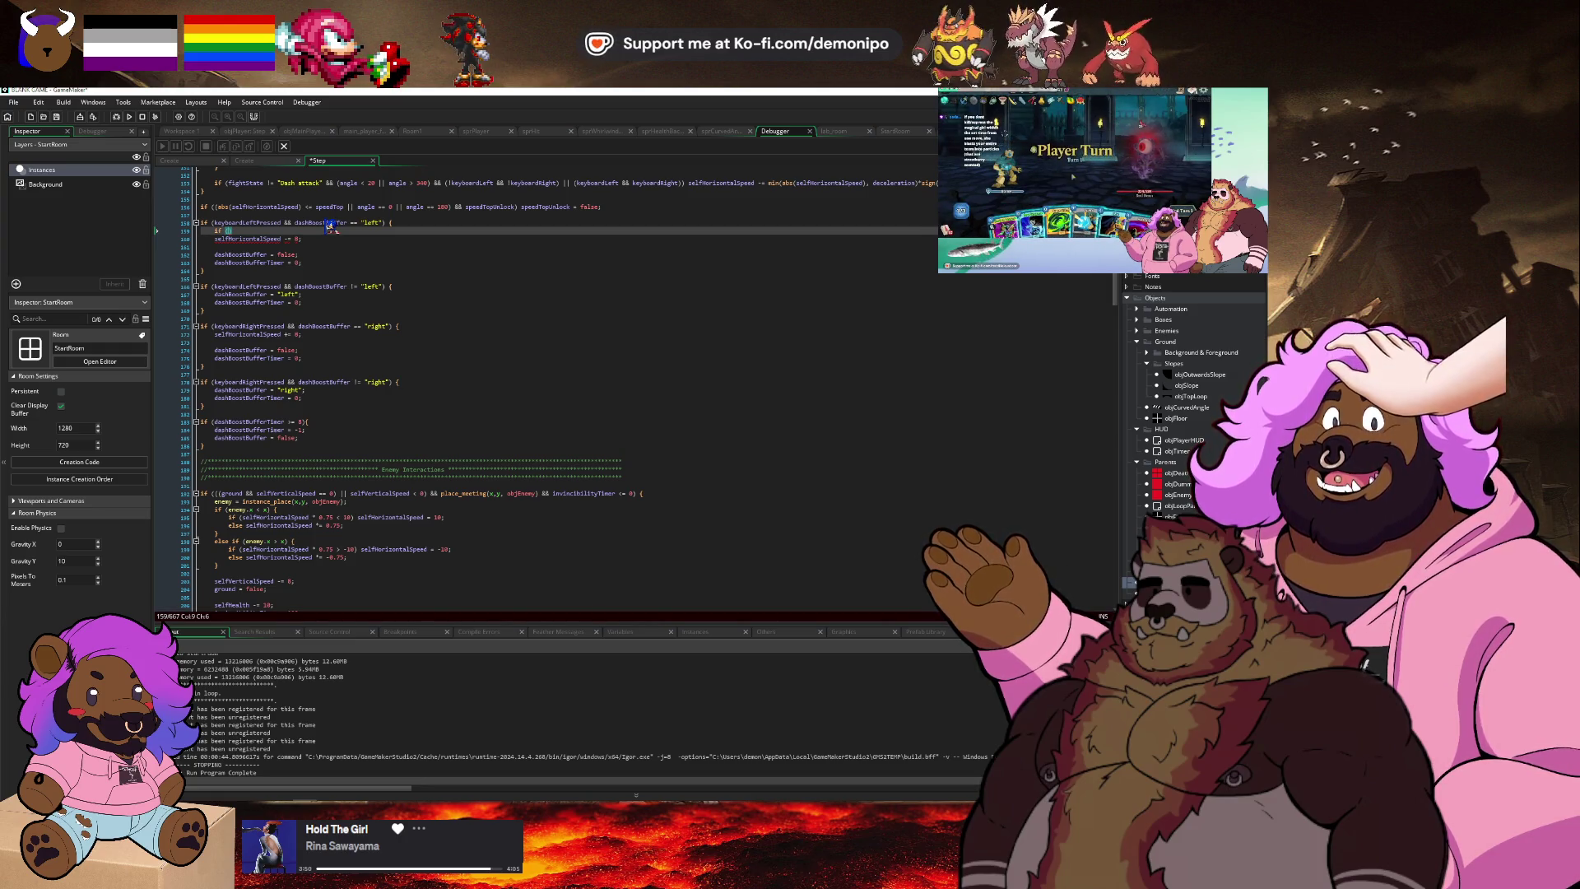
text(selfHorizontalSpeed)
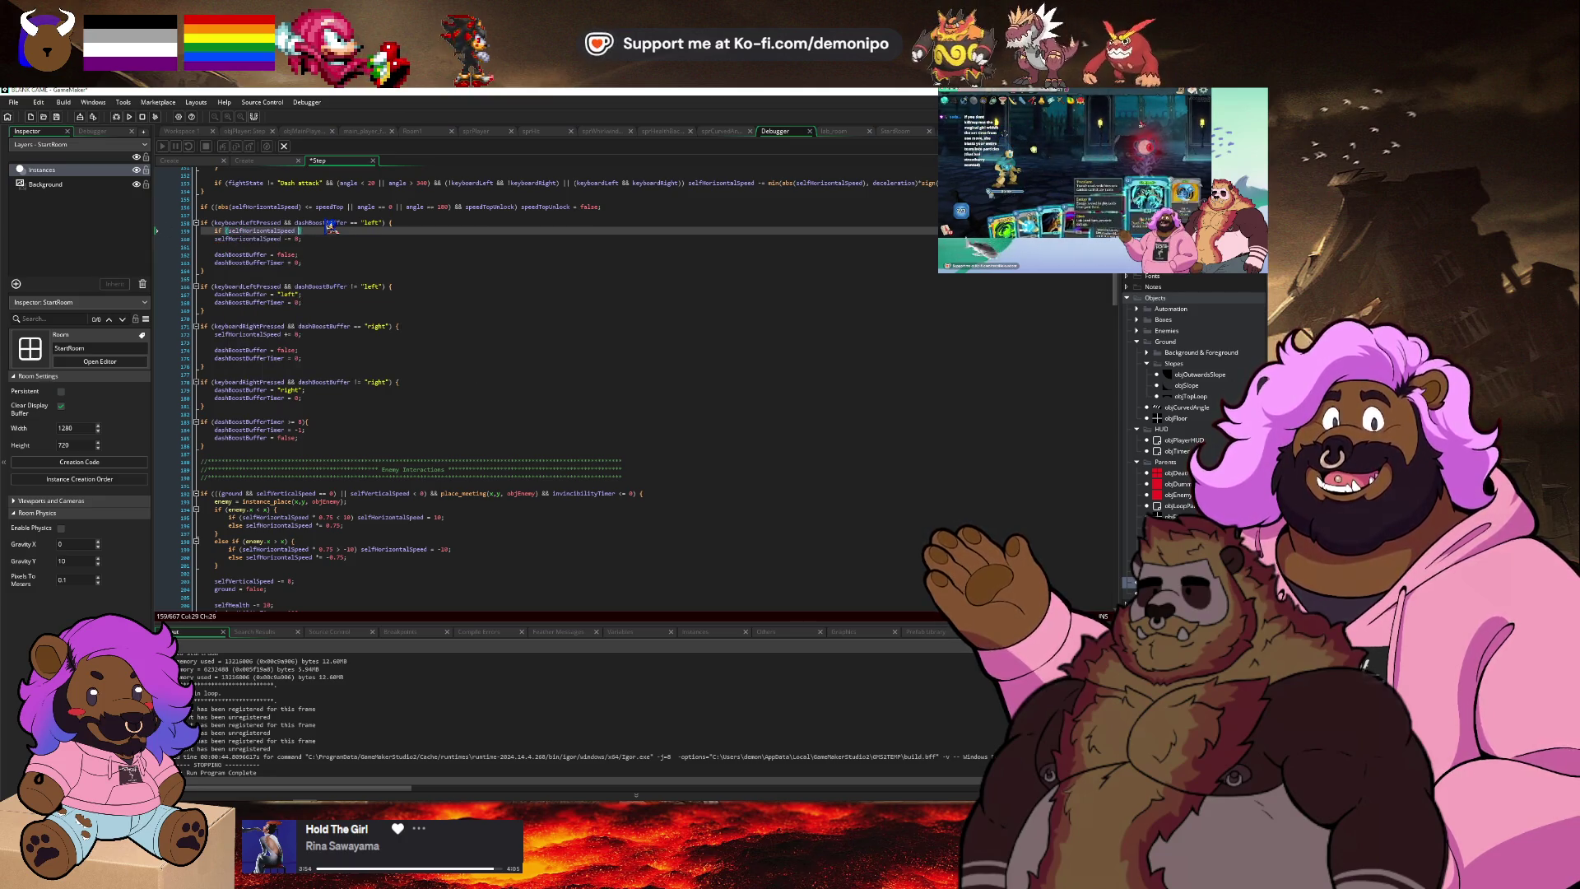
key(alt+Tab)
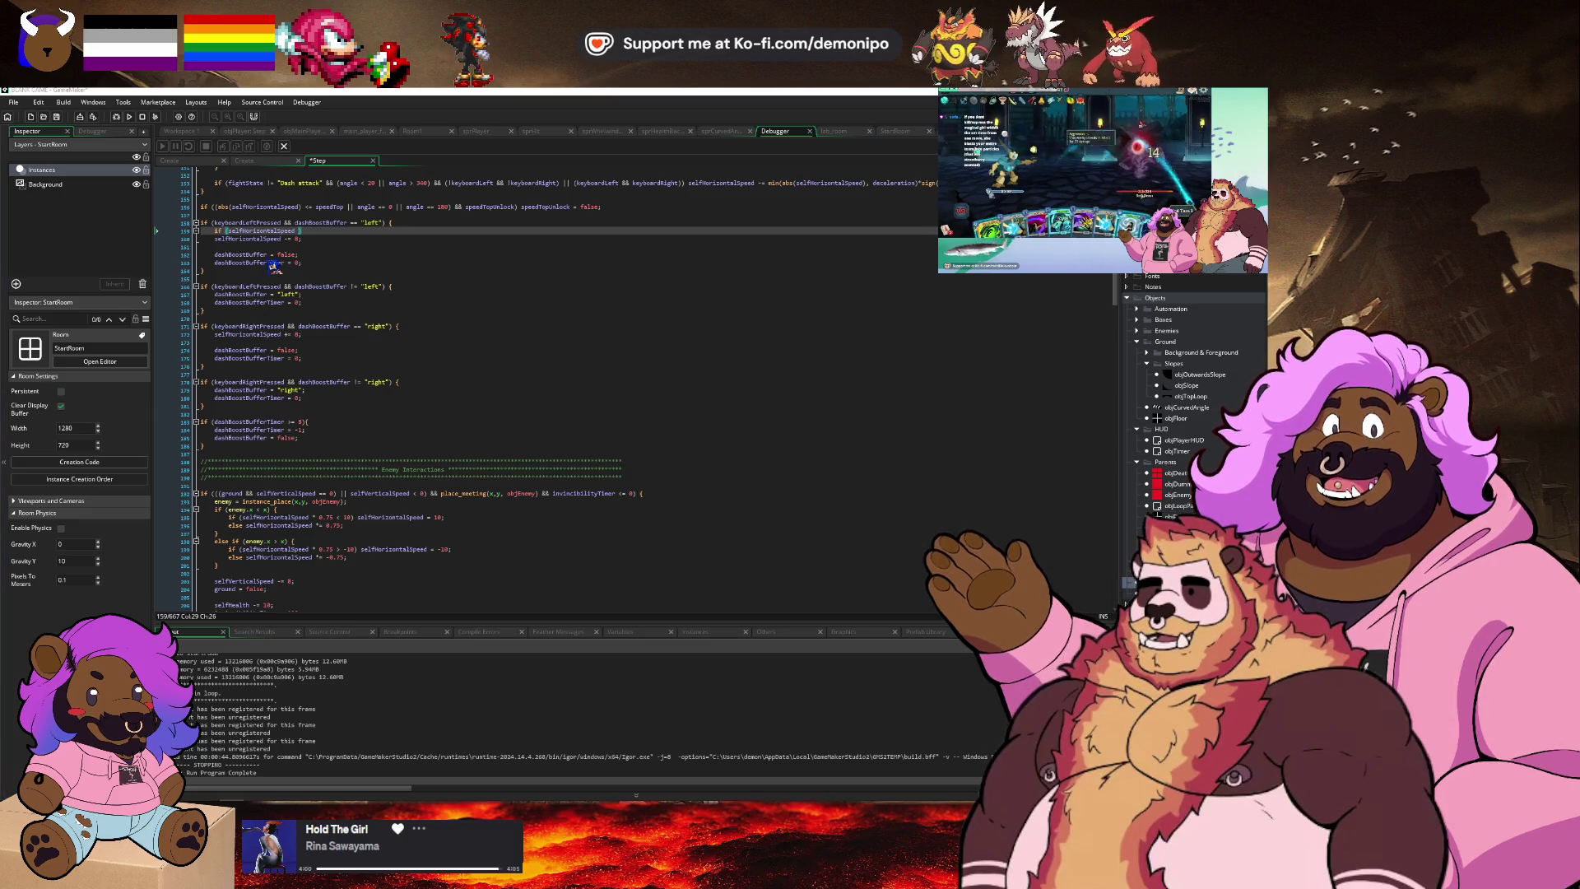
key(alt+Tab)
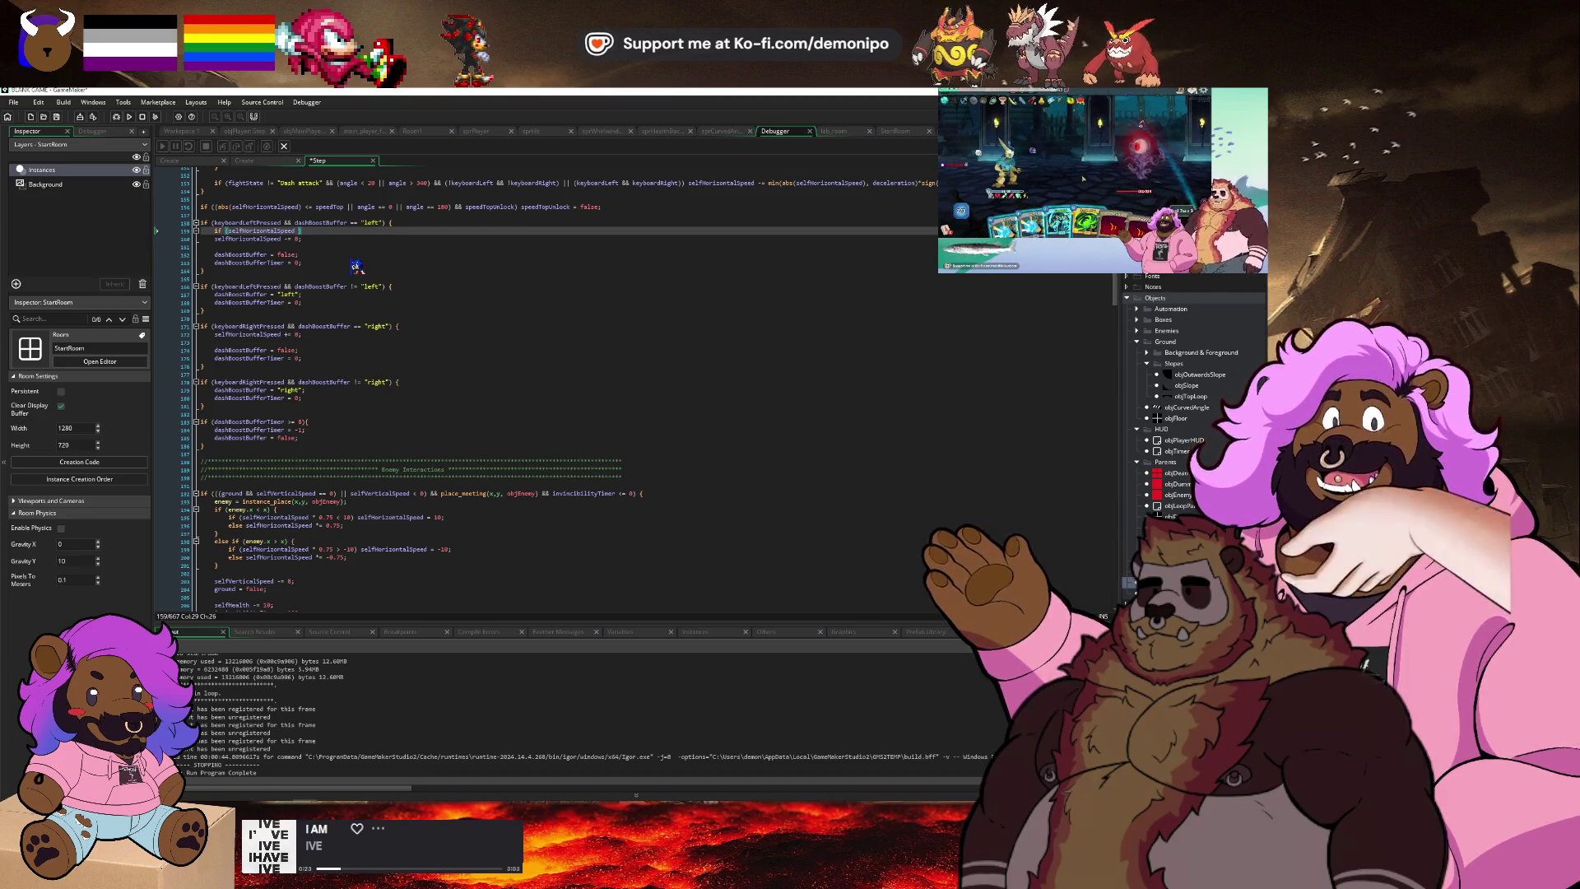
text(> )
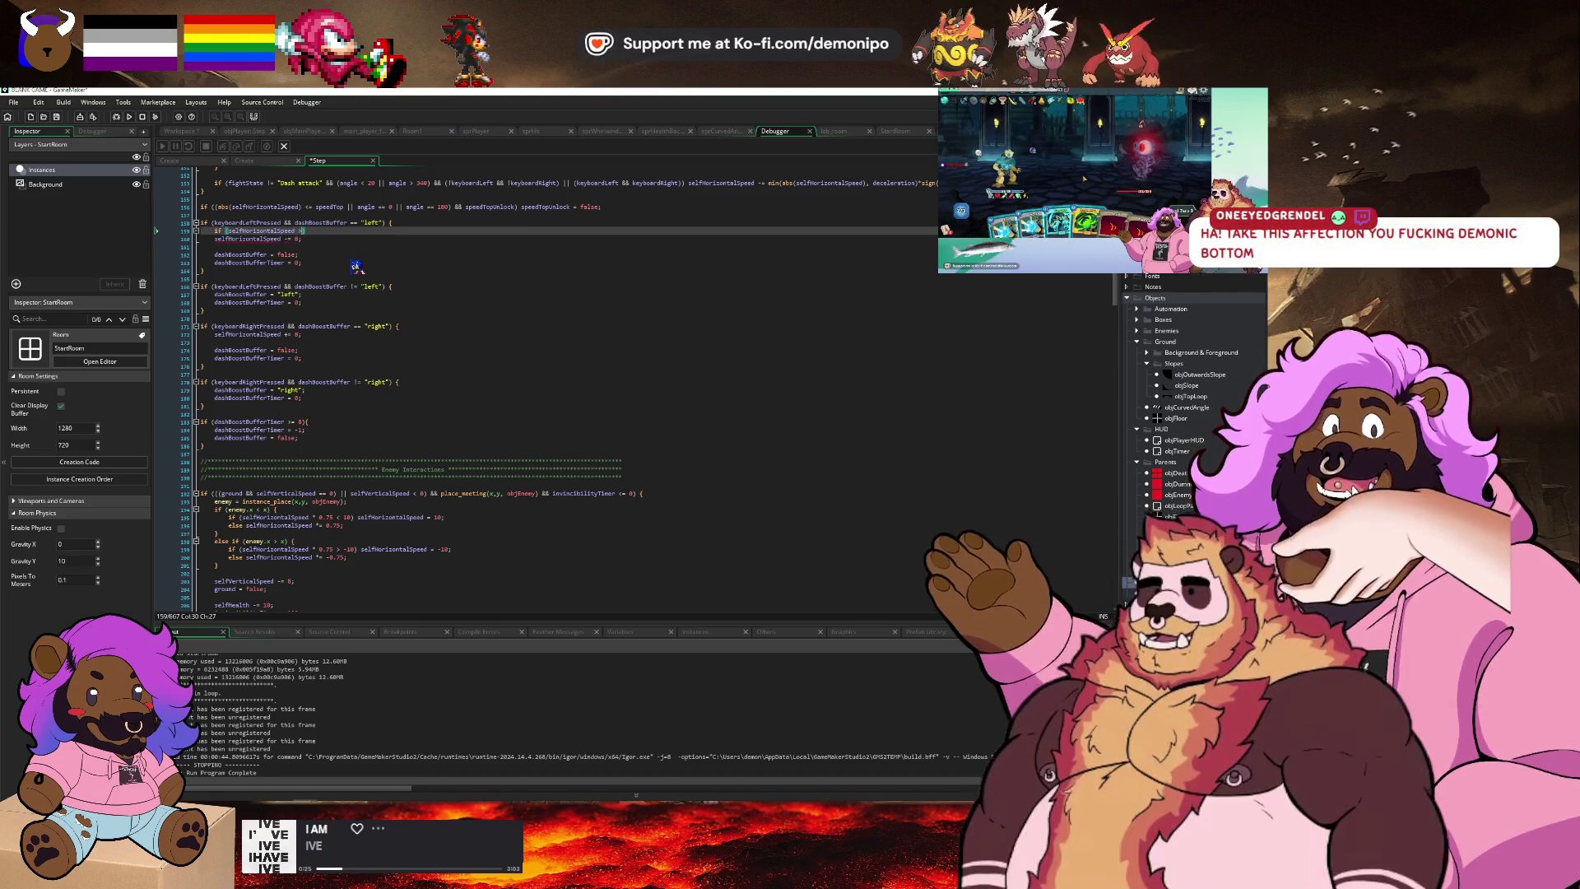
text(0) )
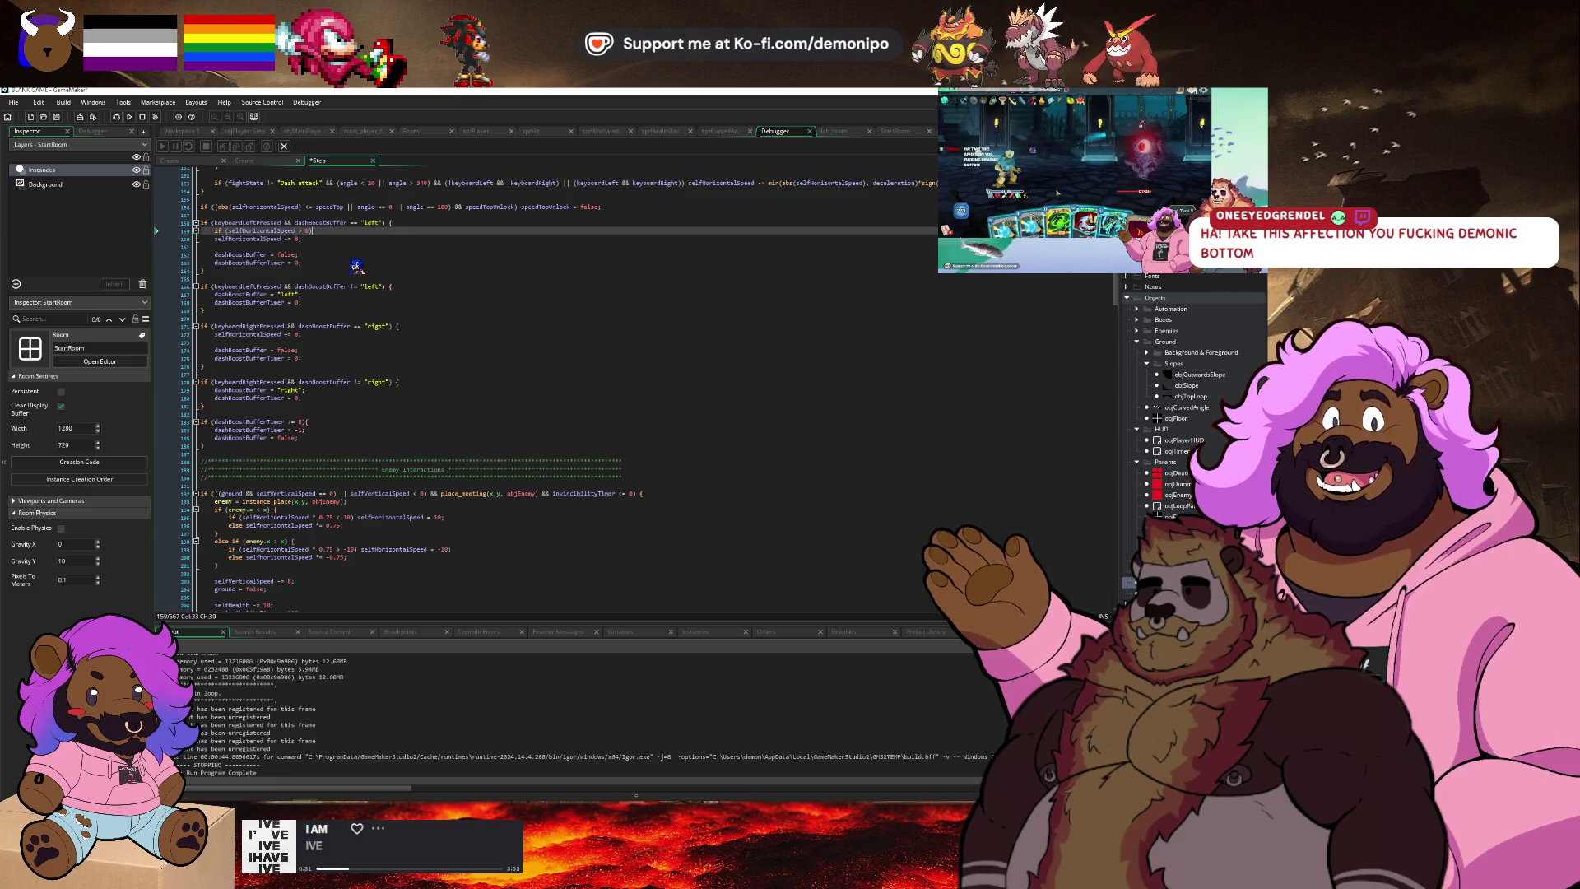
text(selfH)
Finish the left-dash speed reset to 0, paste a < 0 version into the right dash, and test-run.
key(Return)
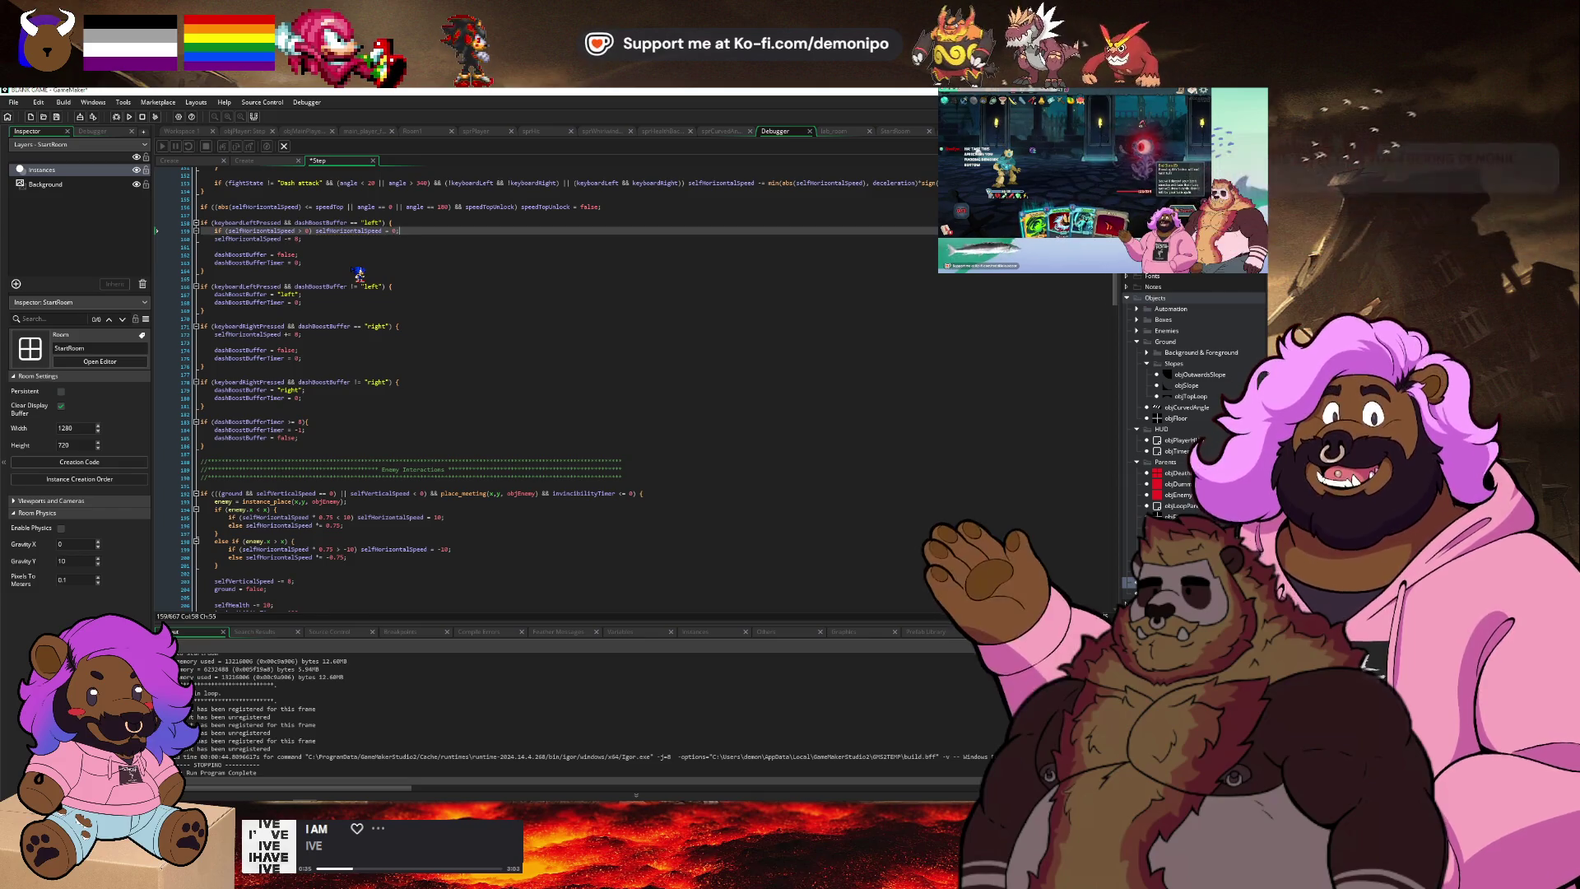
text(;)
key(Down)
key(Down)
key(Down)
key(Down)
key(Down)
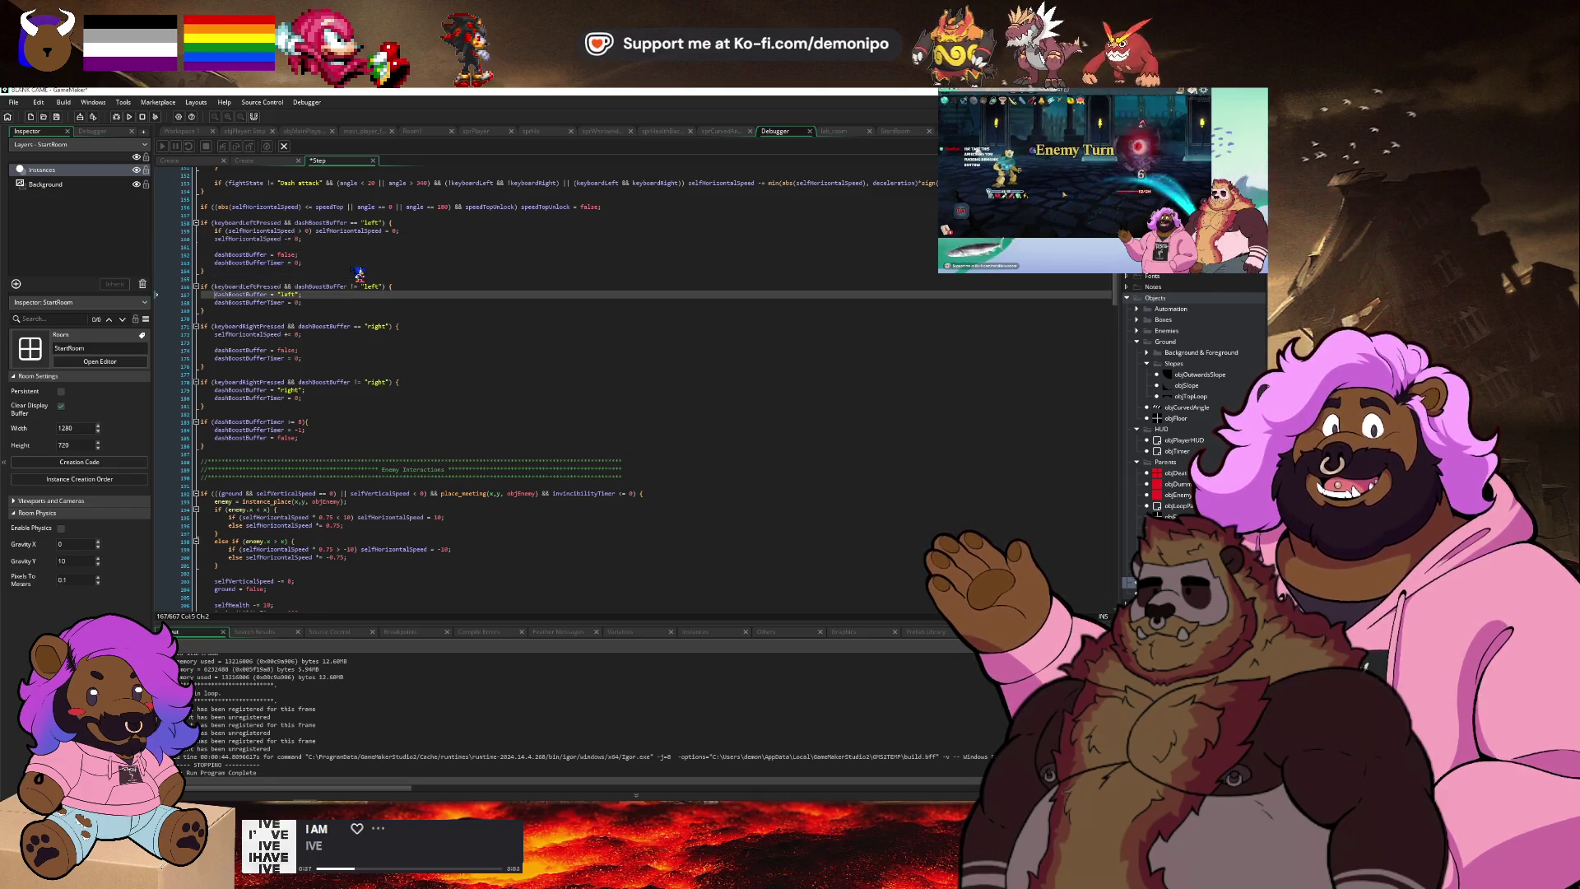
key(ctrl+v)
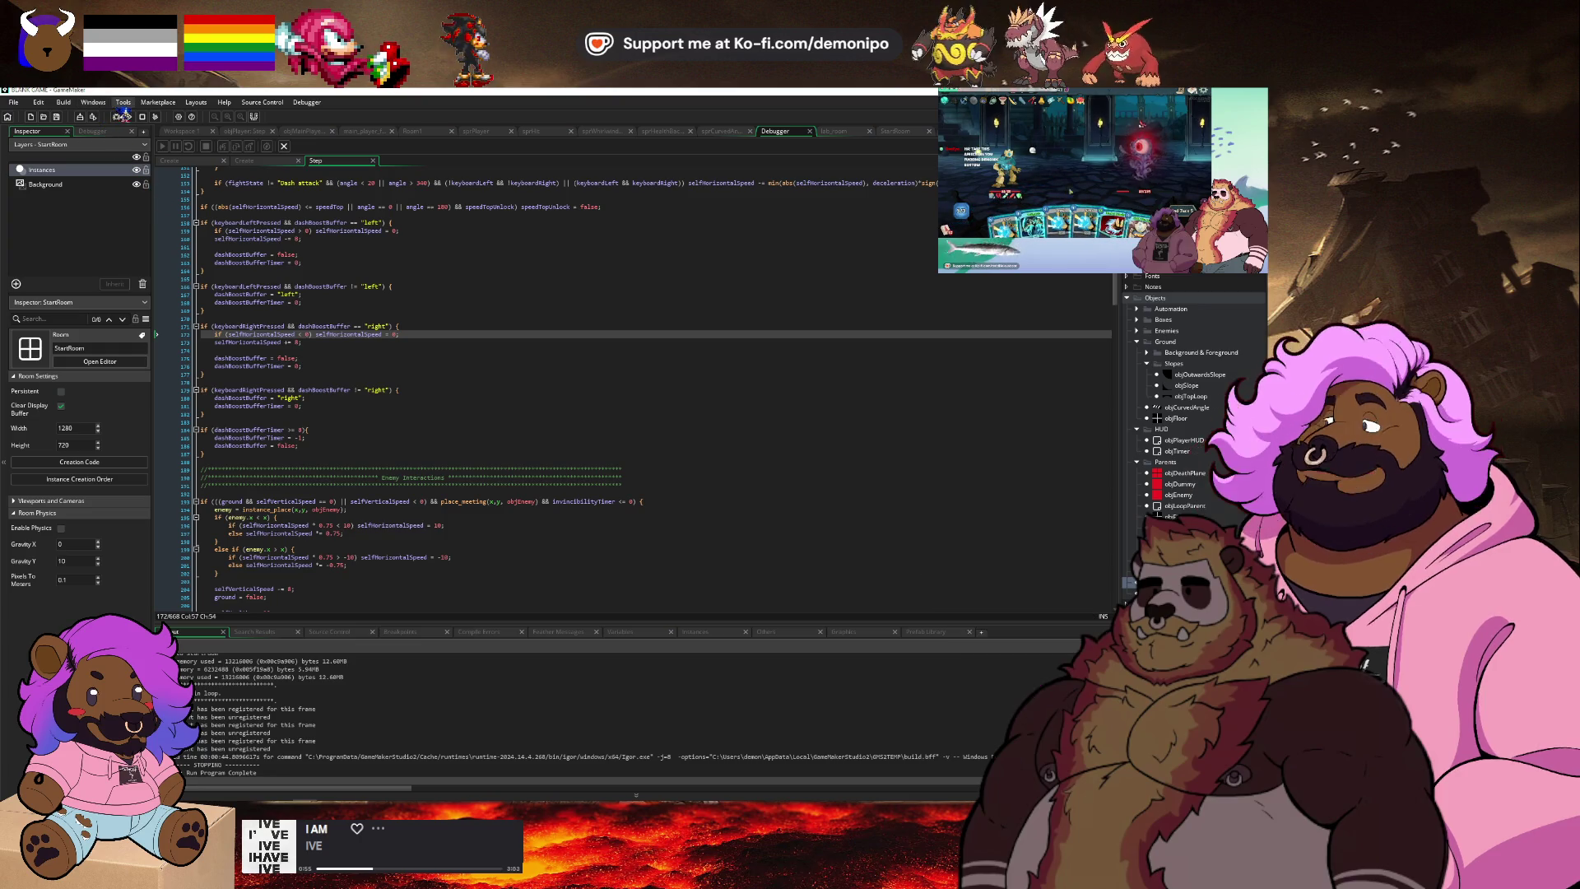
click(128, 118)
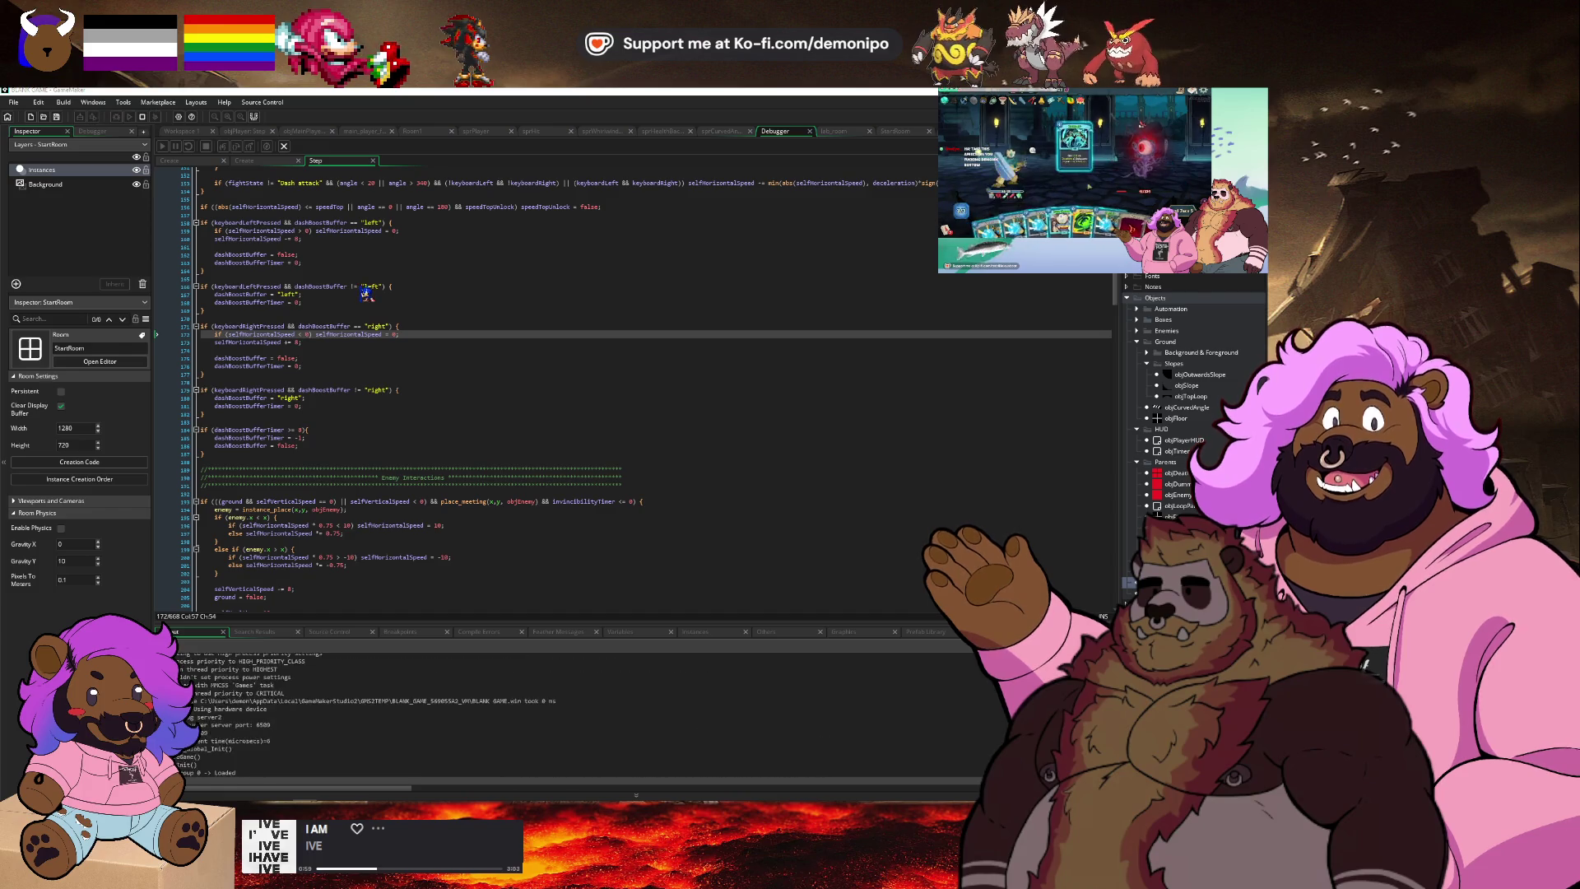
click(665, 563)
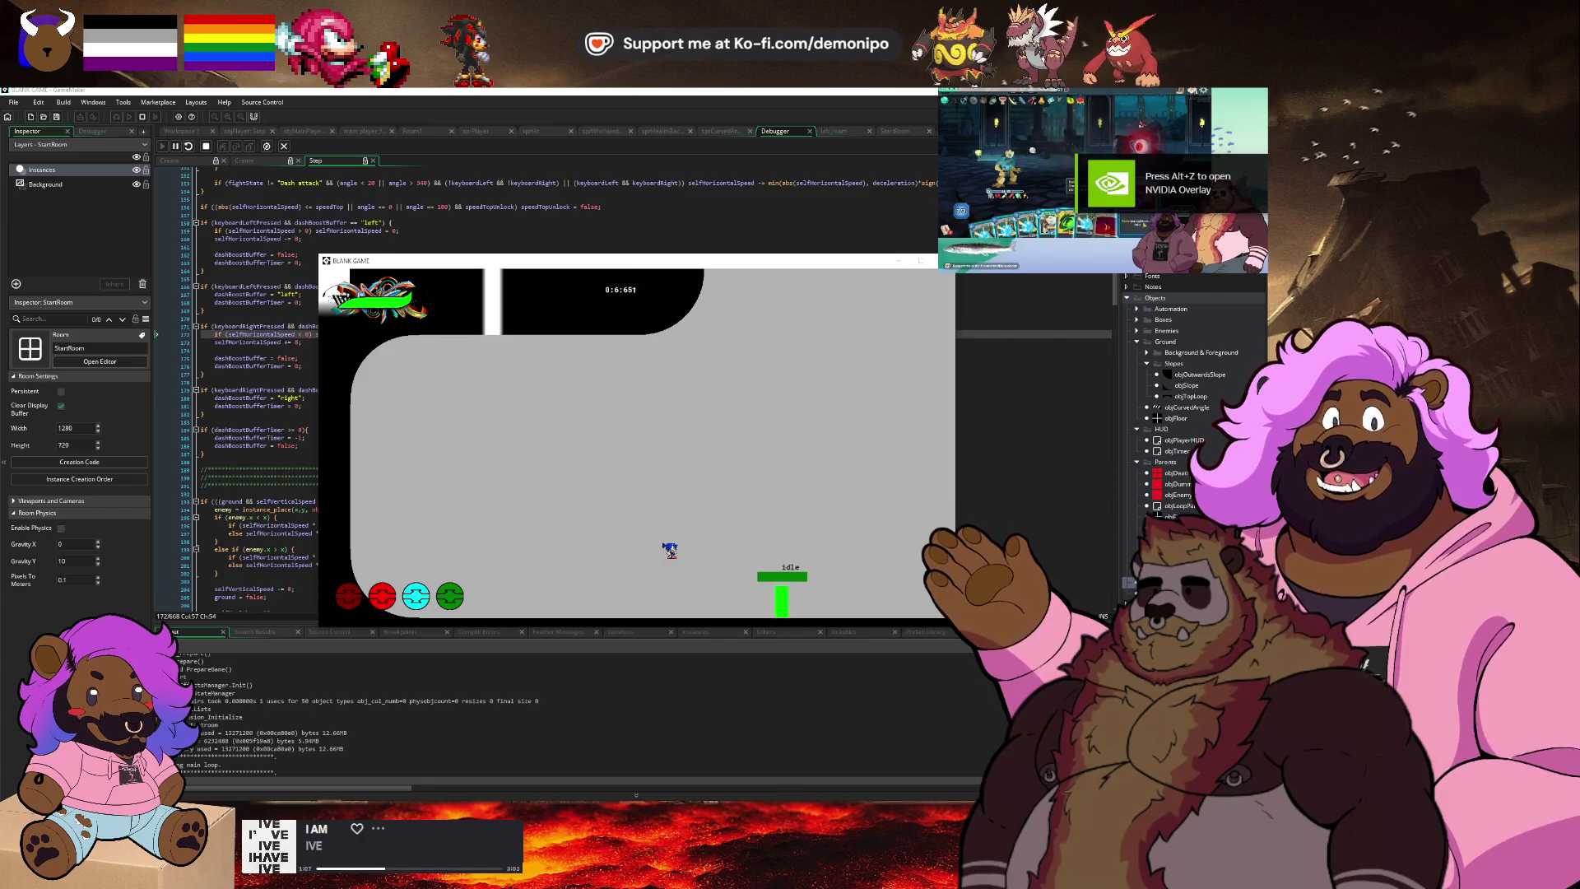
click(206, 146)
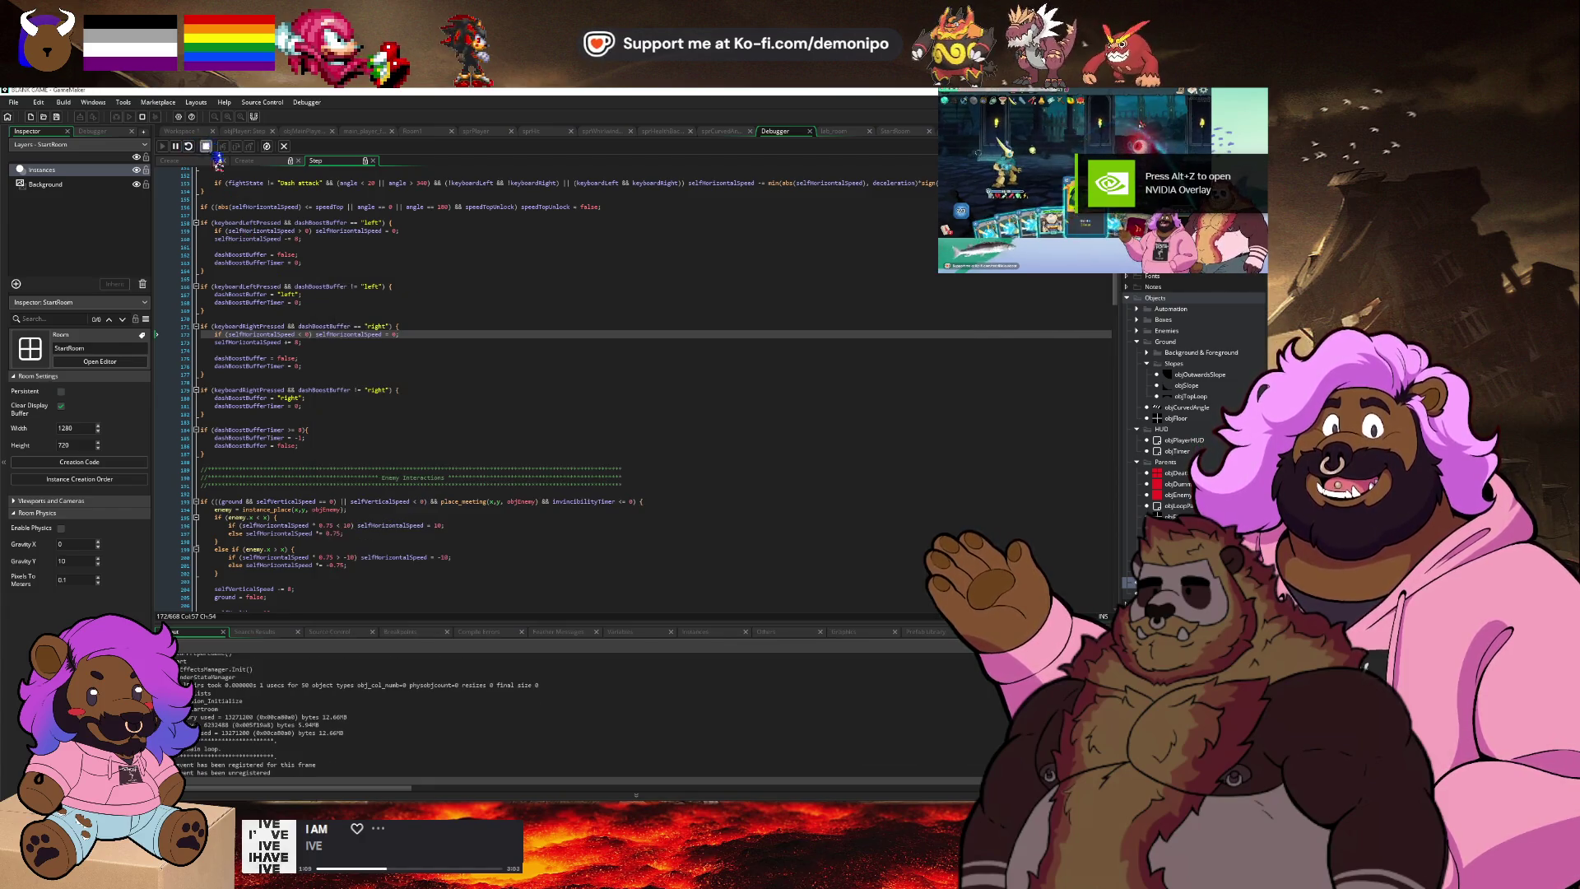
click(336, 362)
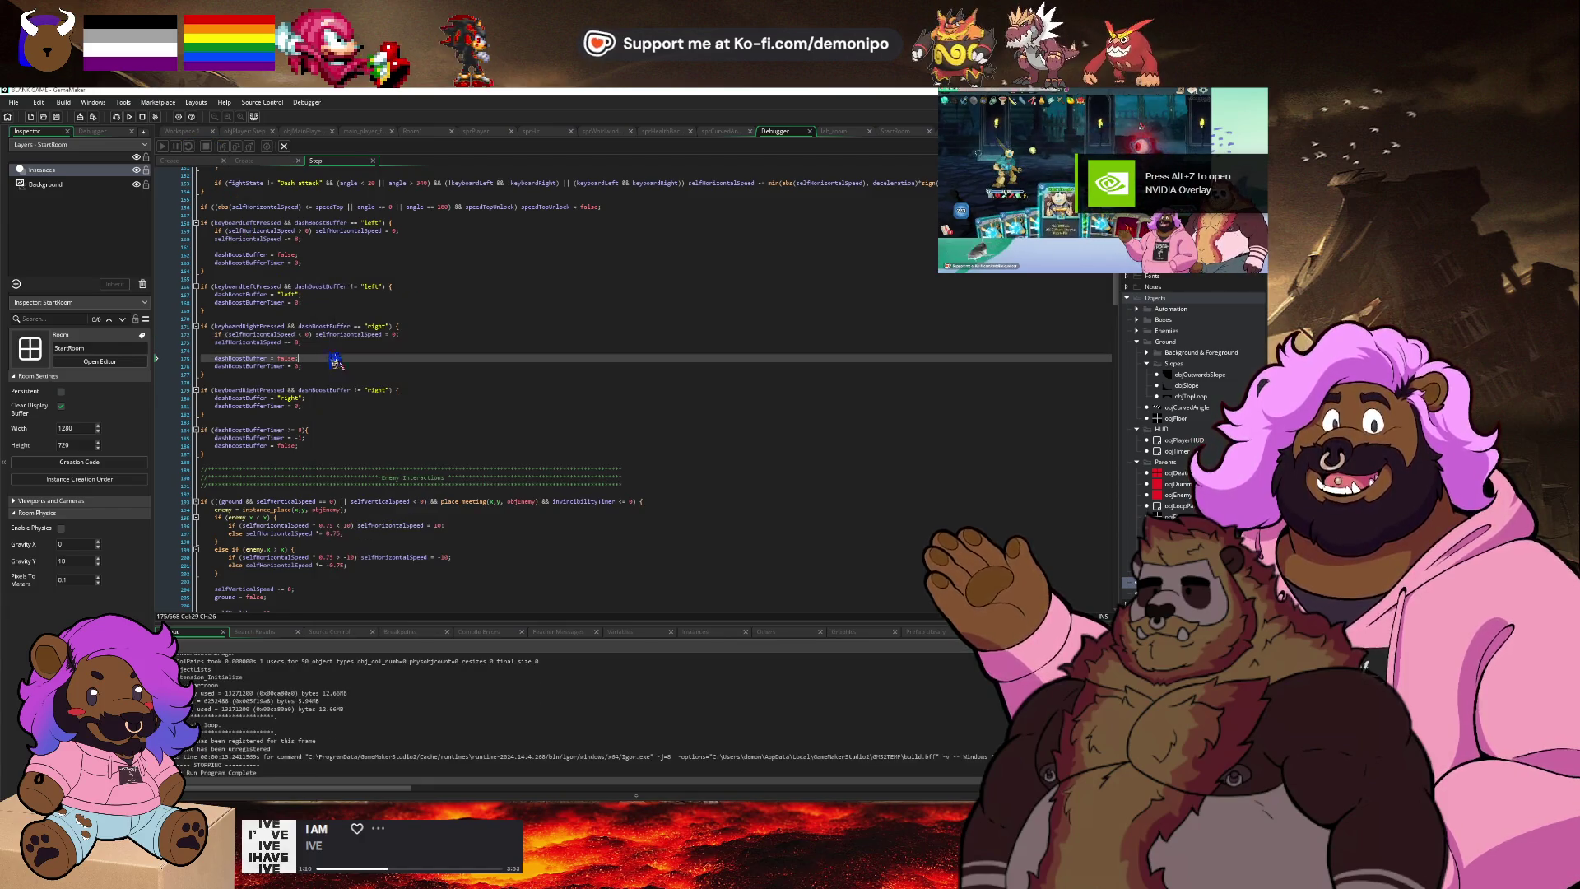
Change the dash buffer timer check to >= 15, test the game, and save the Step code.
click(306, 430)
text())
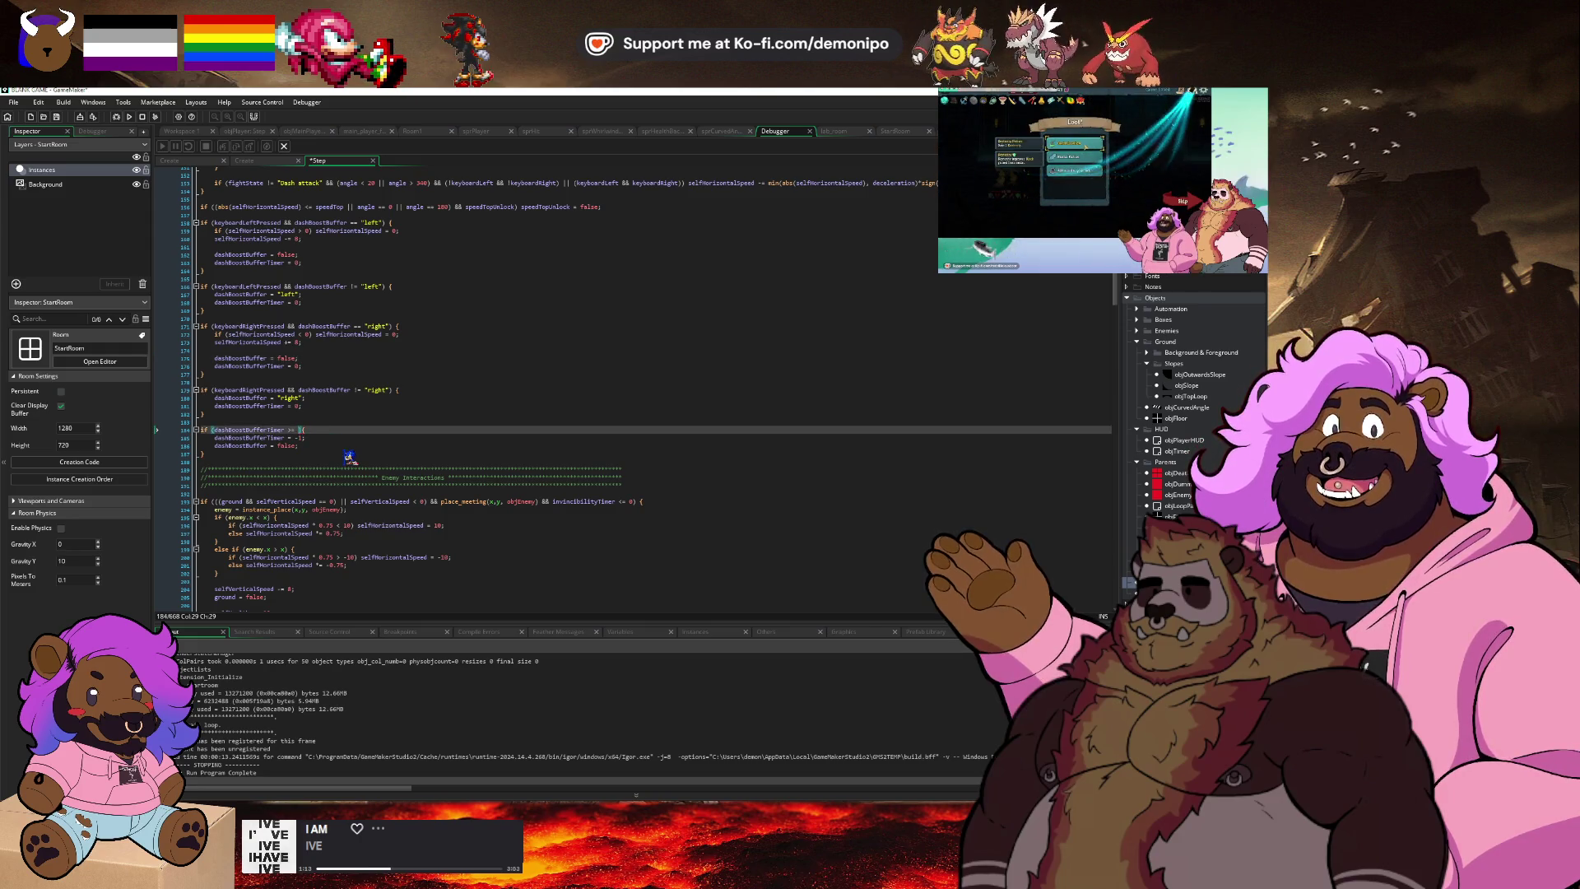
click(130, 116)
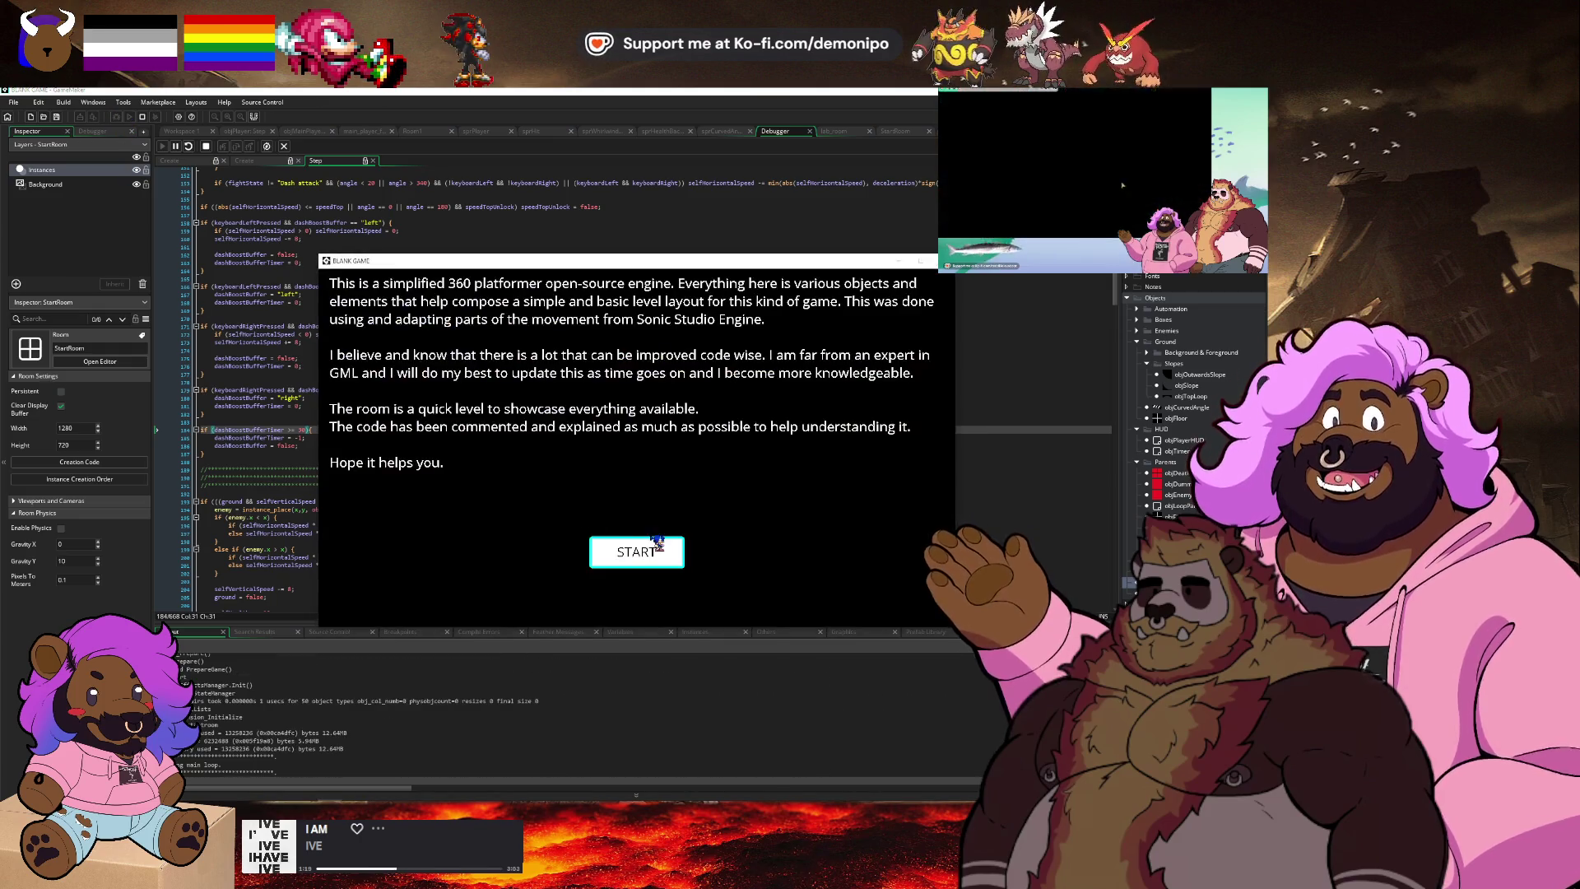
click(658, 548)
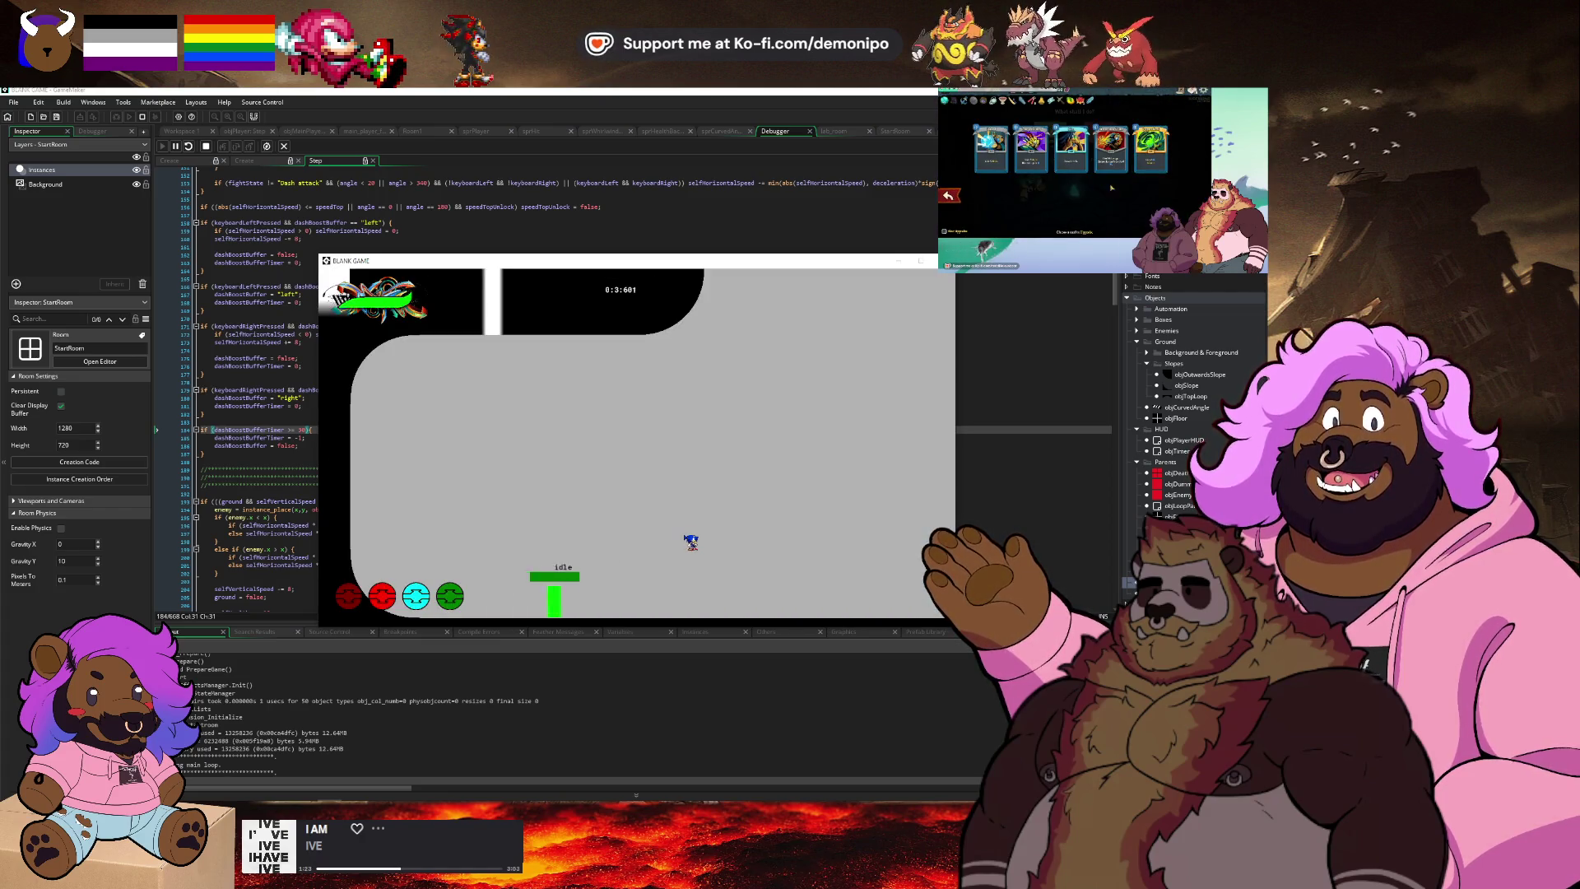
click(206, 146)
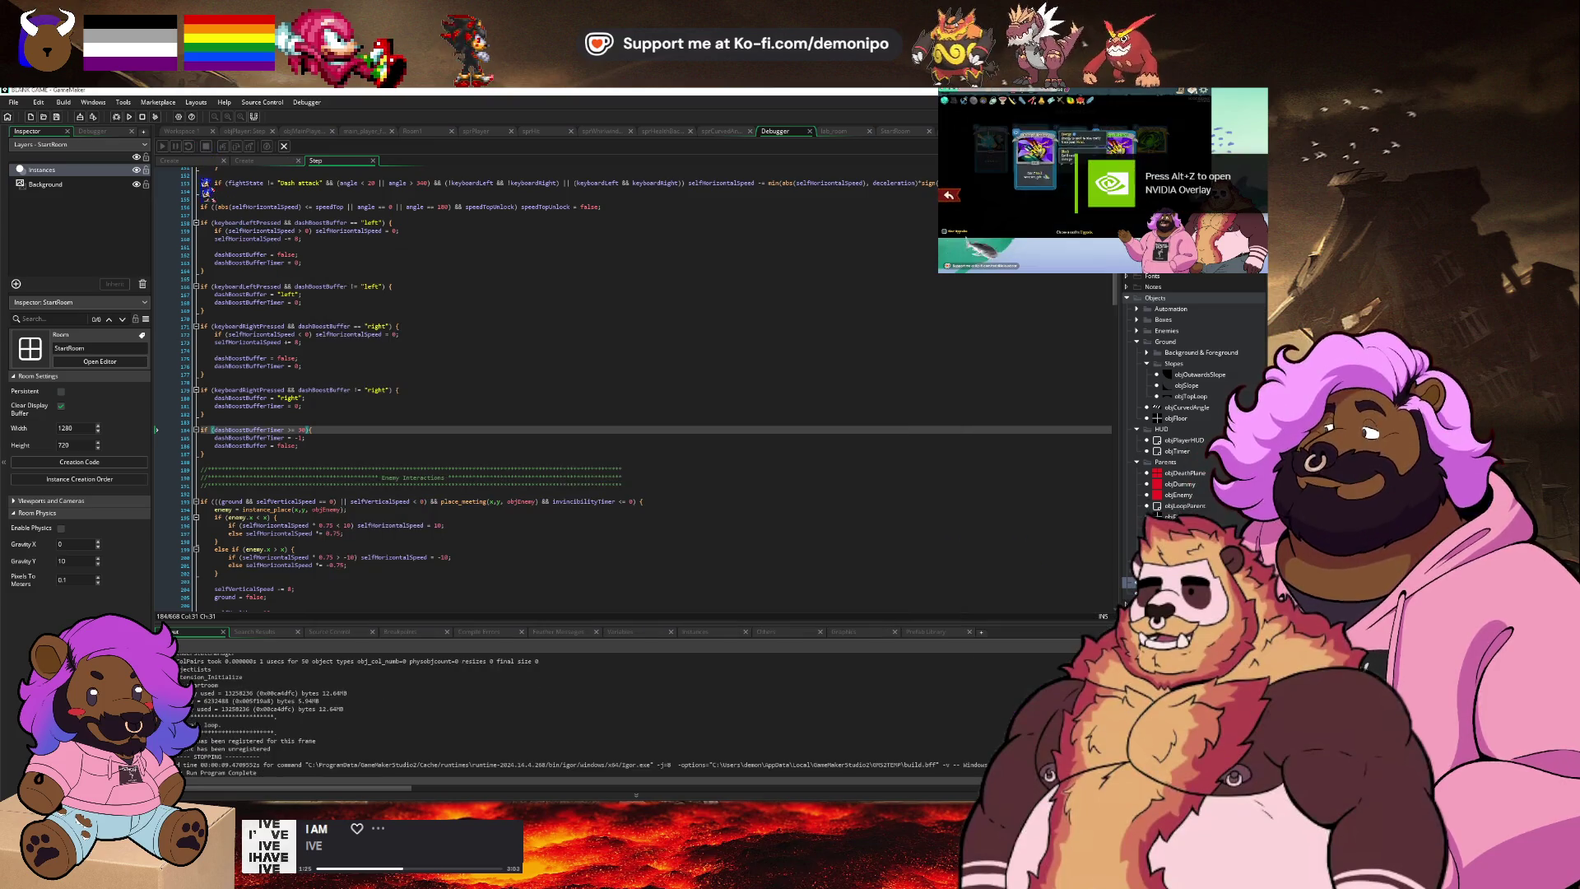
text(15)
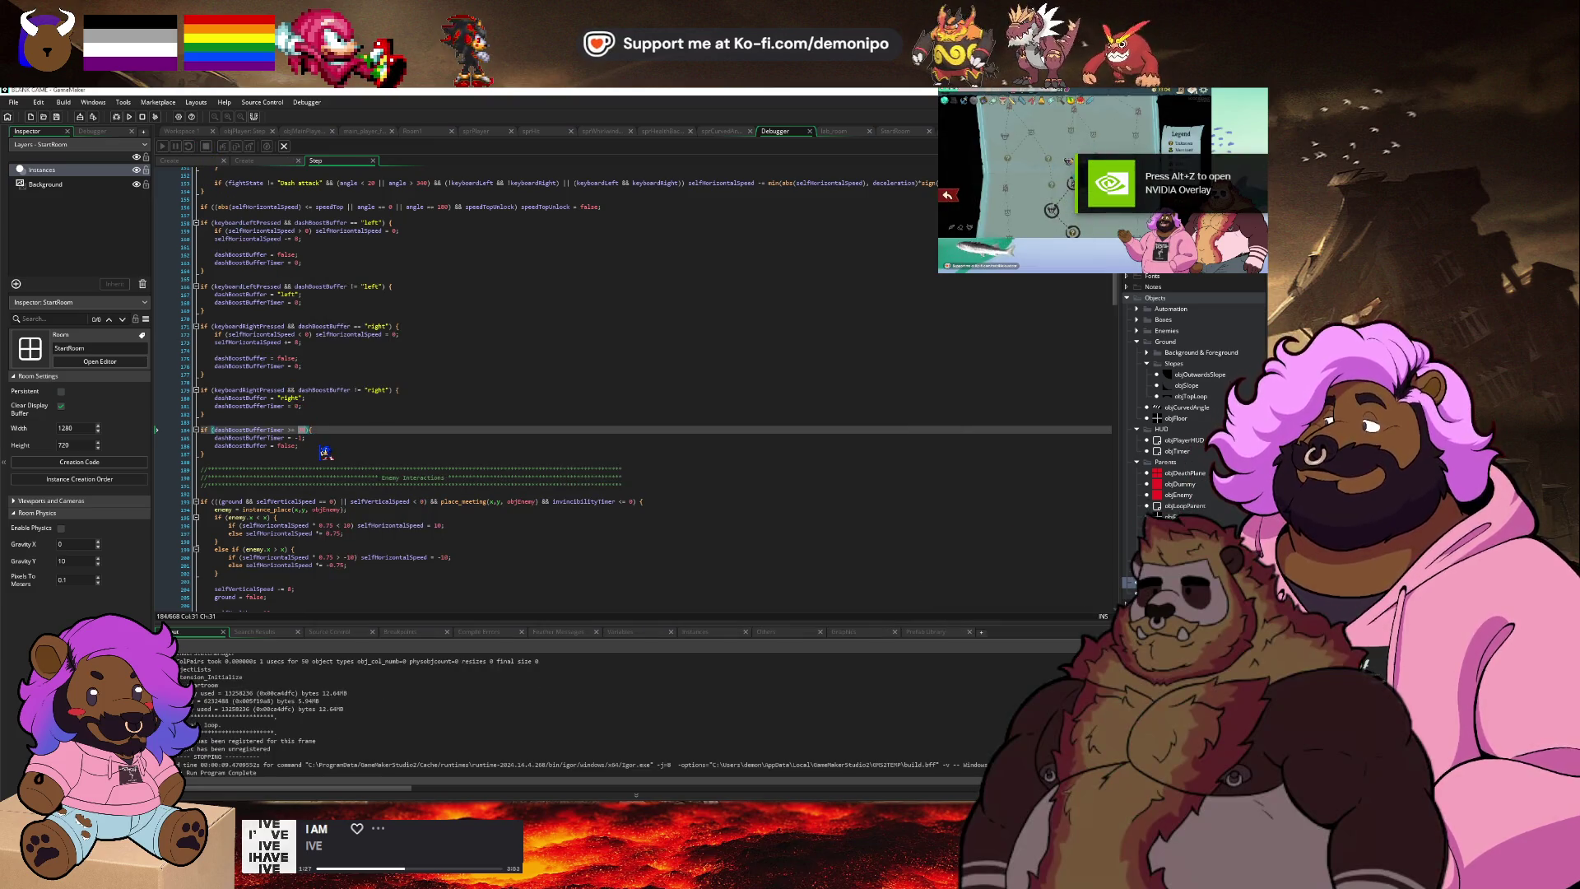
key(ctrl+s)
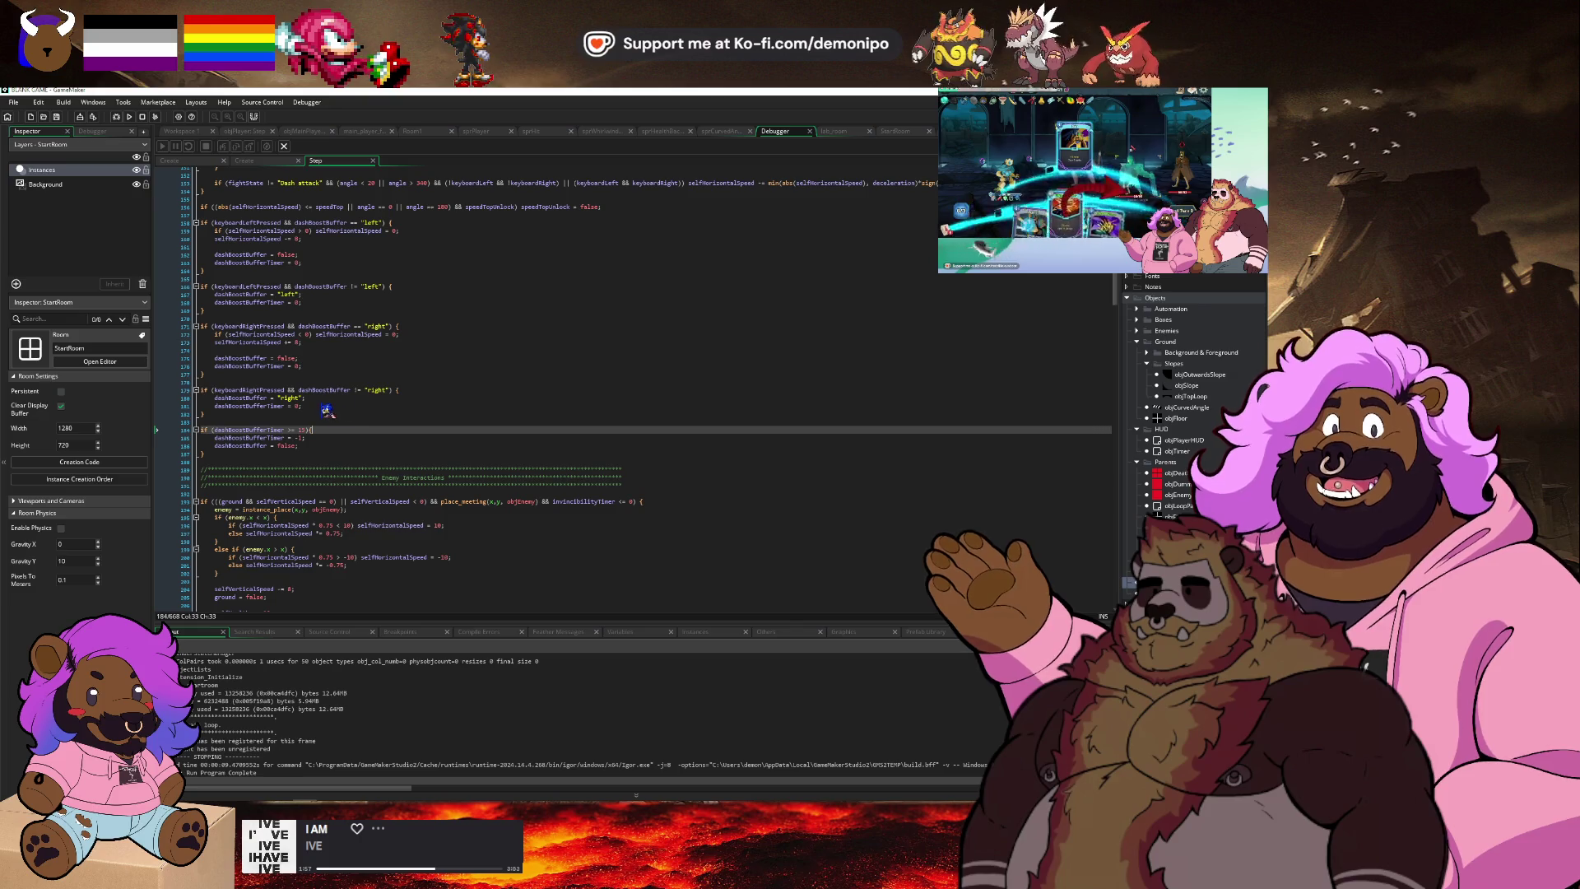
click(329, 404)
click(340, 349)
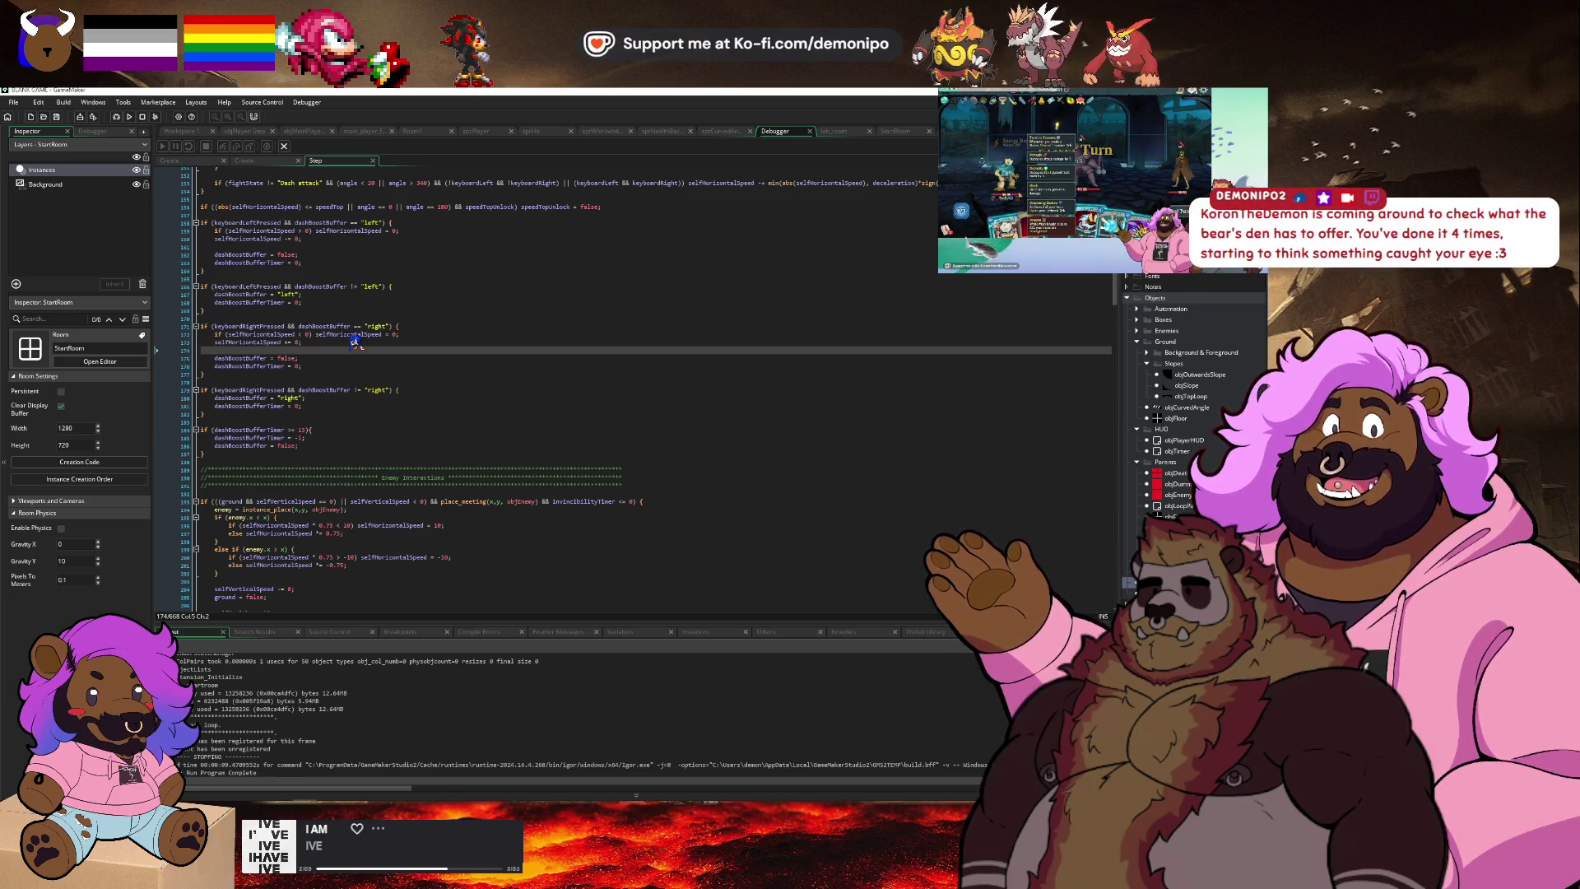
click(343, 342)
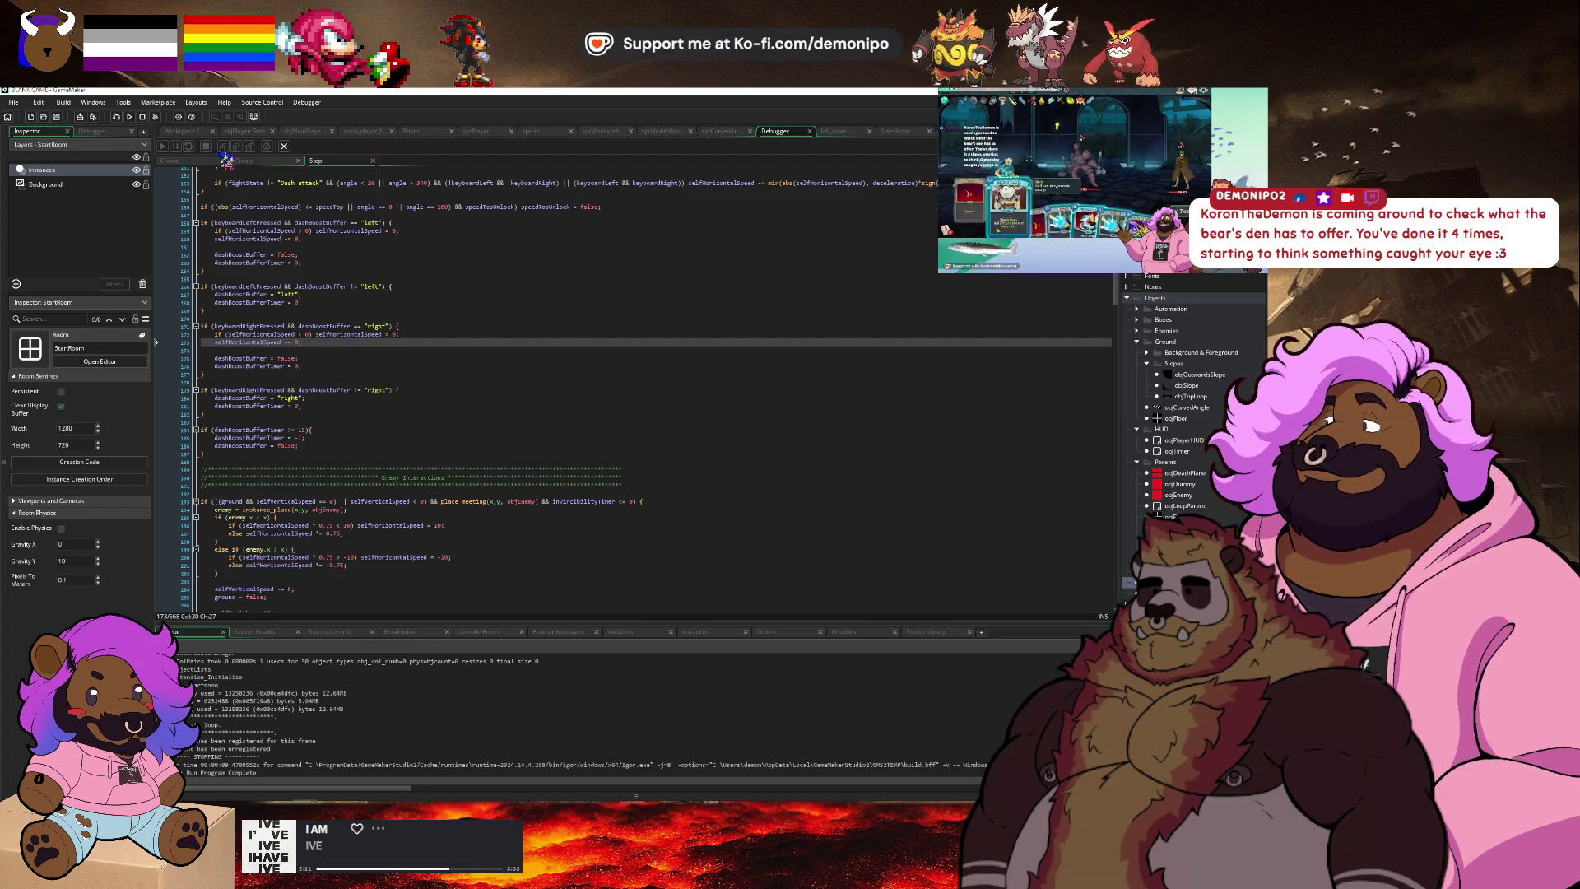
Add 'dashBoostCooldown = 0;' below dashBoostBufferTimer in objPlayer's Create event and save.
click(186, 134)
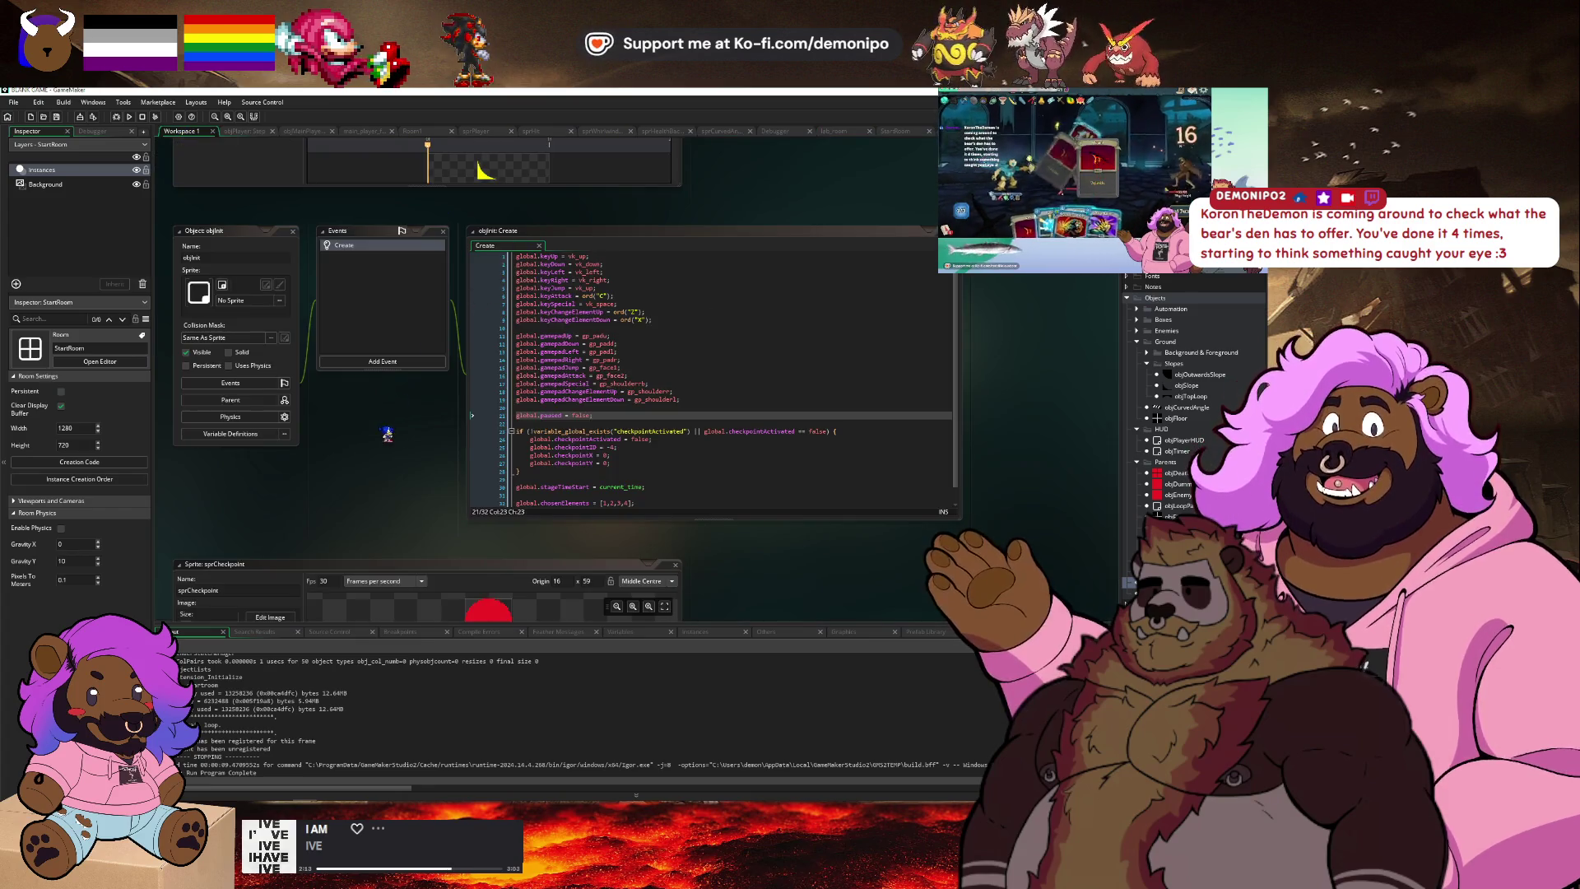
scroll(420, 449, down, 5)
scroll(576, 329, up, 3)
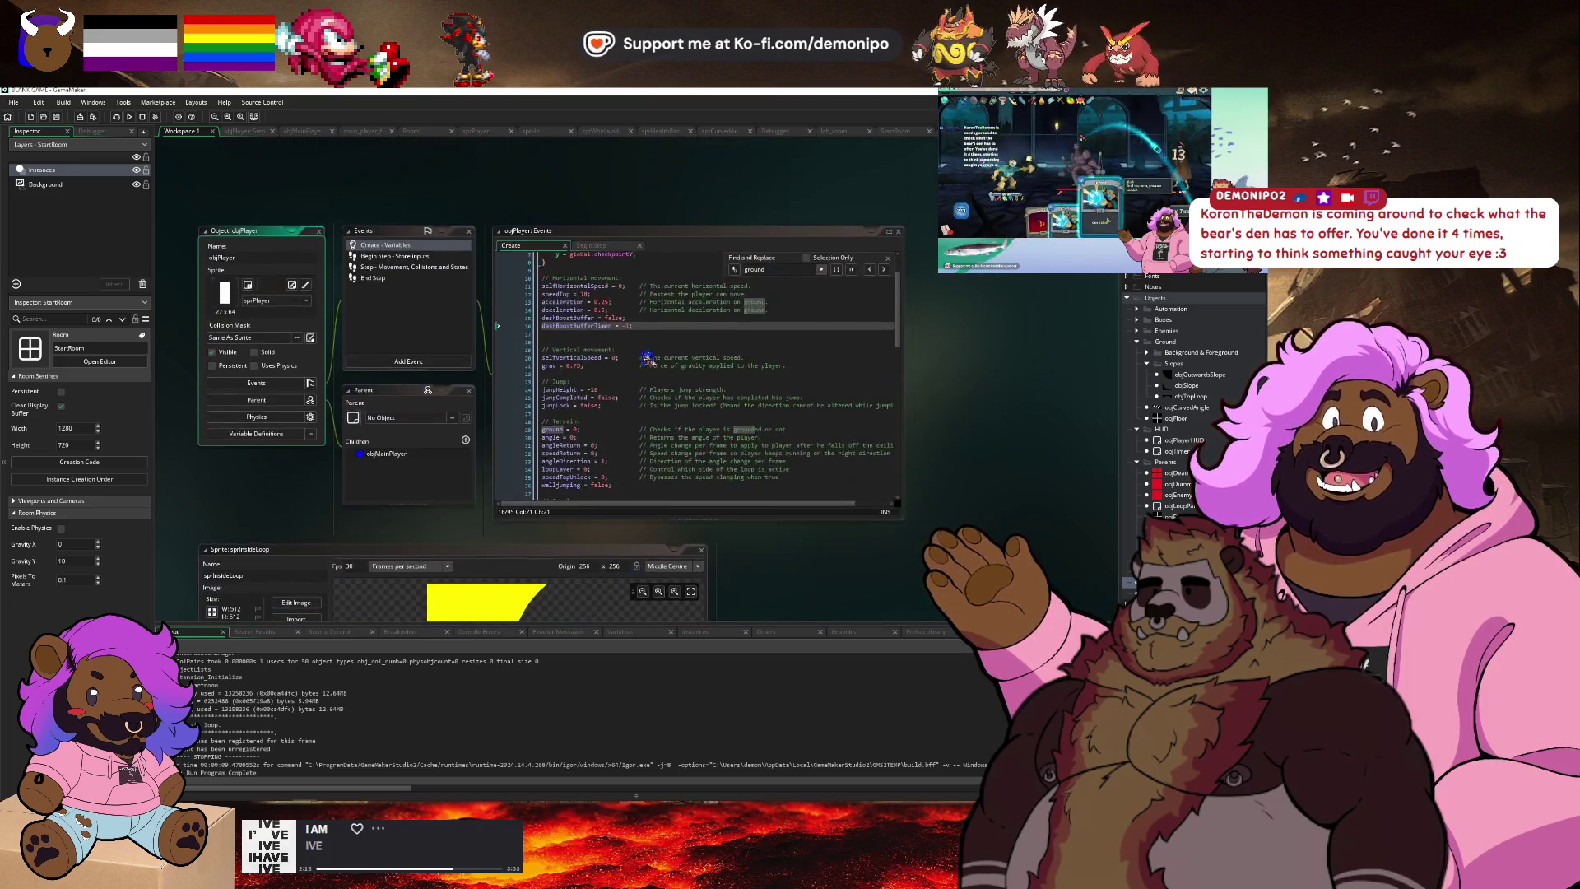
click(591, 326)
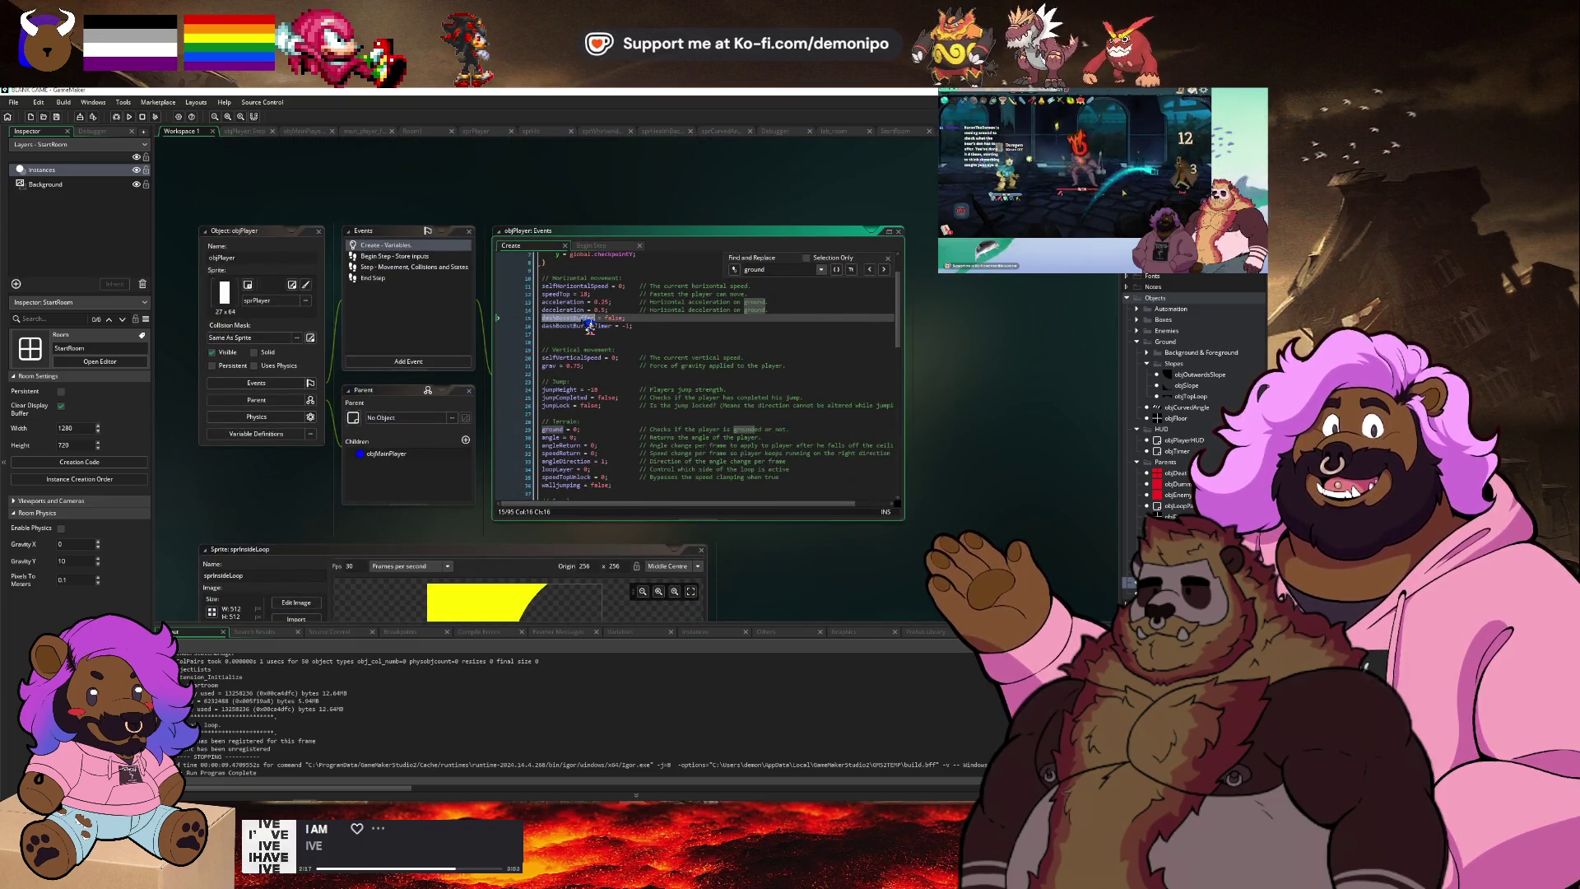
click(668, 327)
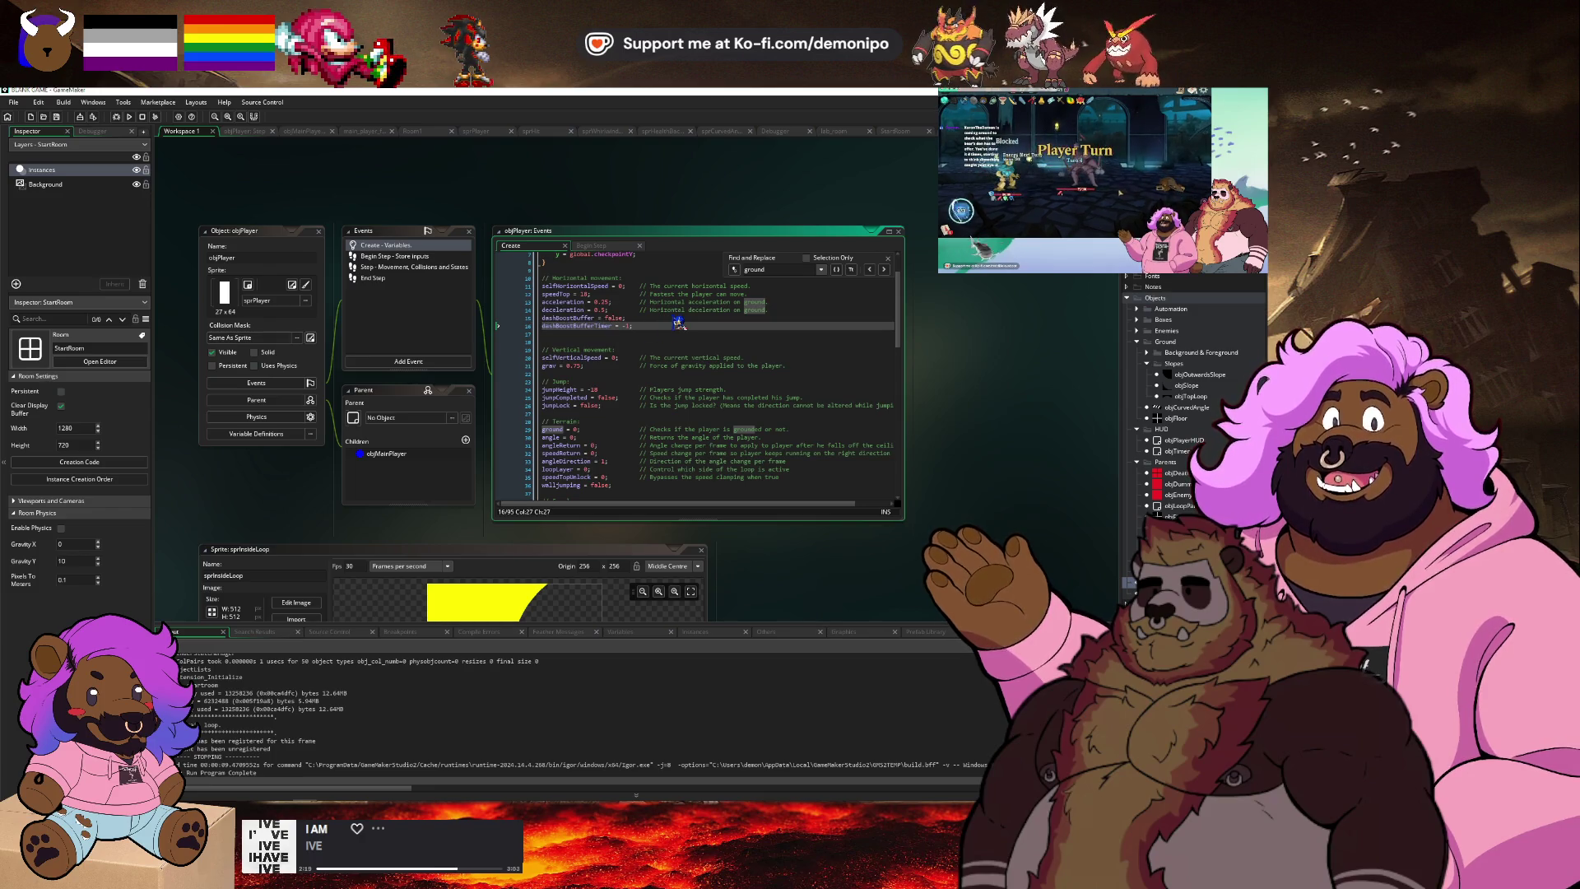
key(Return)
text(dashB)
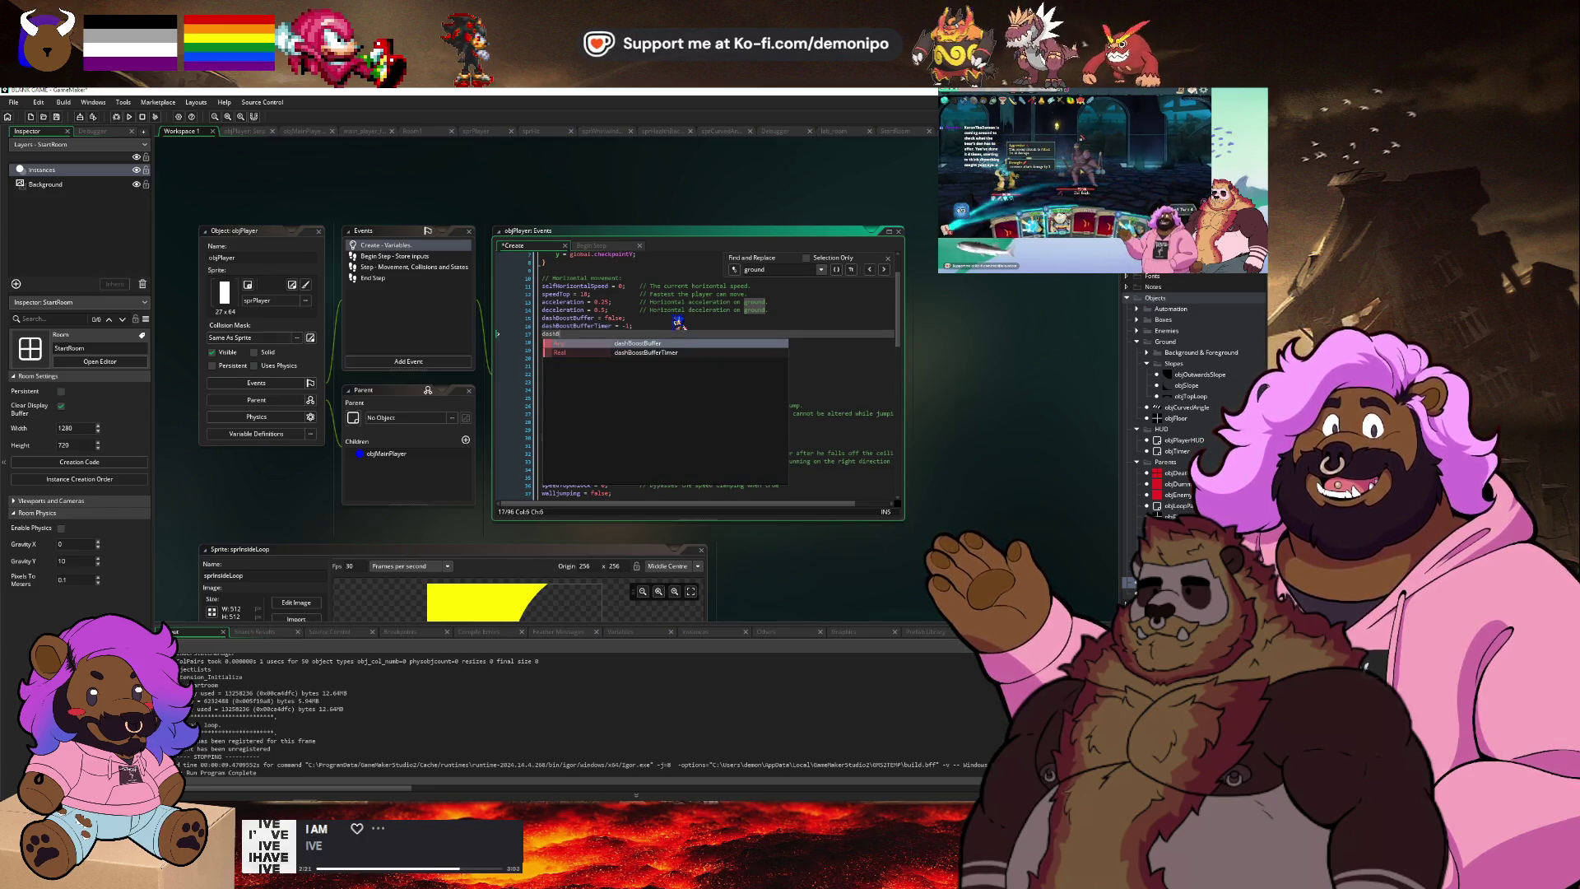
text(oostCoo)
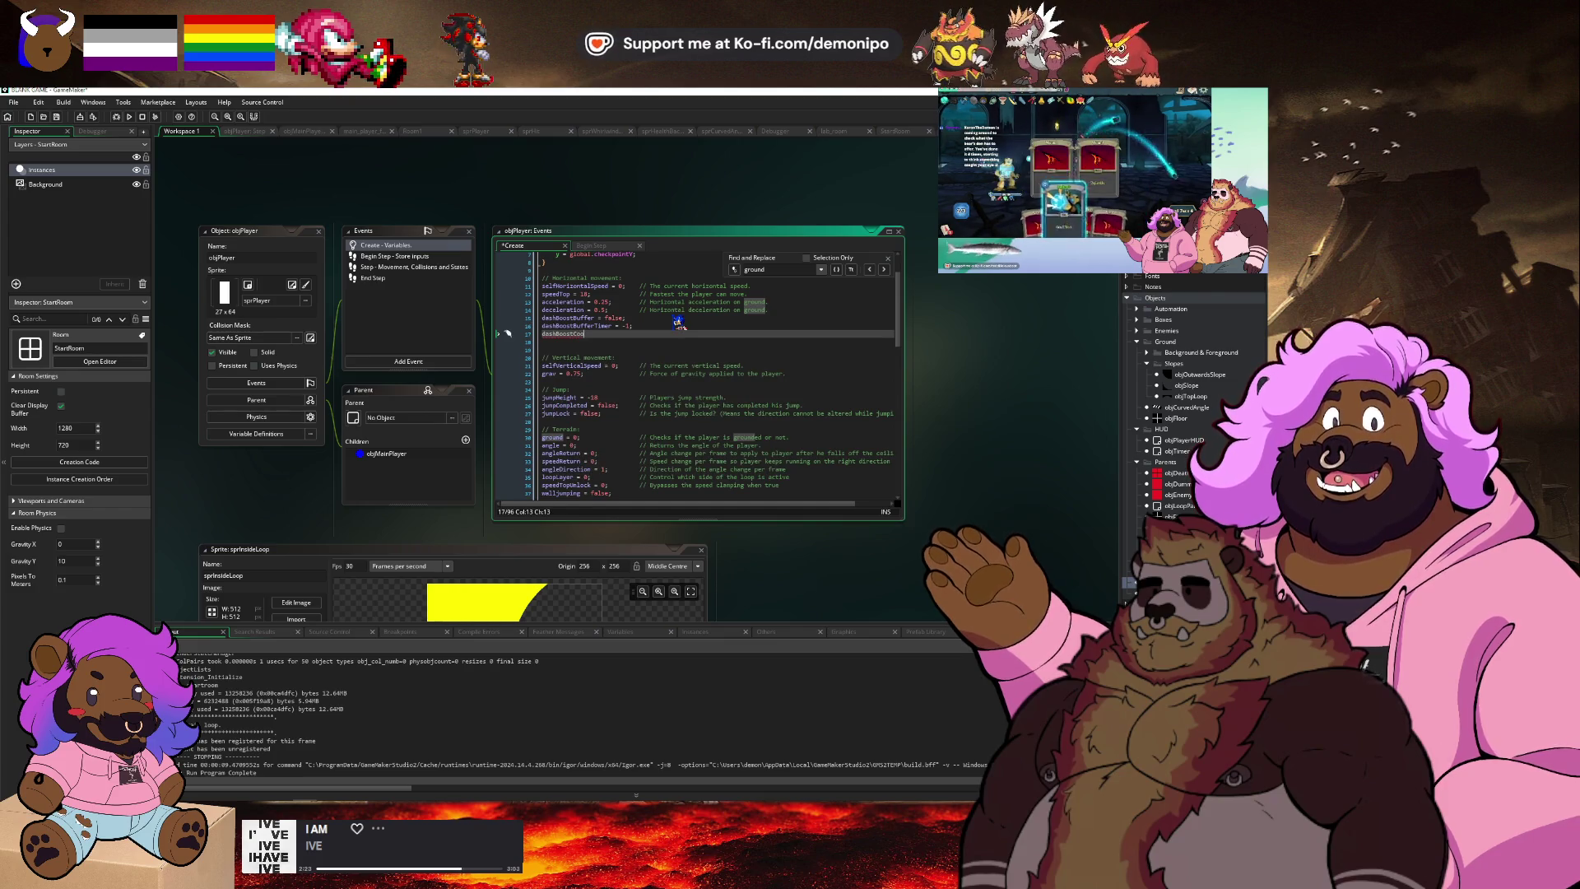
text(C)
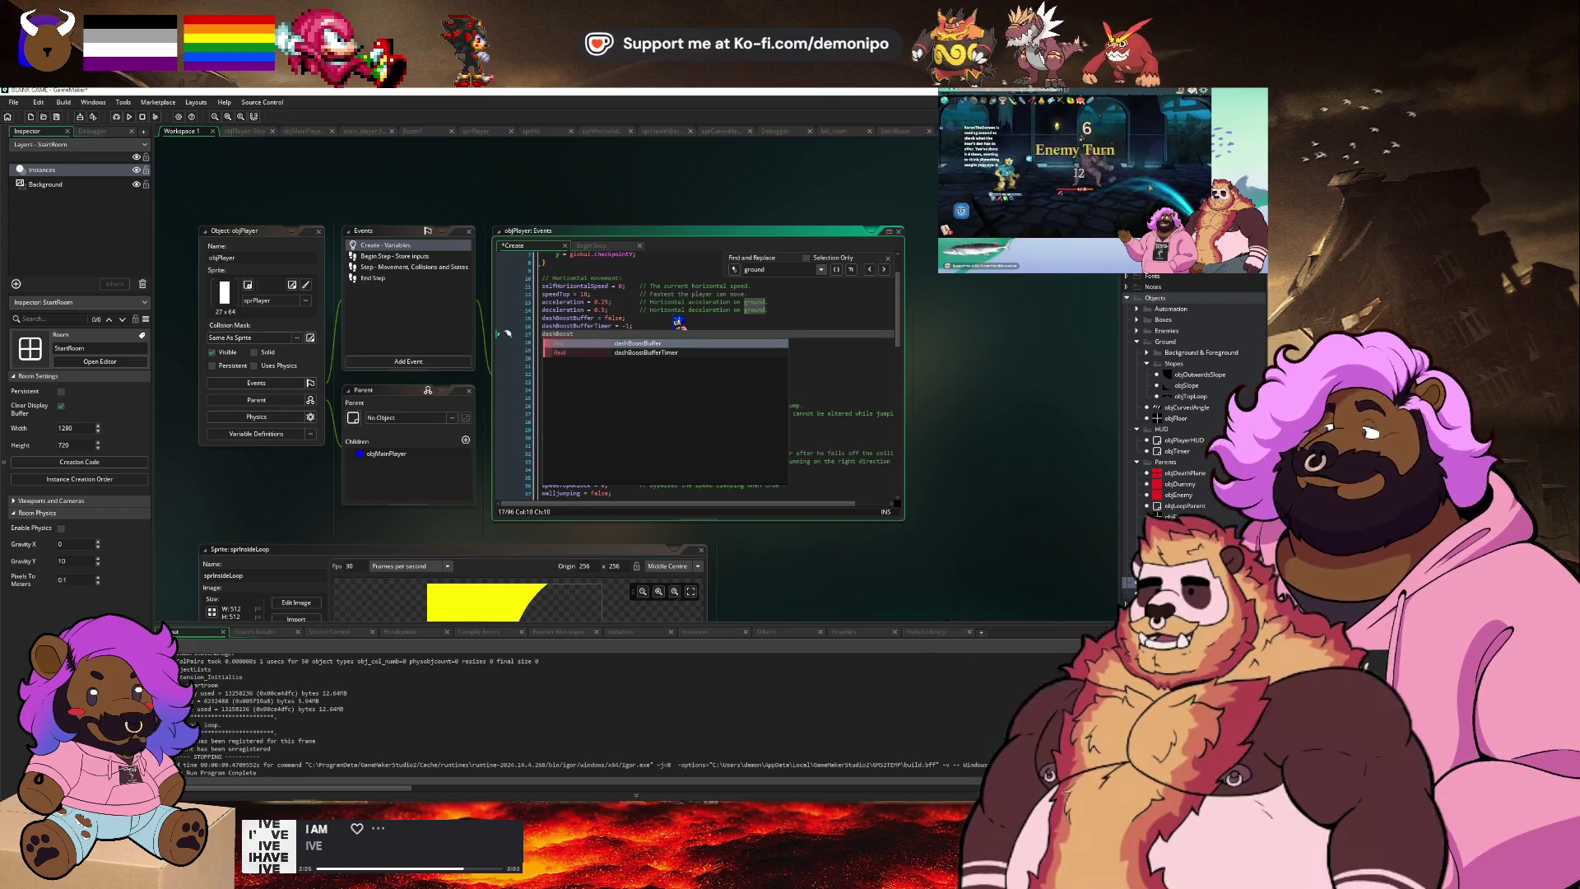
text(ooldown)
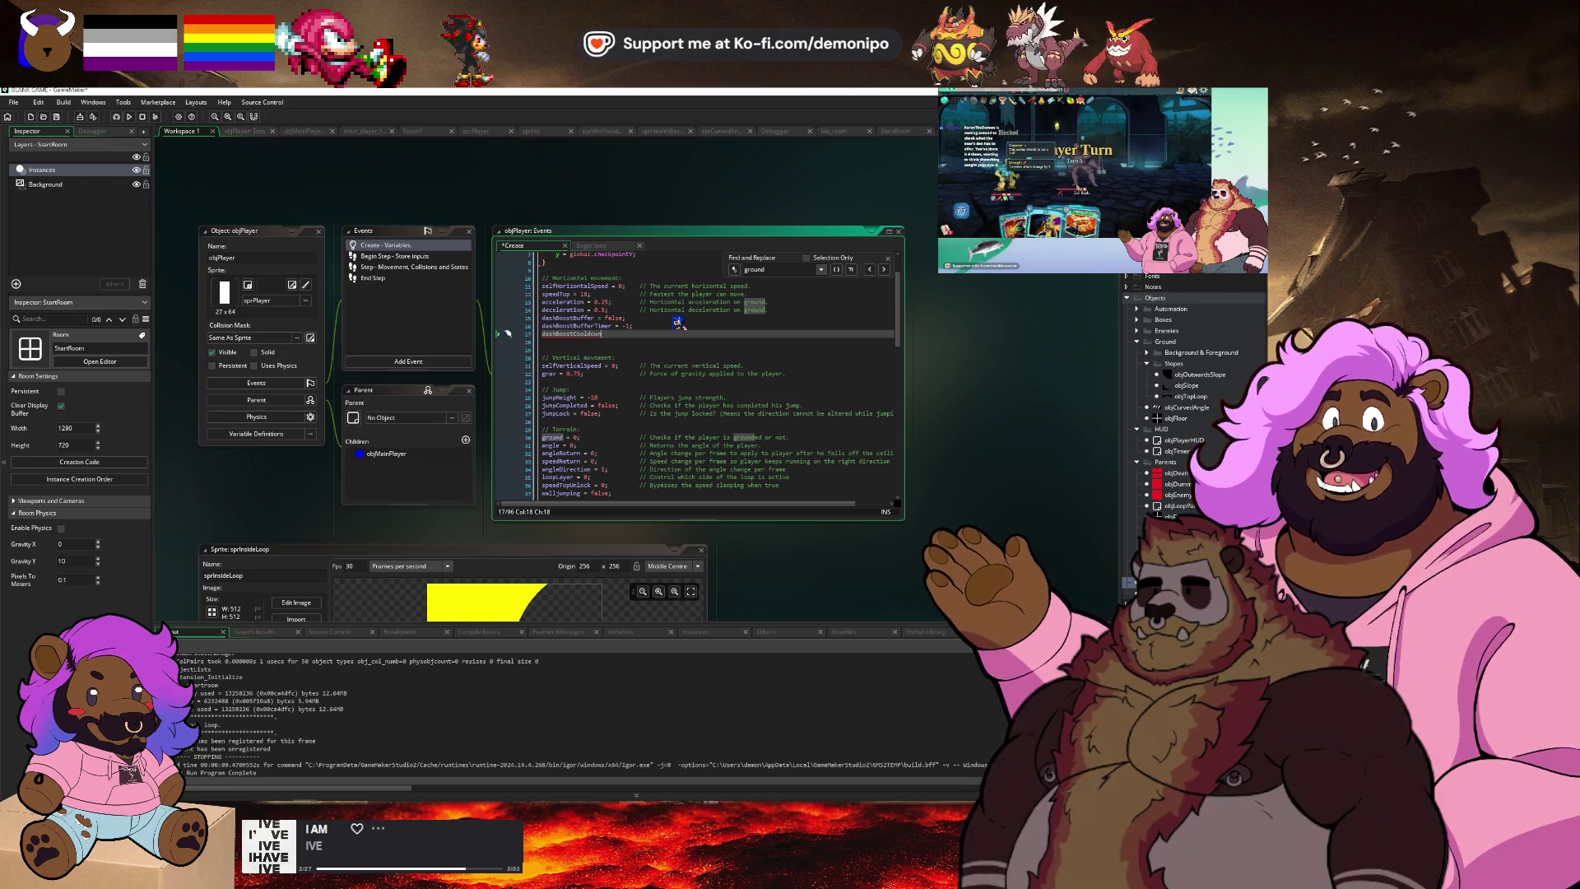
text( = 0;)
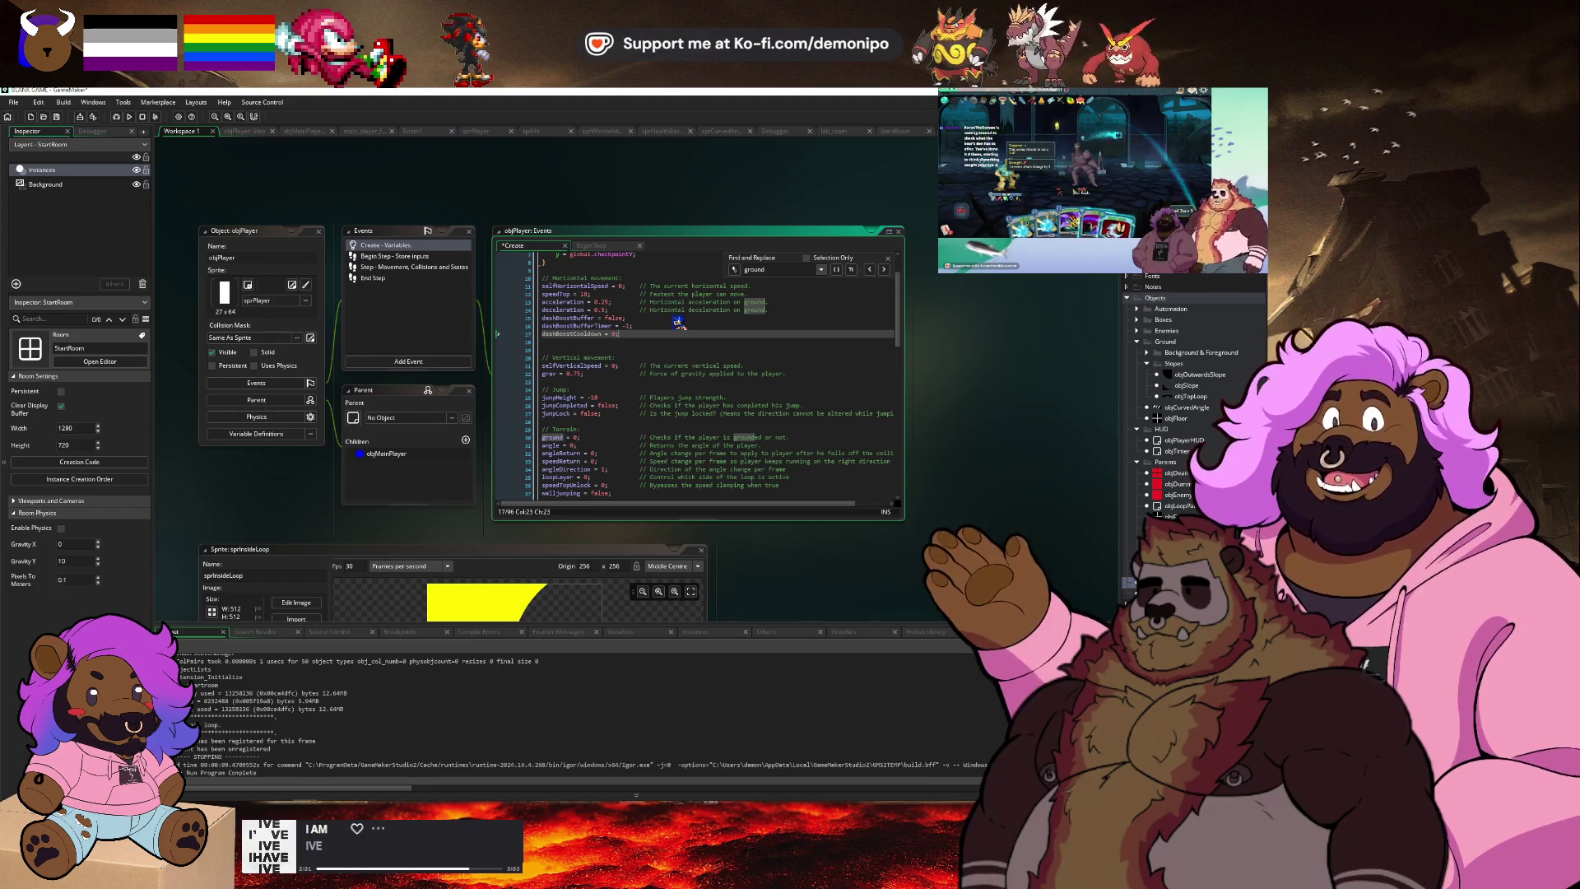
key(ctrl+s)
key(Left)
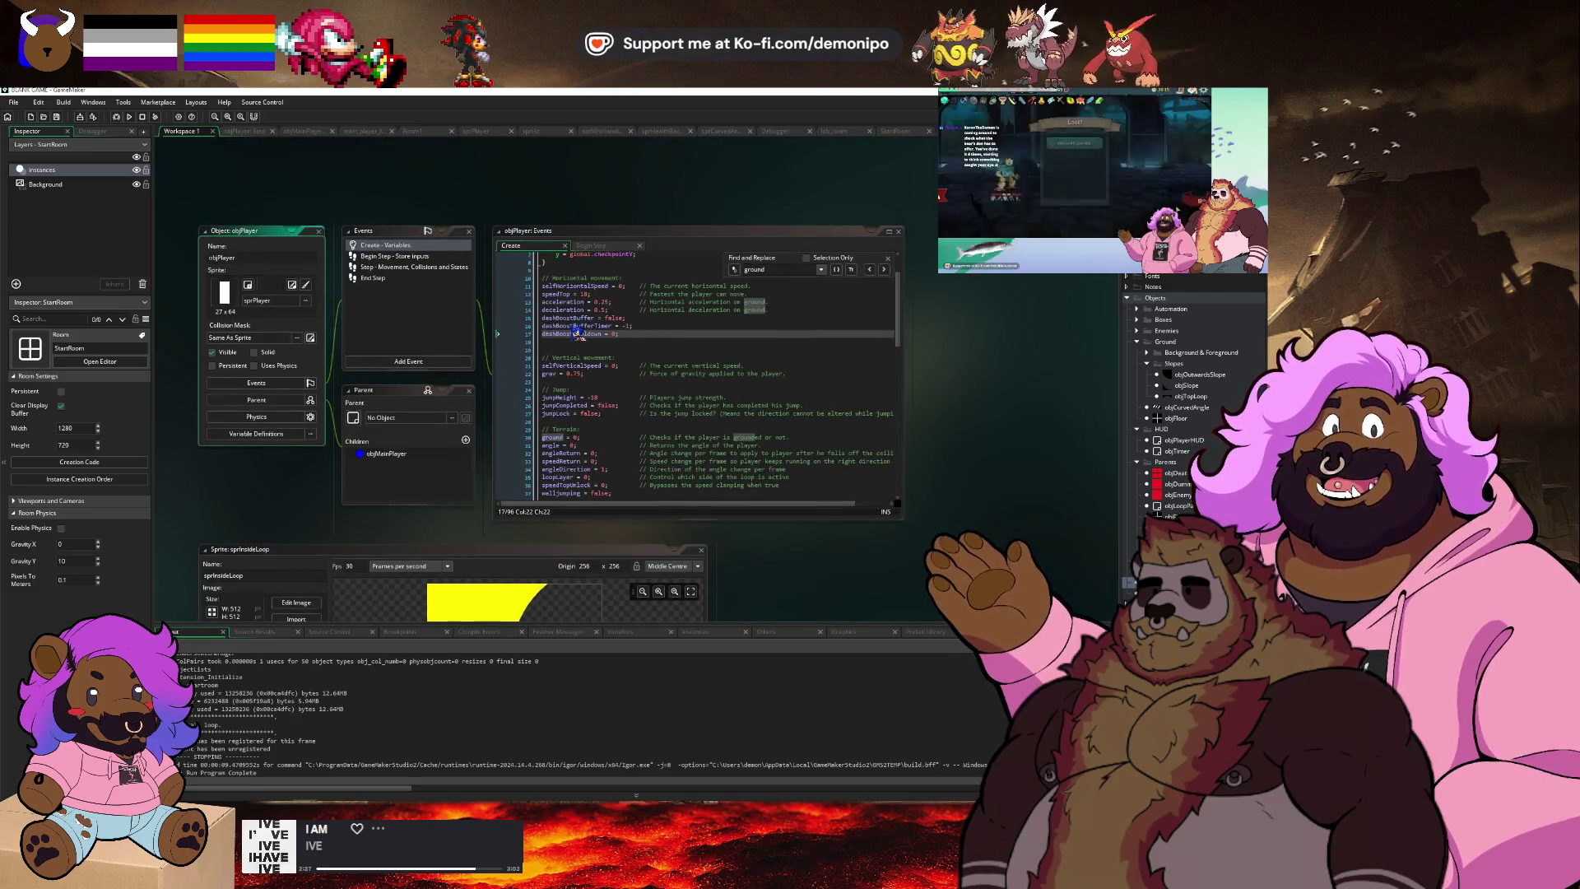
Select the new dashBoostCooldown name and switch to objPlayer's Step code.
click(577, 333)
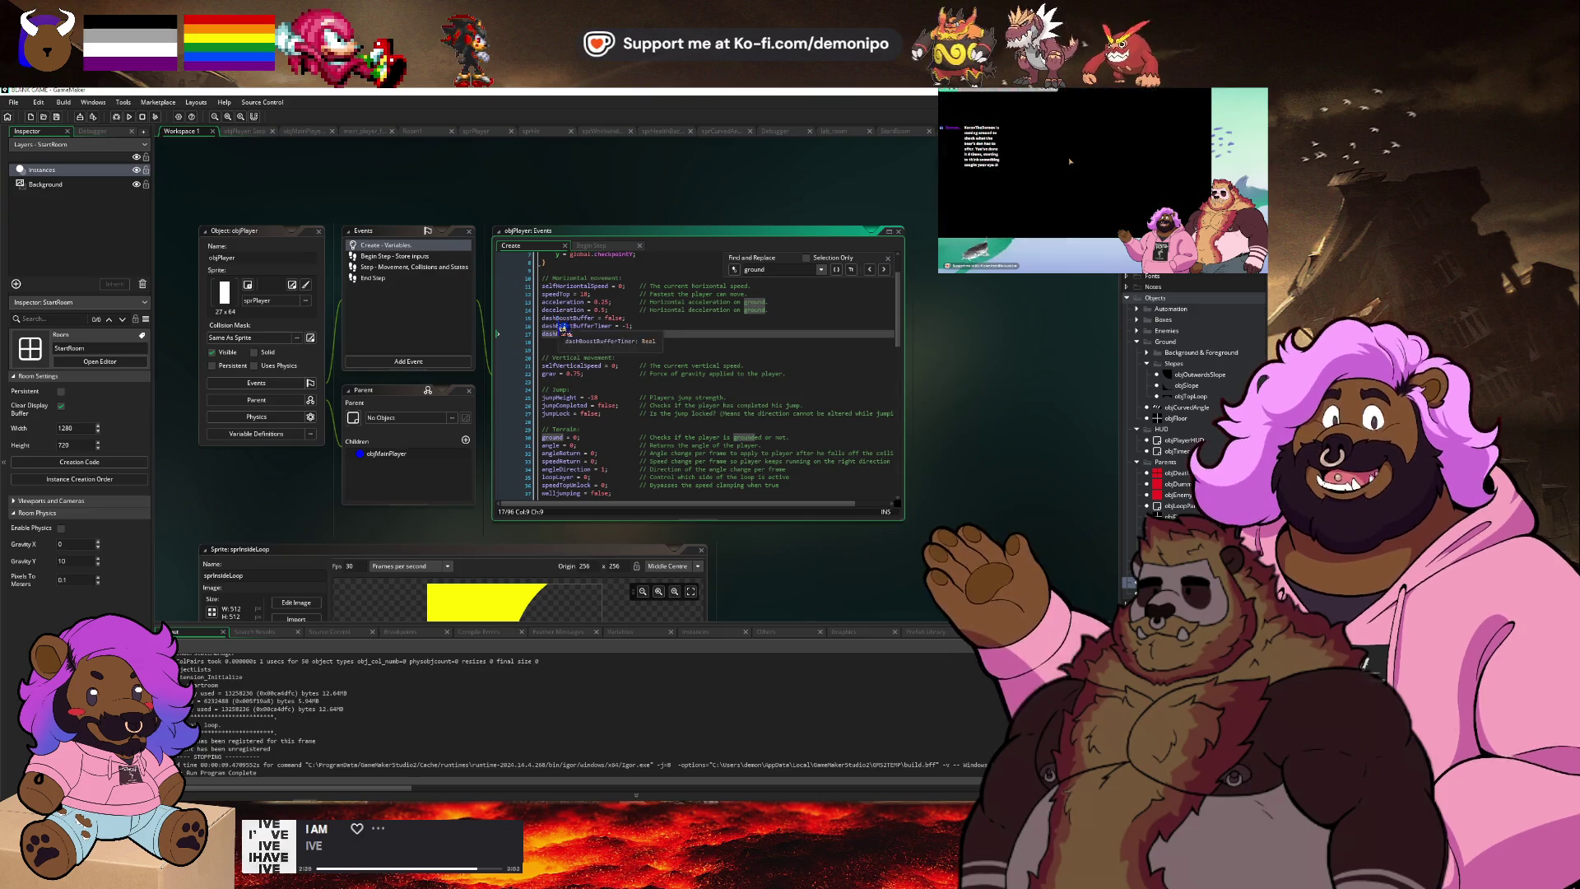
double_click(577, 334)
click(247, 132)
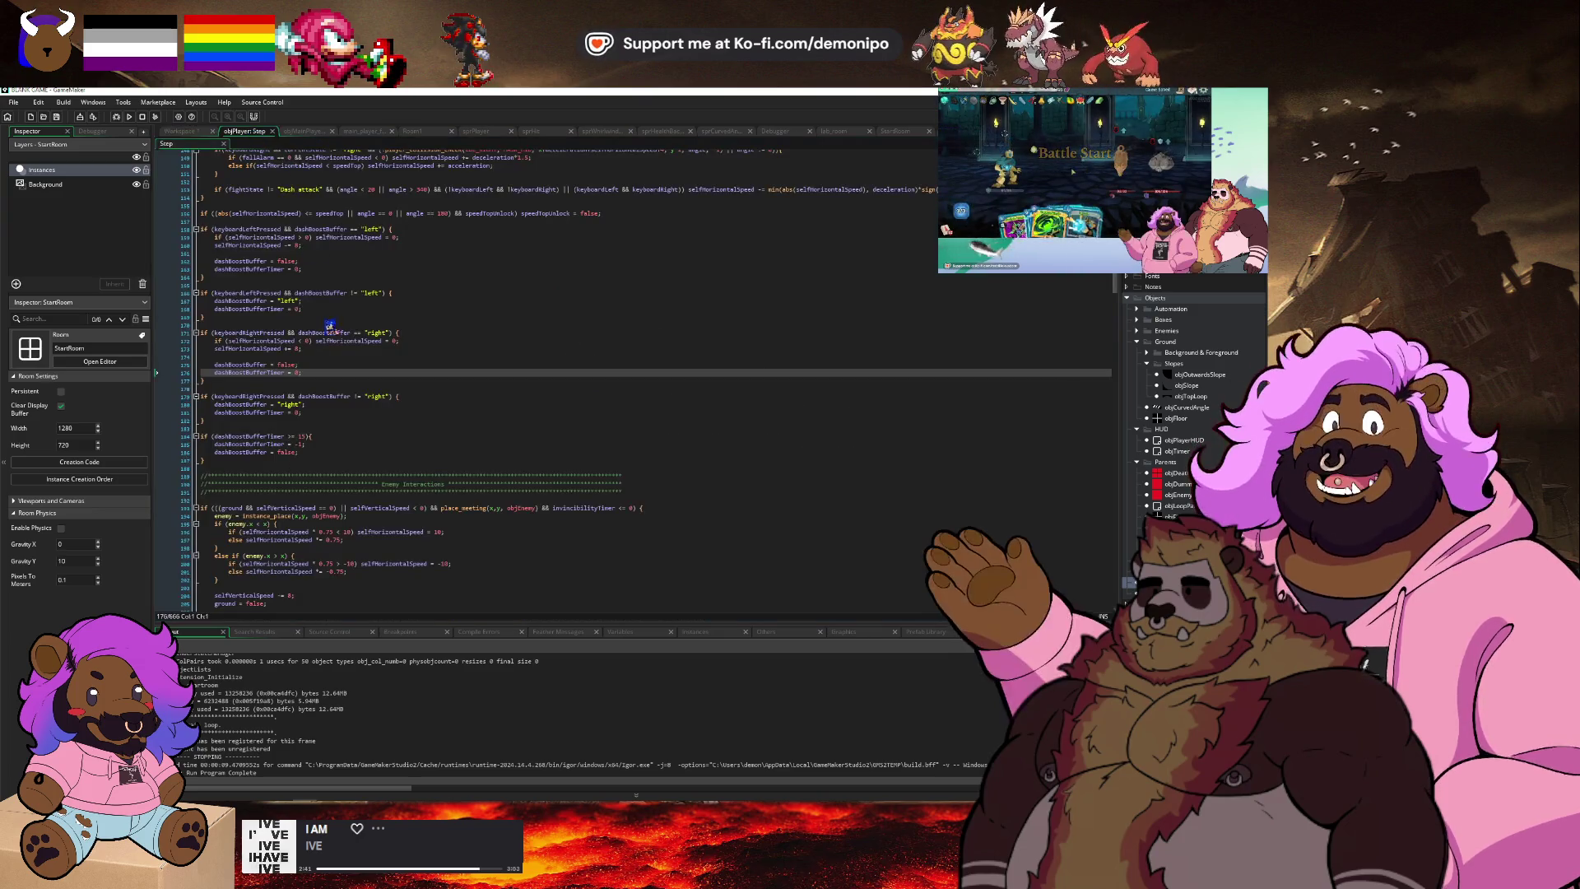
Prefix both left and right dash conditions with 'dashBoostCooldown <= 0 &&' and save.
click(215, 294)
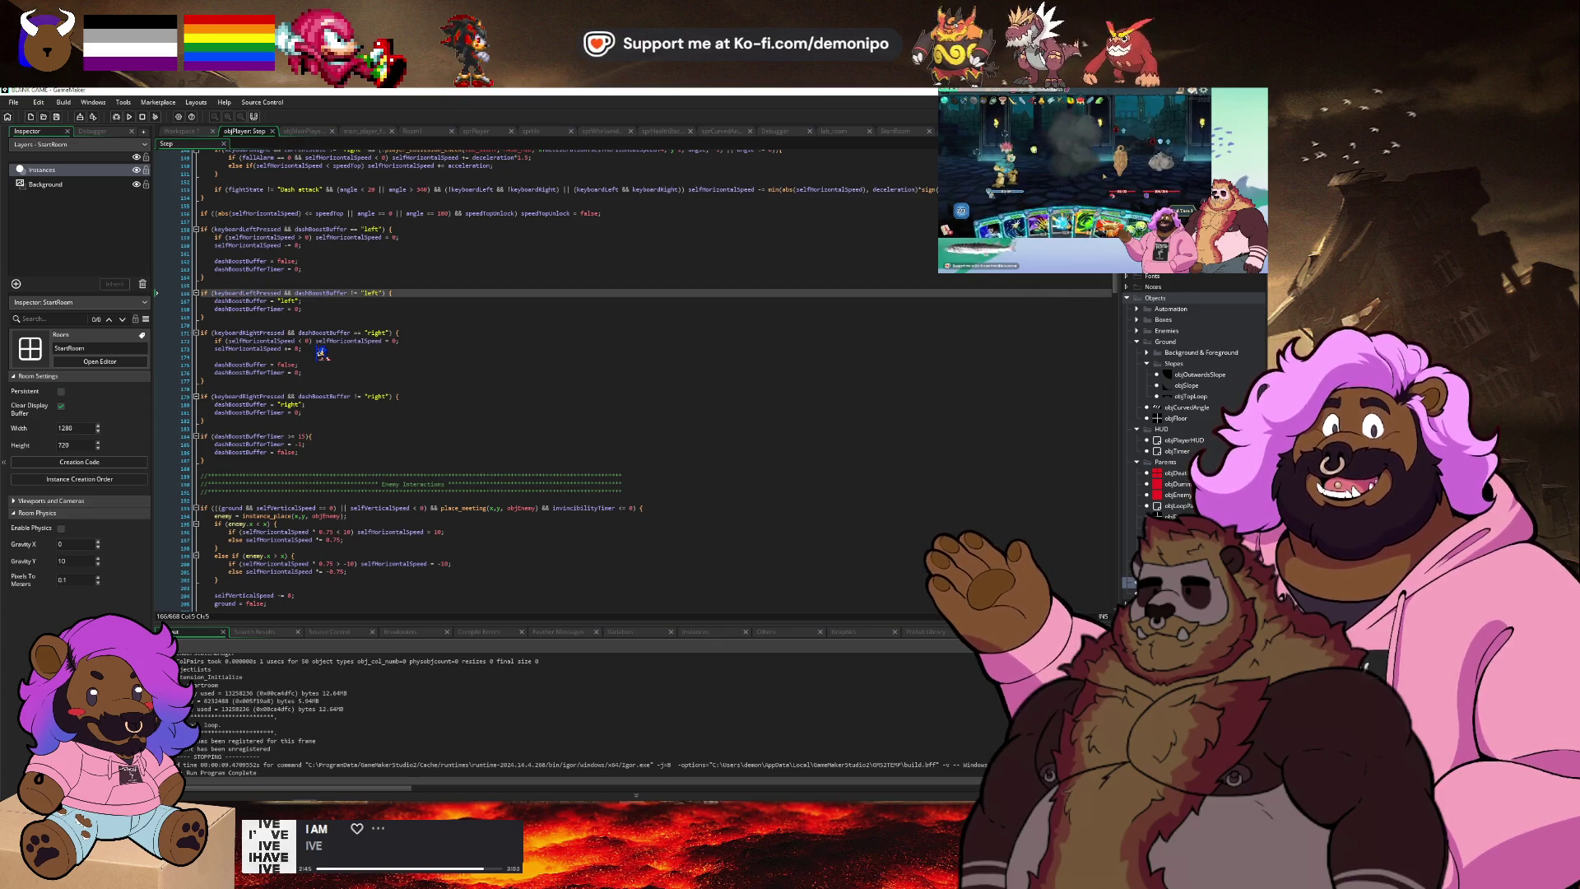
click(215, 229)
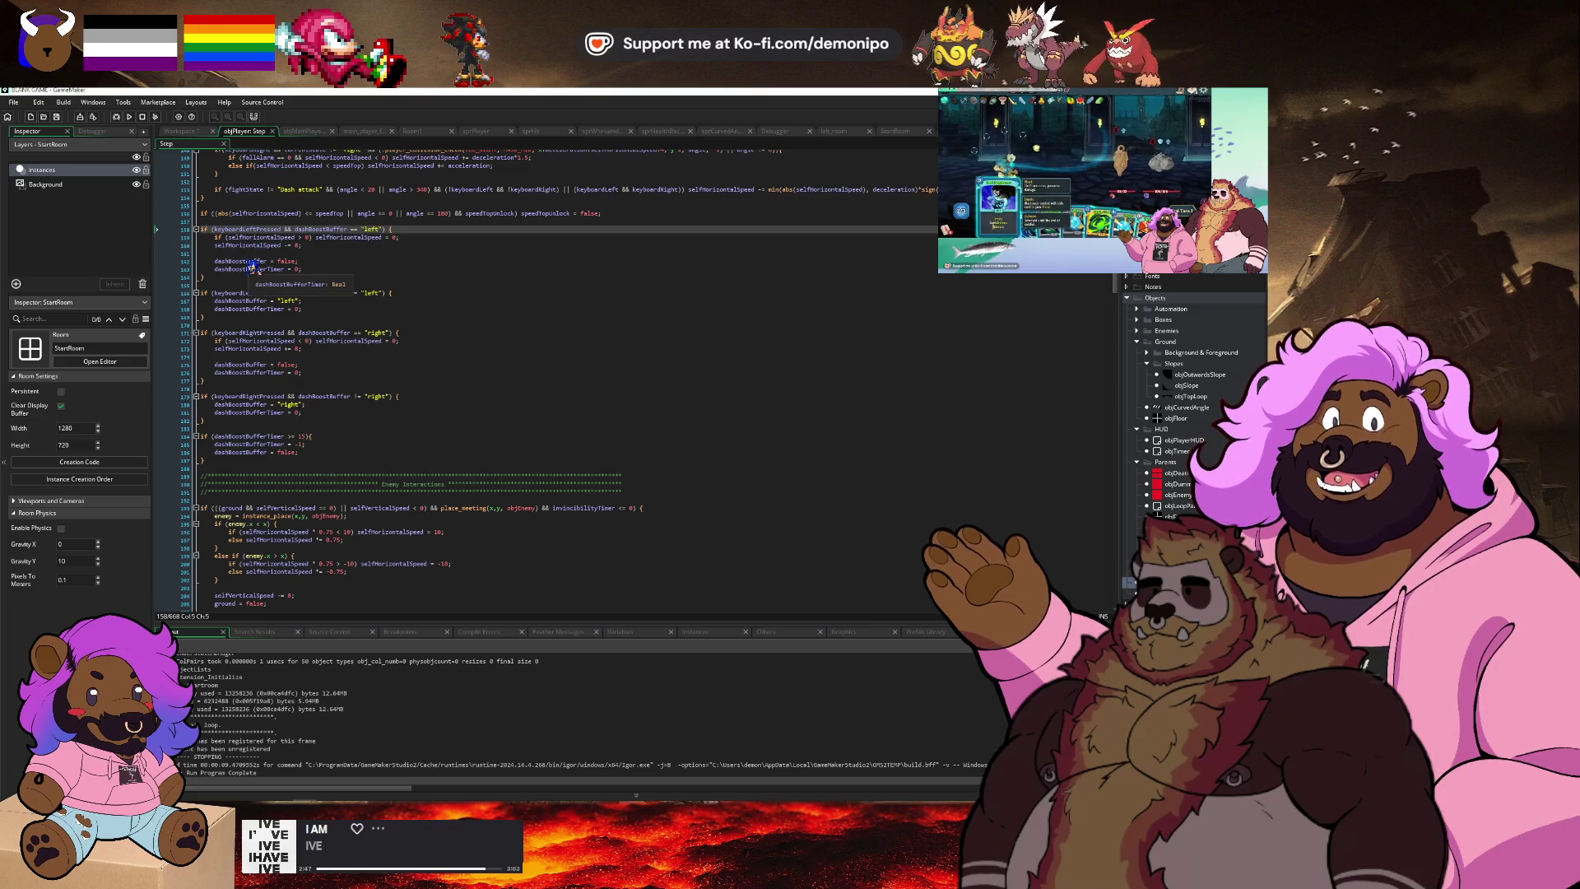
text(dashBoostCooldown )
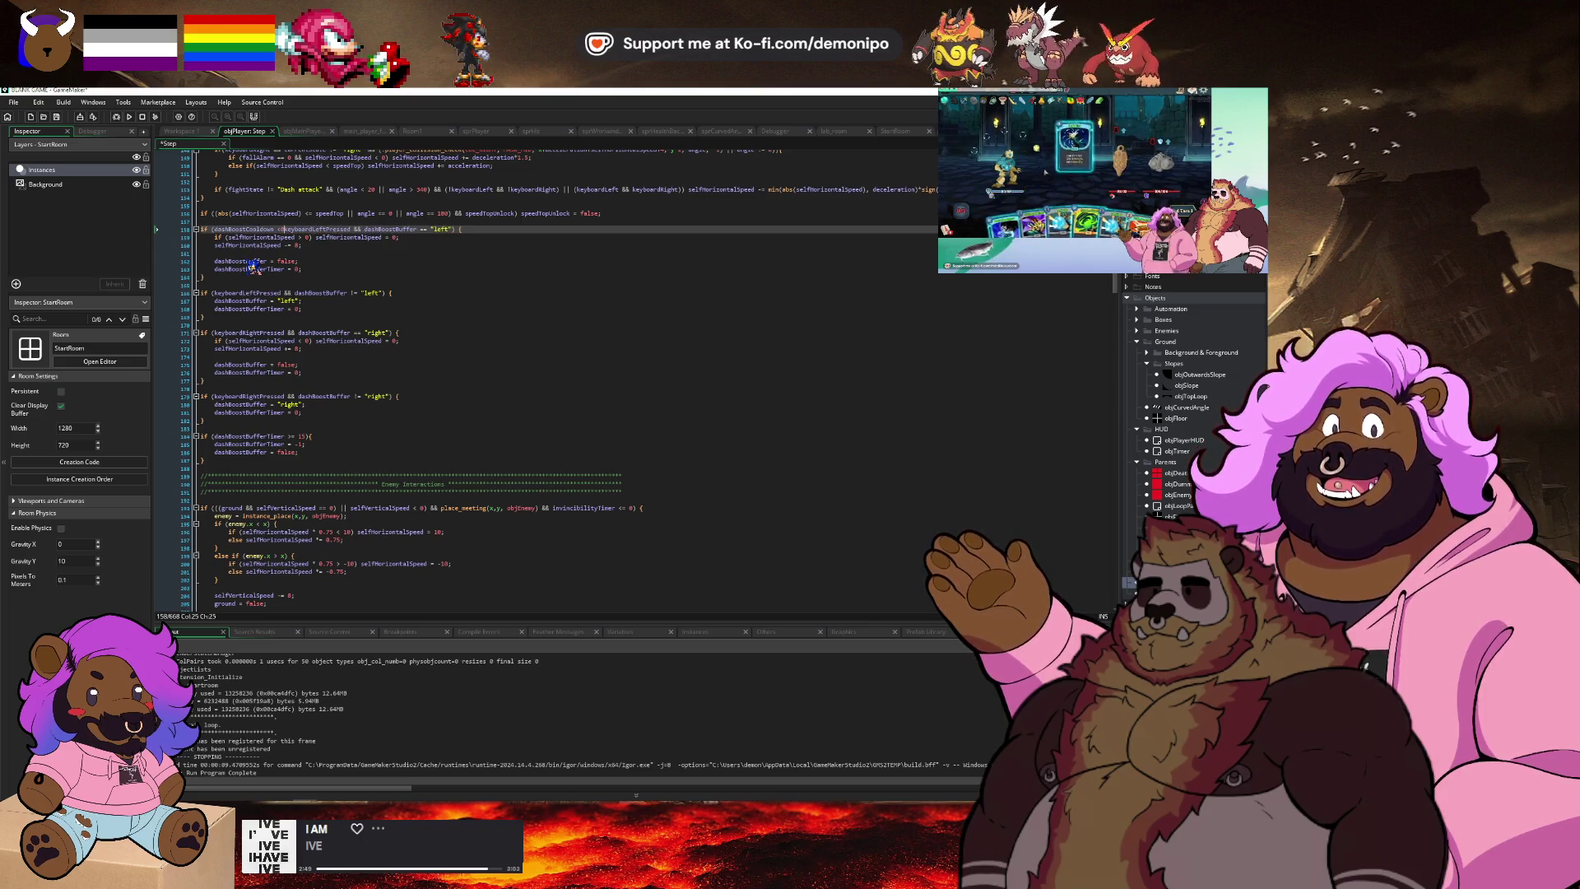
text(<= 0)
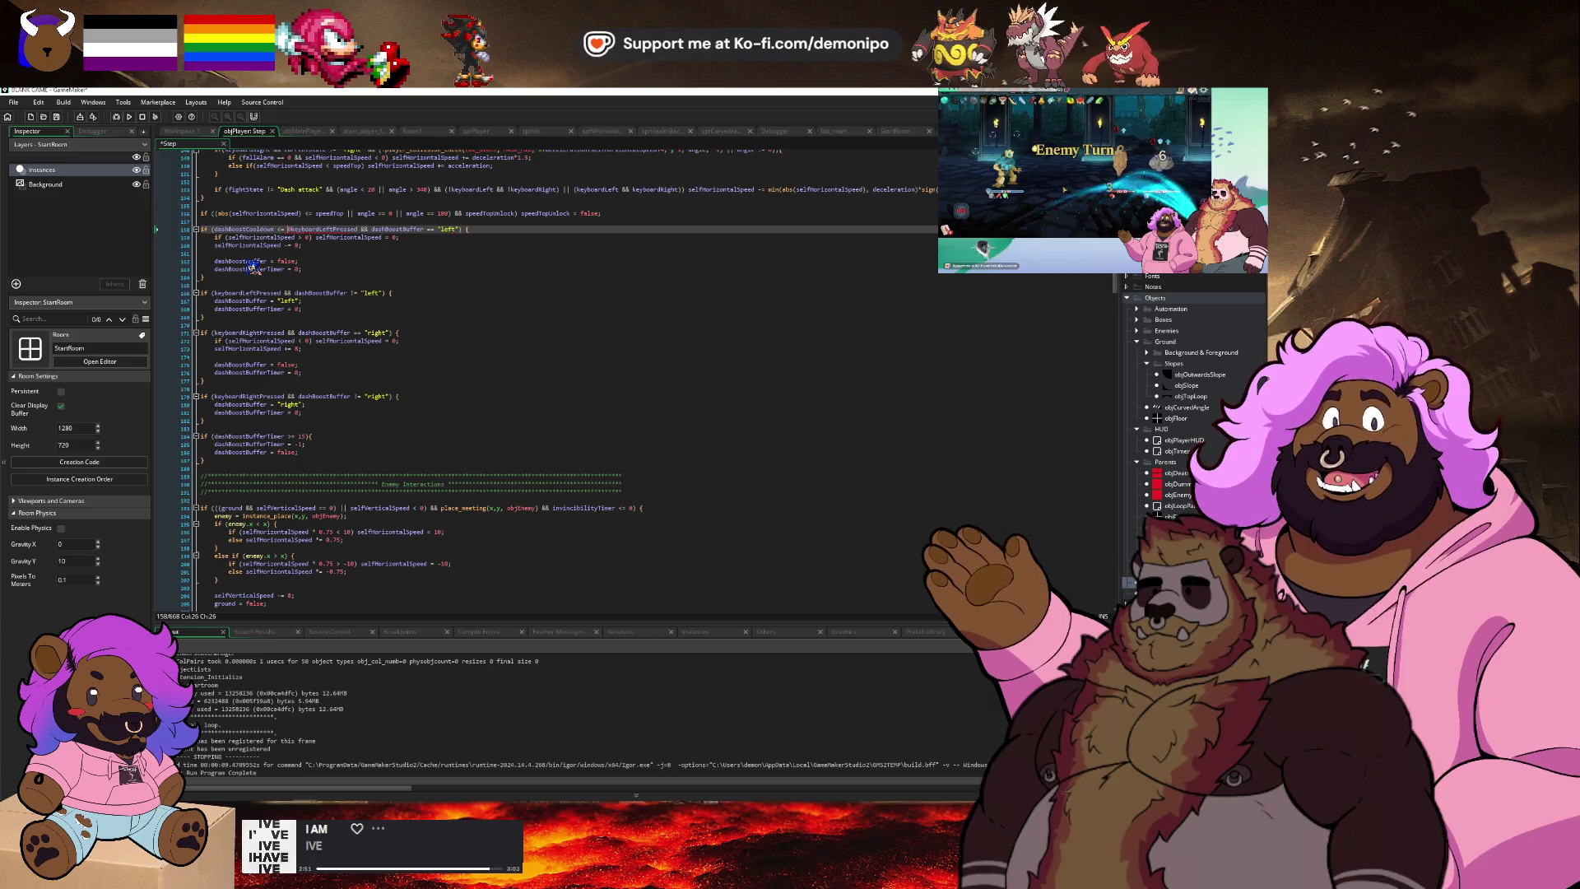
text(&&)
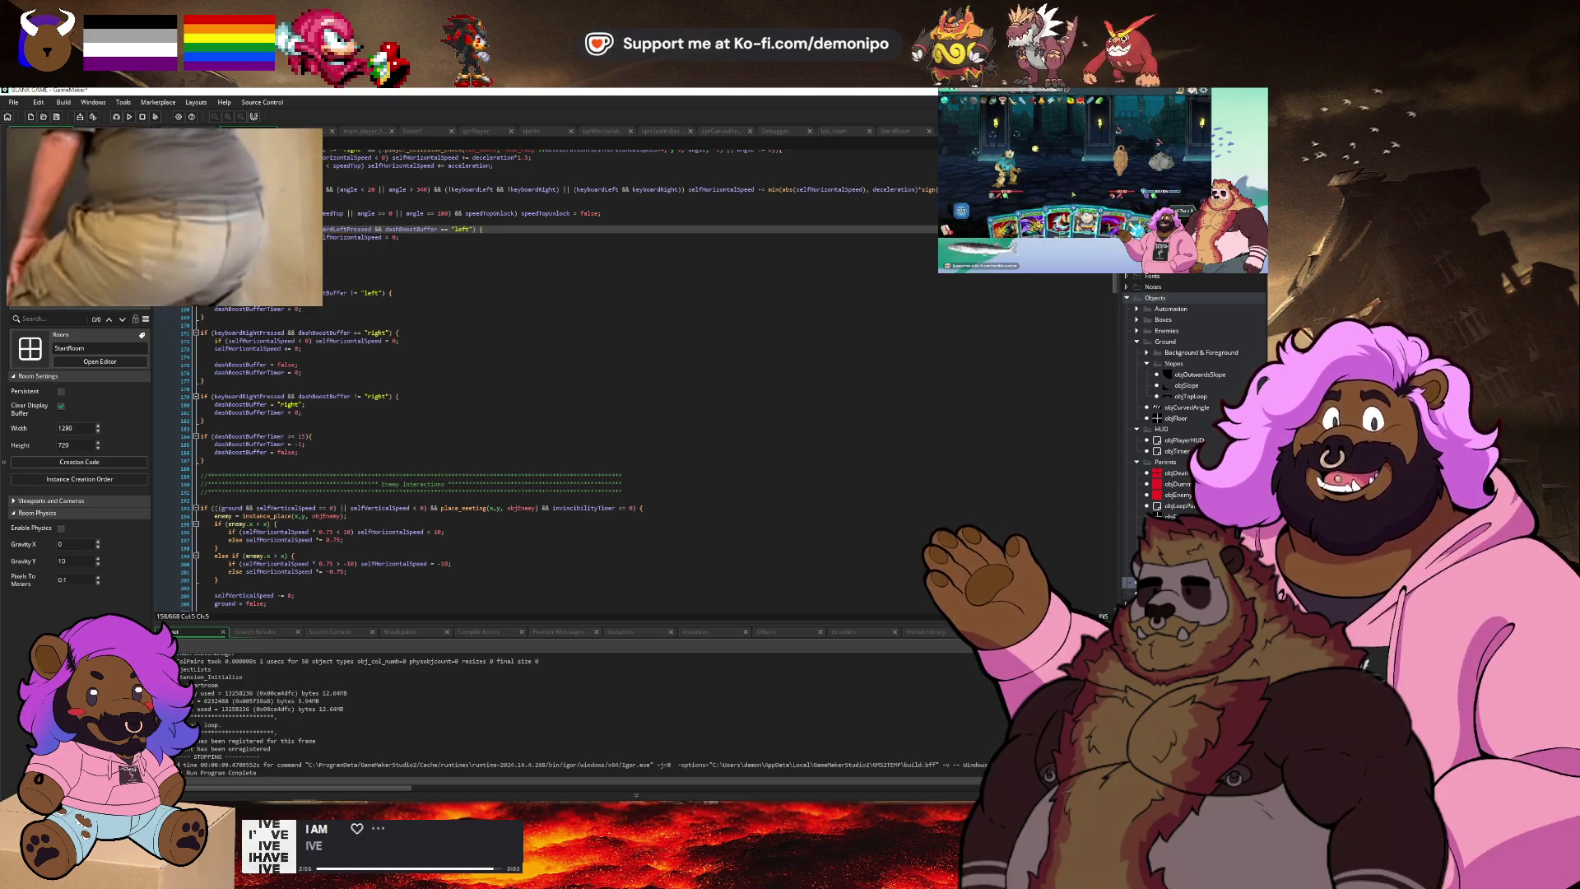
key(Down)
key(Down)
key(Down)
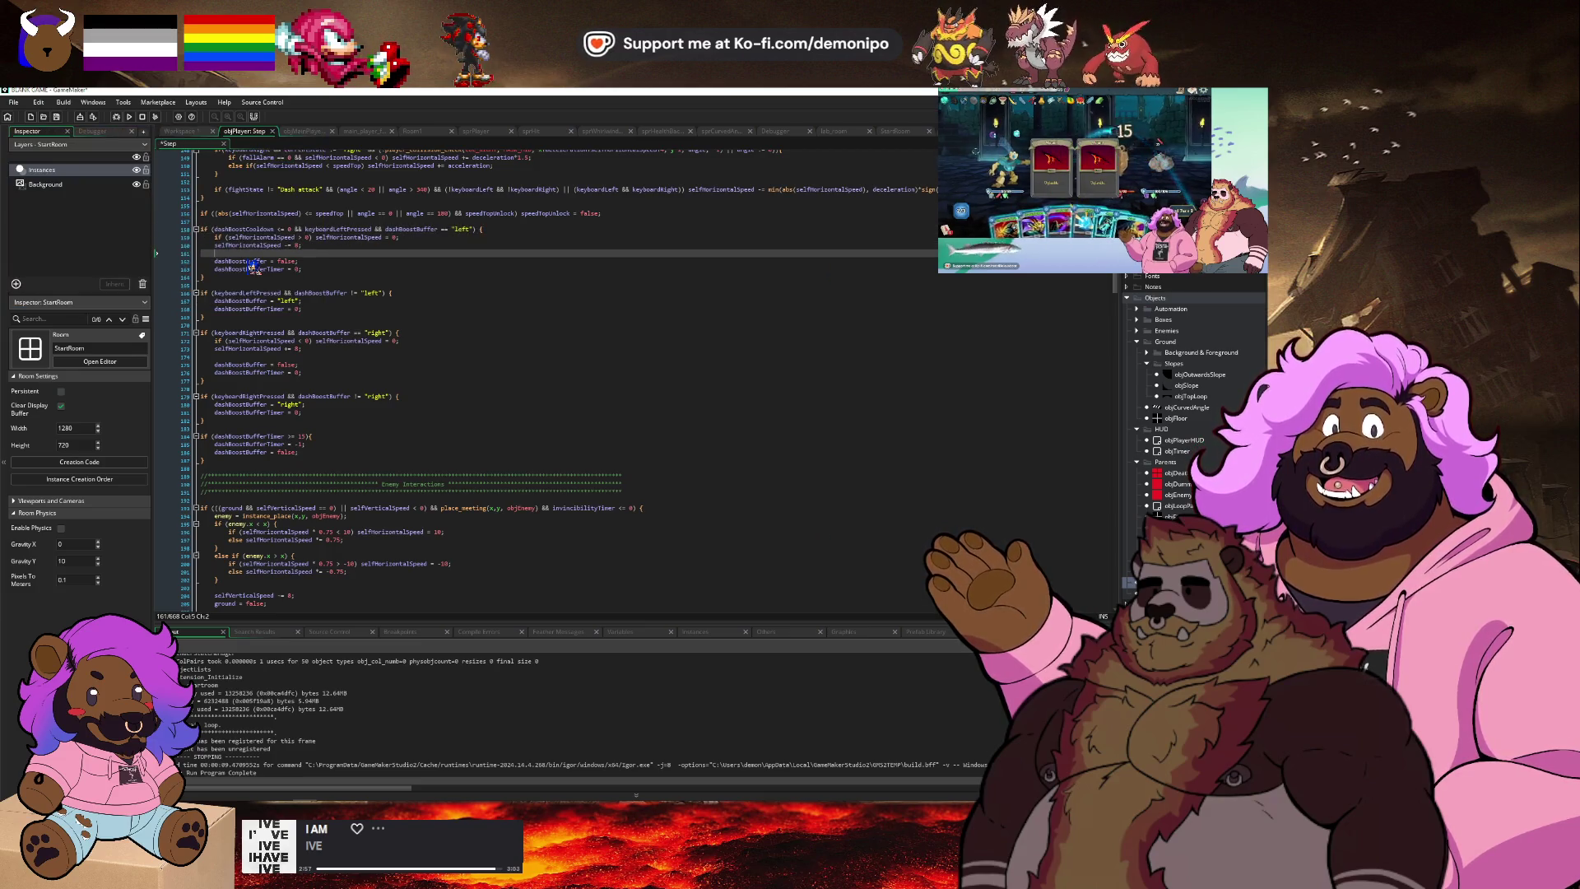
key(Down)
key(Down)
key(Down)
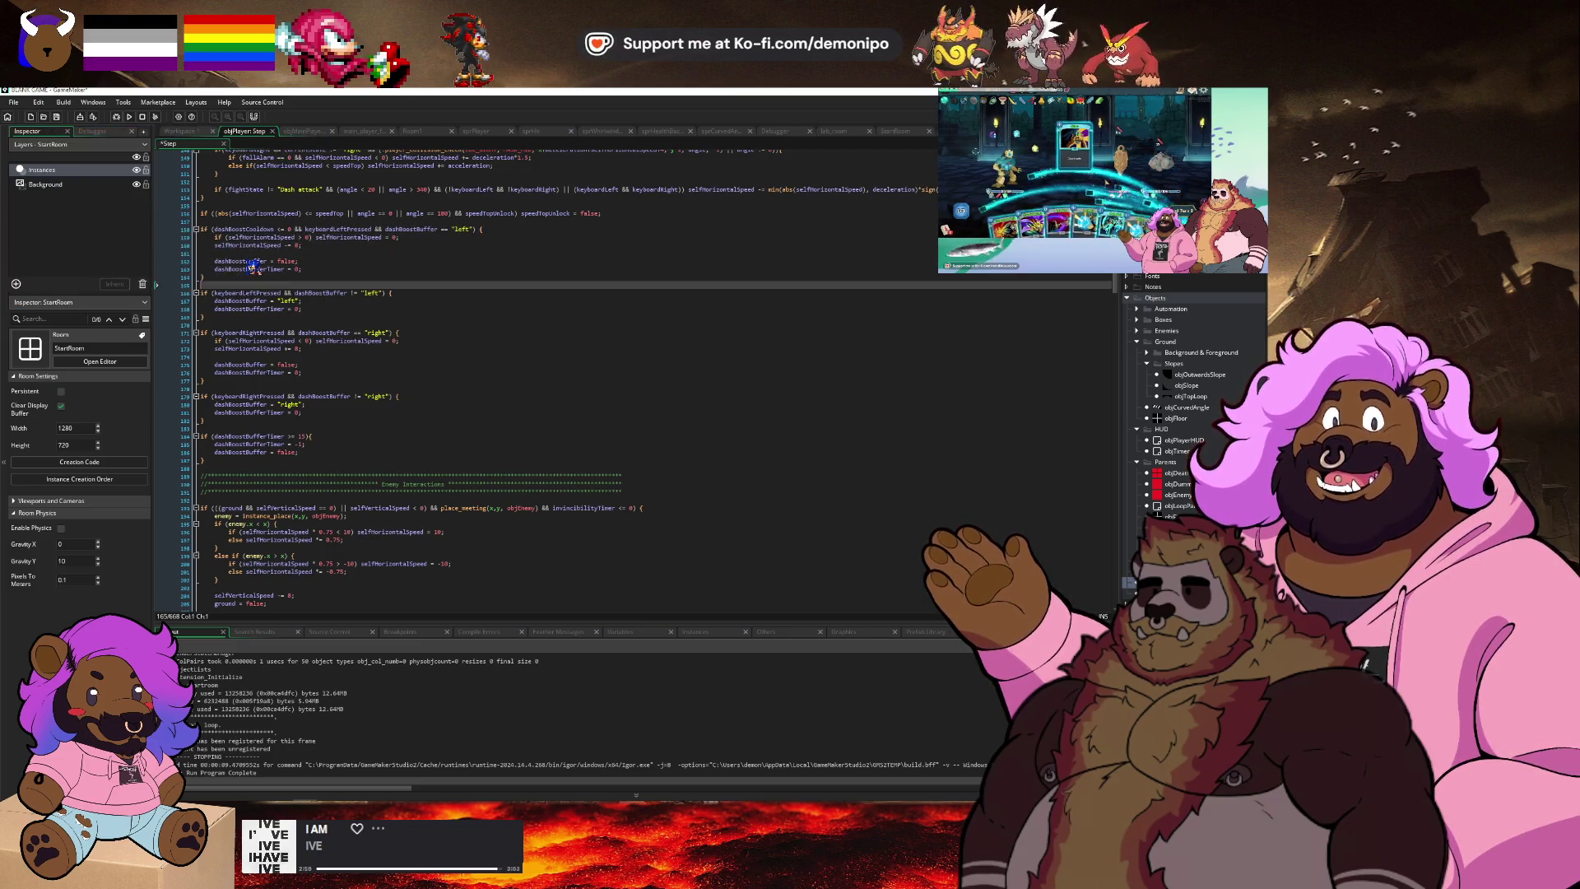
key(Down)
key(Down)
key(Down)
key(Right)
key(Right)
key(Right)
text(dashBoostCooldown <= 0 &&)
key(ctrl+s)
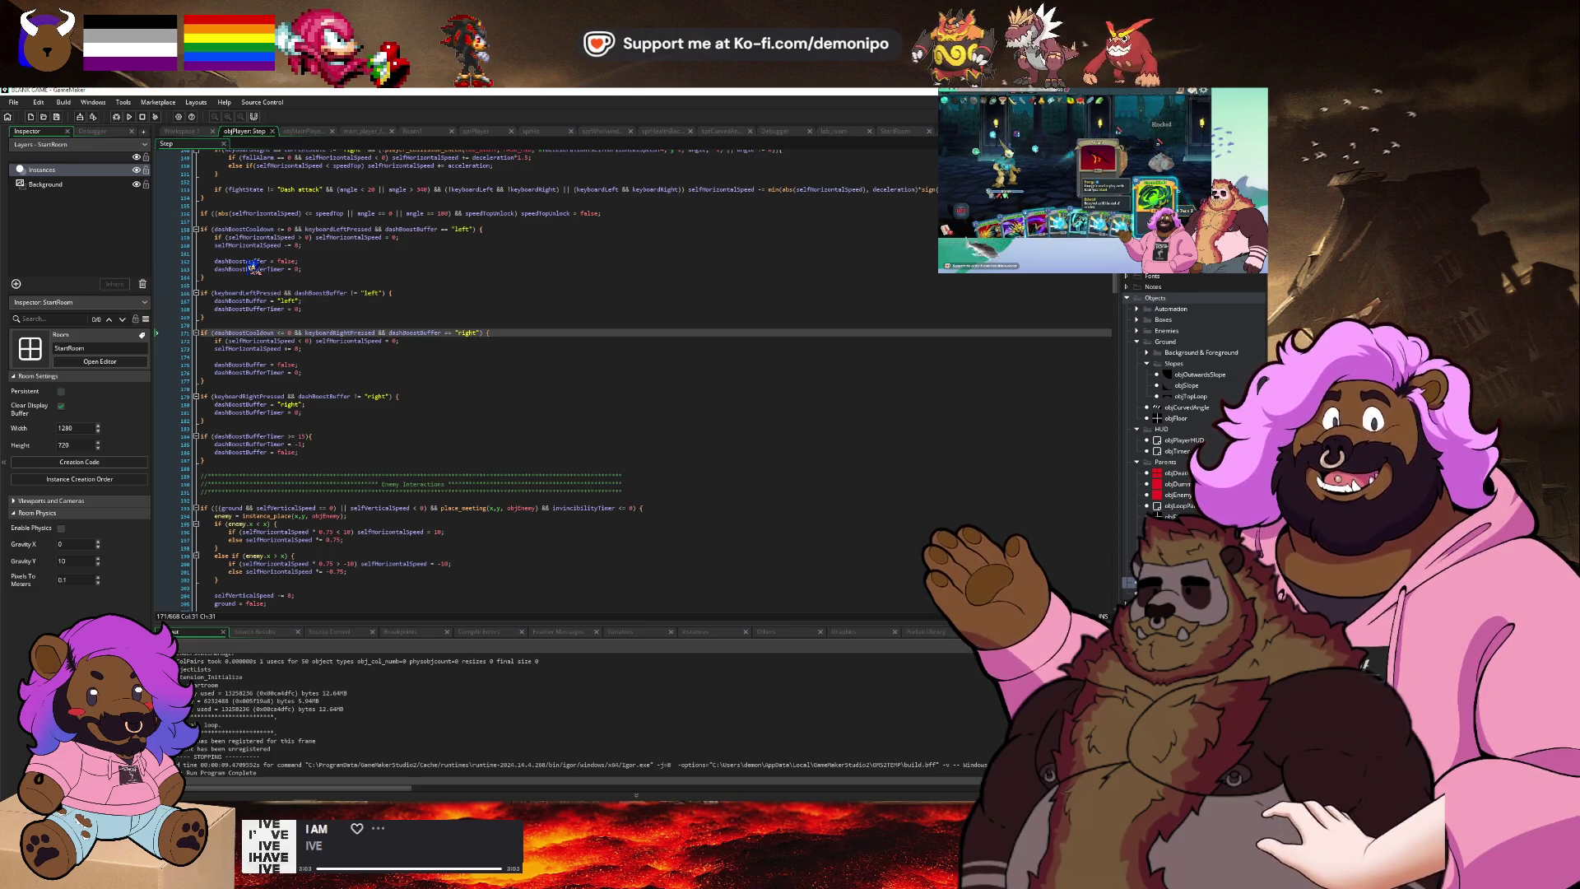
Add 'dashBoostCooldown = 30;' inside both the left and right dash blocks.
double_click(278, 334)
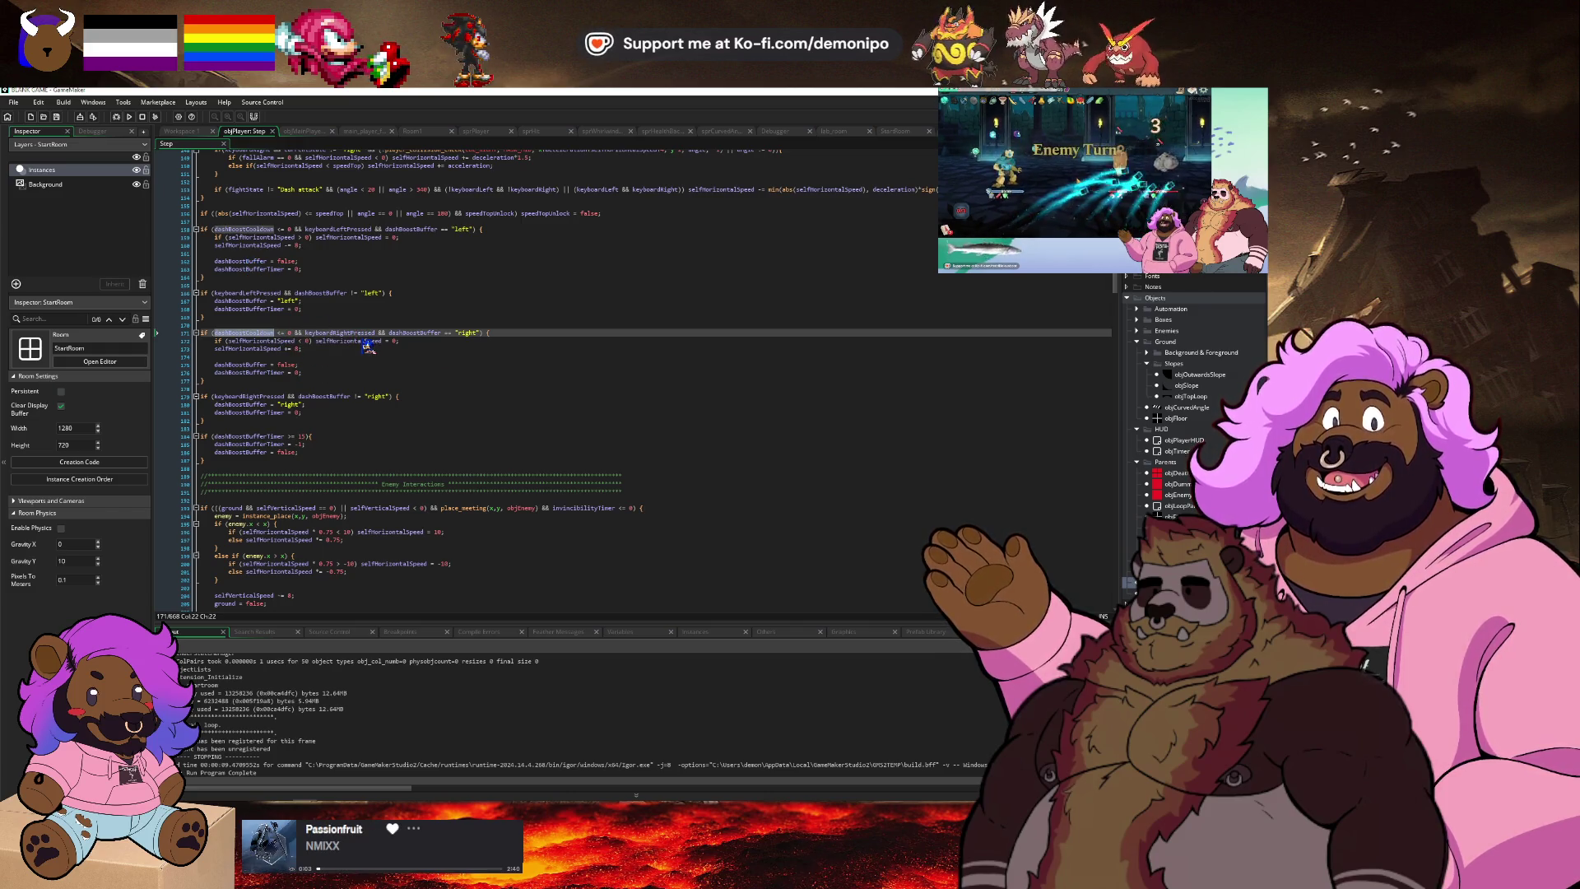
scroll(367, 346, up, 2)
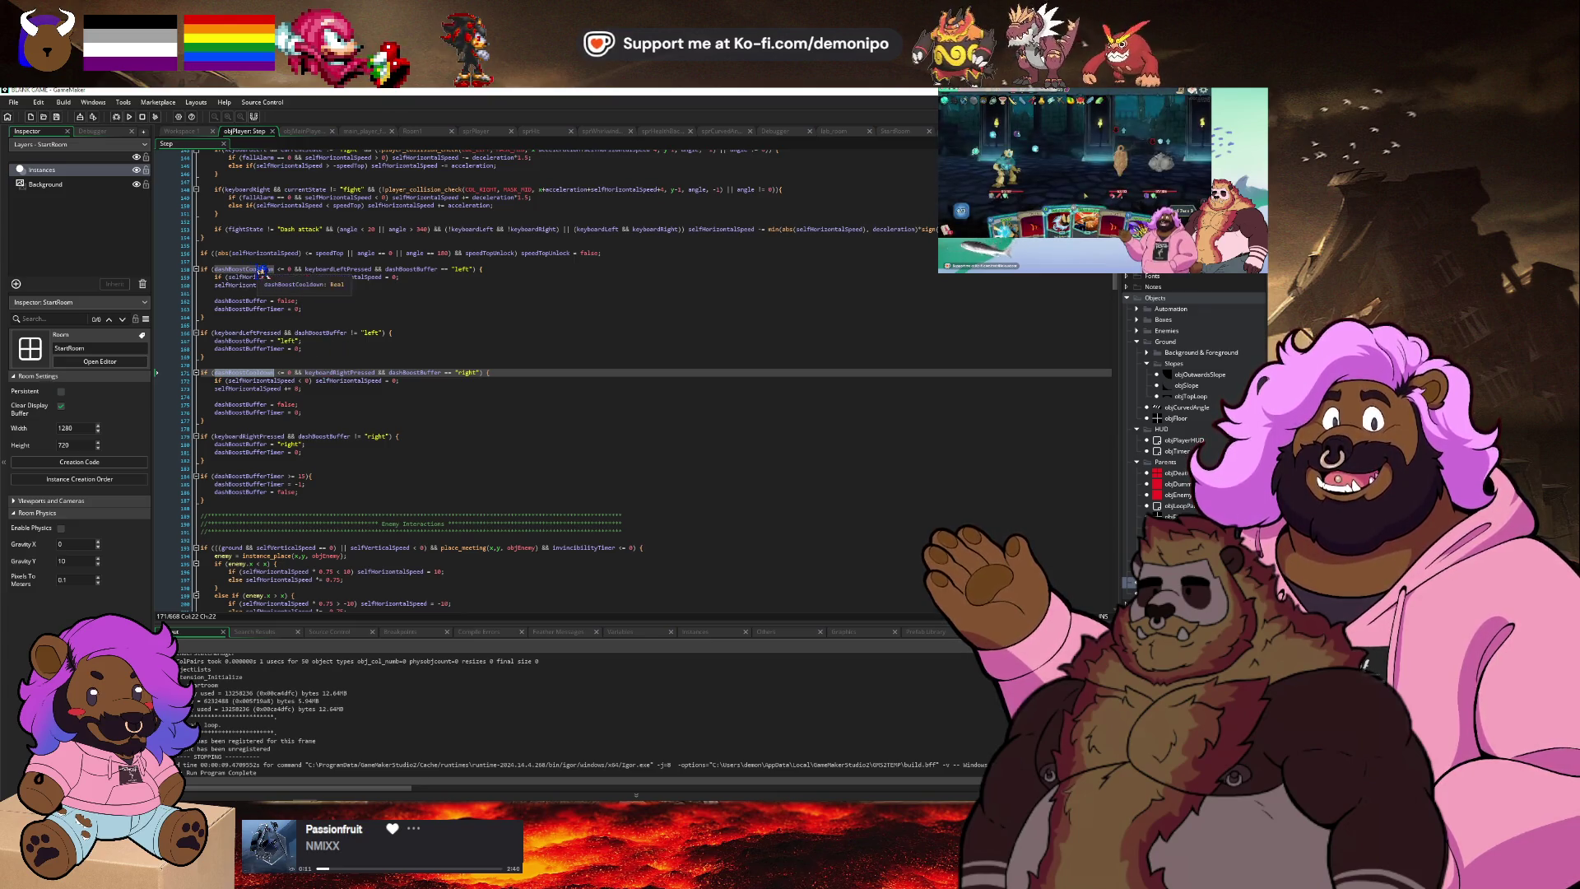
double_click(262, 270)
key(ctrl+c)
click(323, 308)
key(Return)
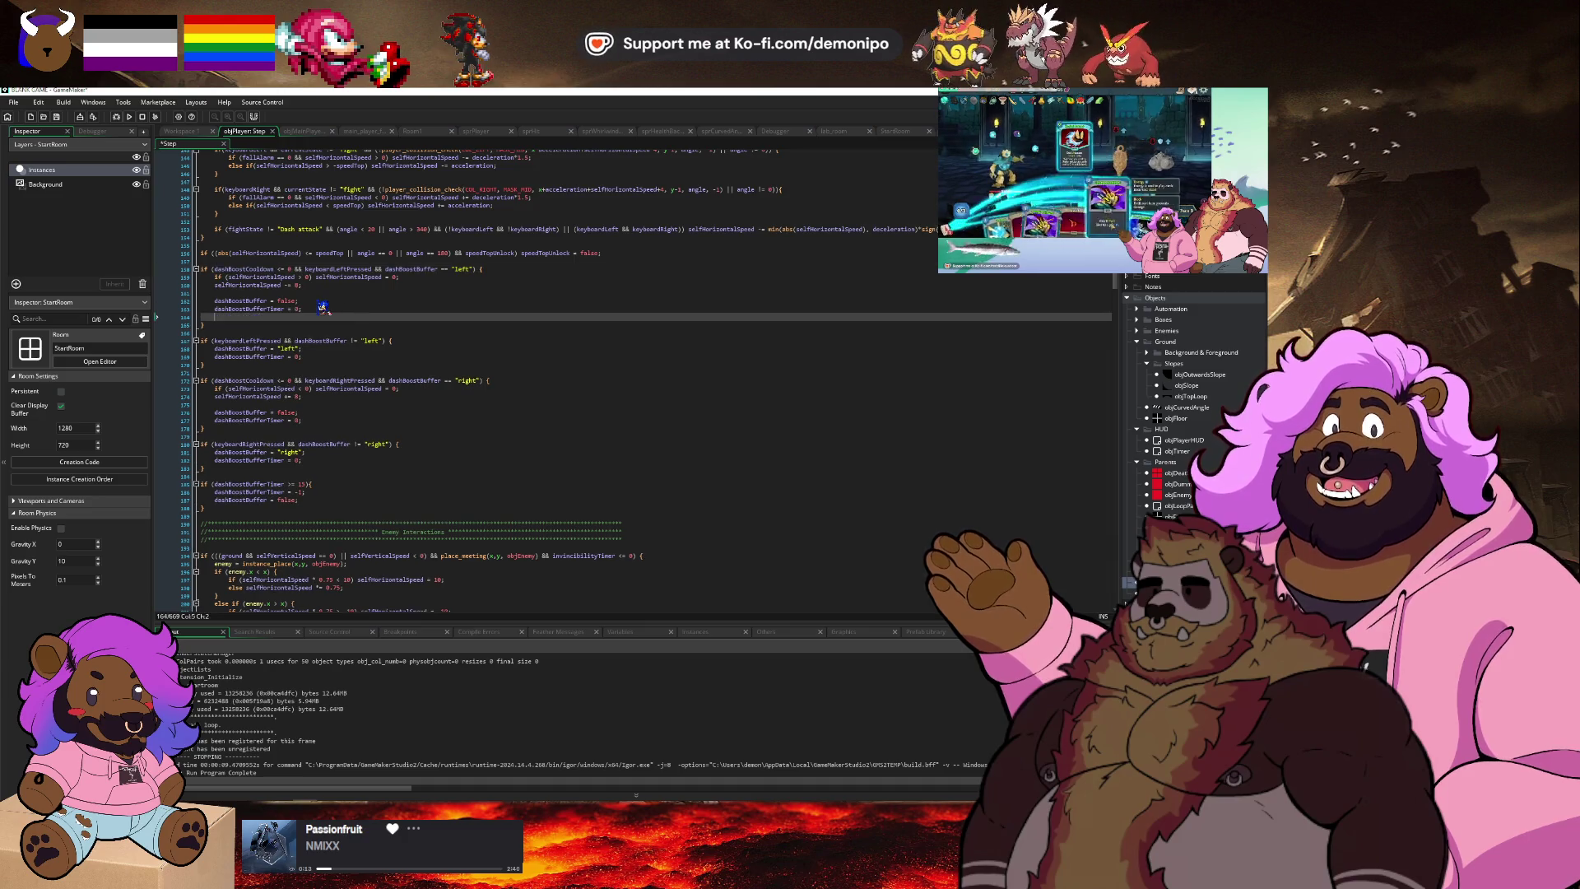
key(ctrl+v)
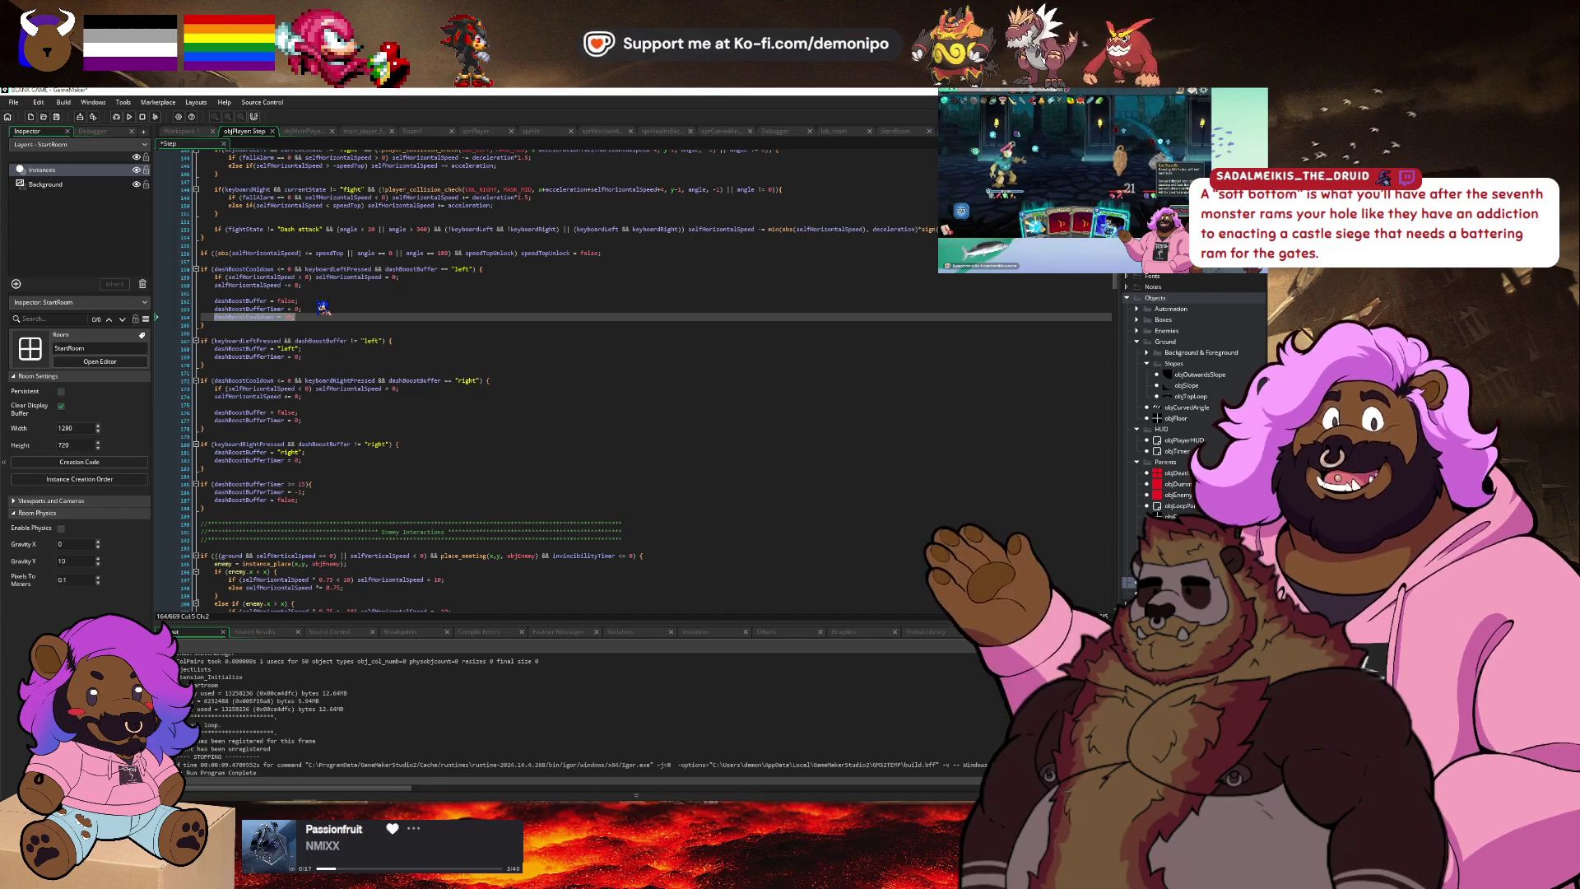
key(Down)
key(Down)
key(Down)
key(Down)
key(End)
key(Return)
key(ctrl+v)
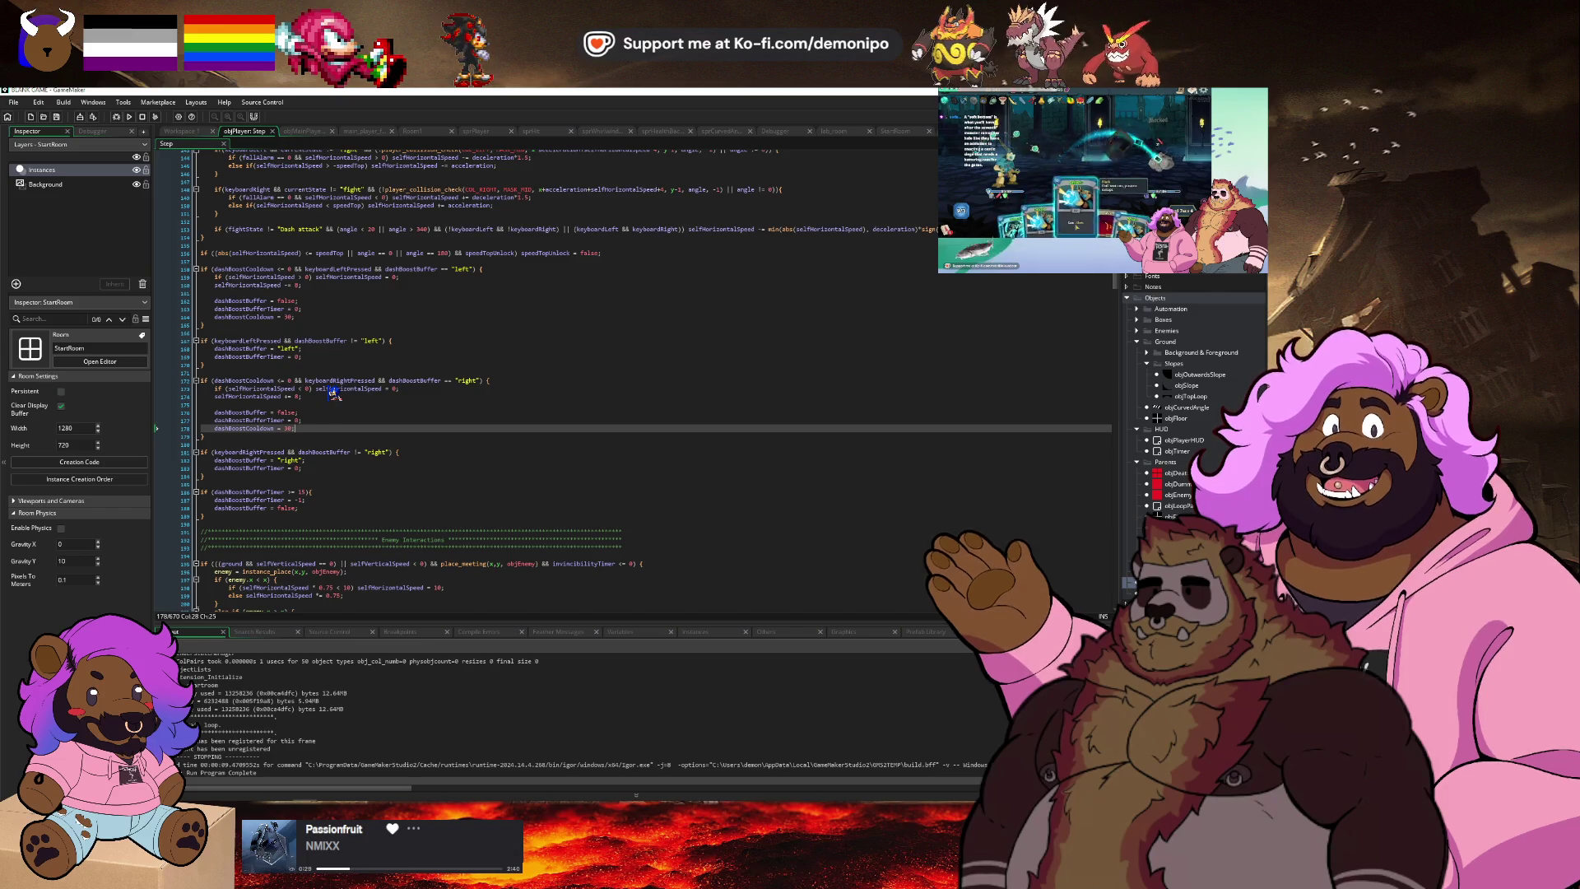
key(Page_Up)
key(Page_Up)
key(Page_Up)
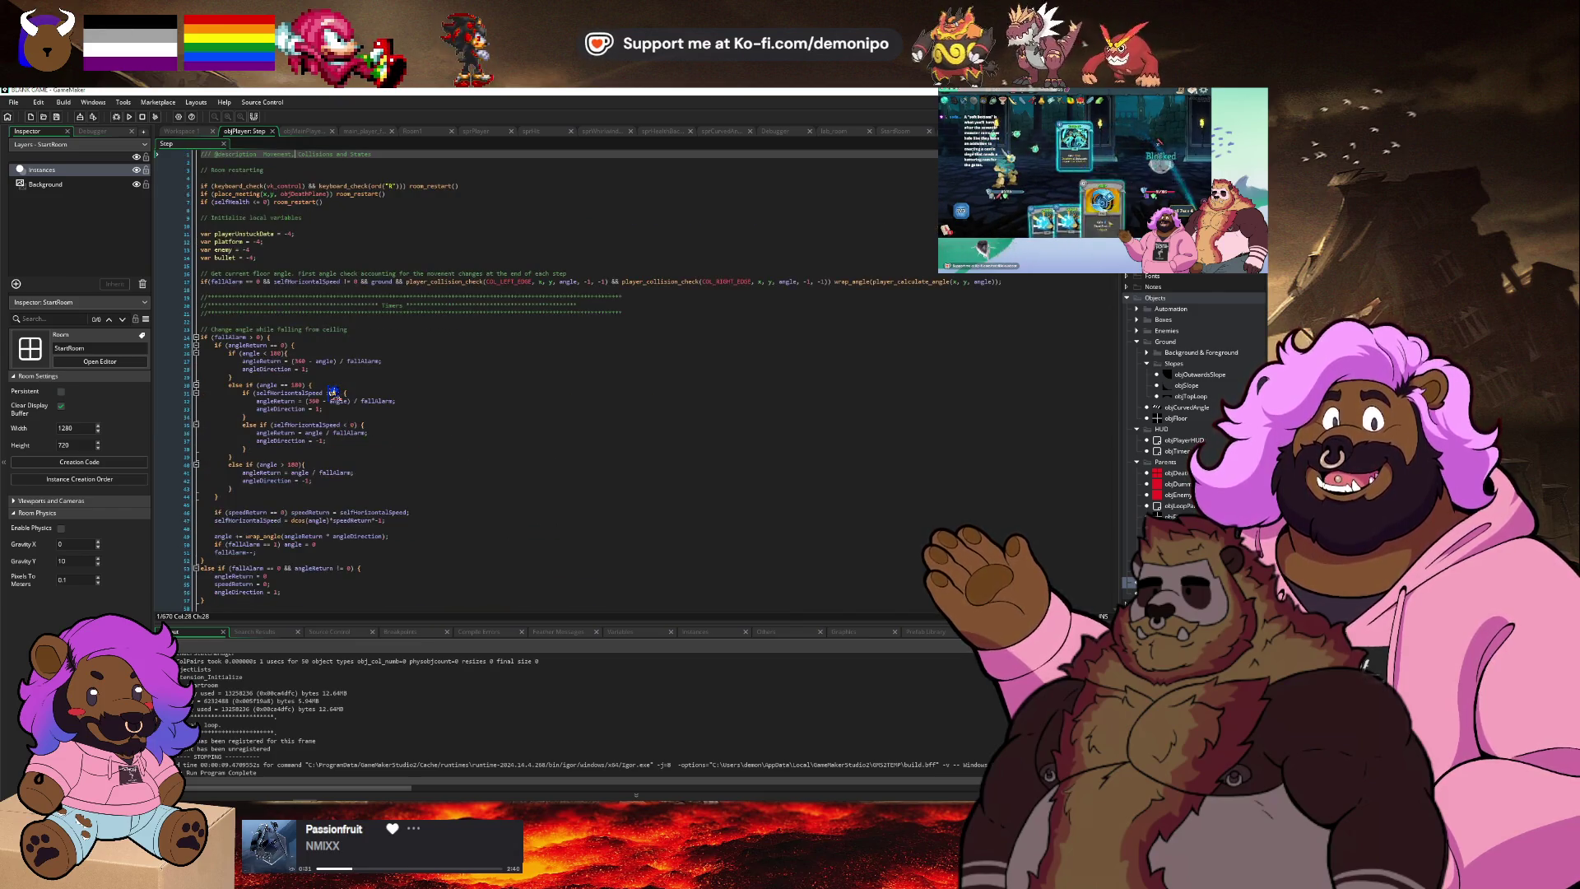
Duplicate the dashBoostBufferTimer countdown line as a dashBoostCooldown decrement, changing its >= comparison to >.
scroll(371, 428, down, 10)
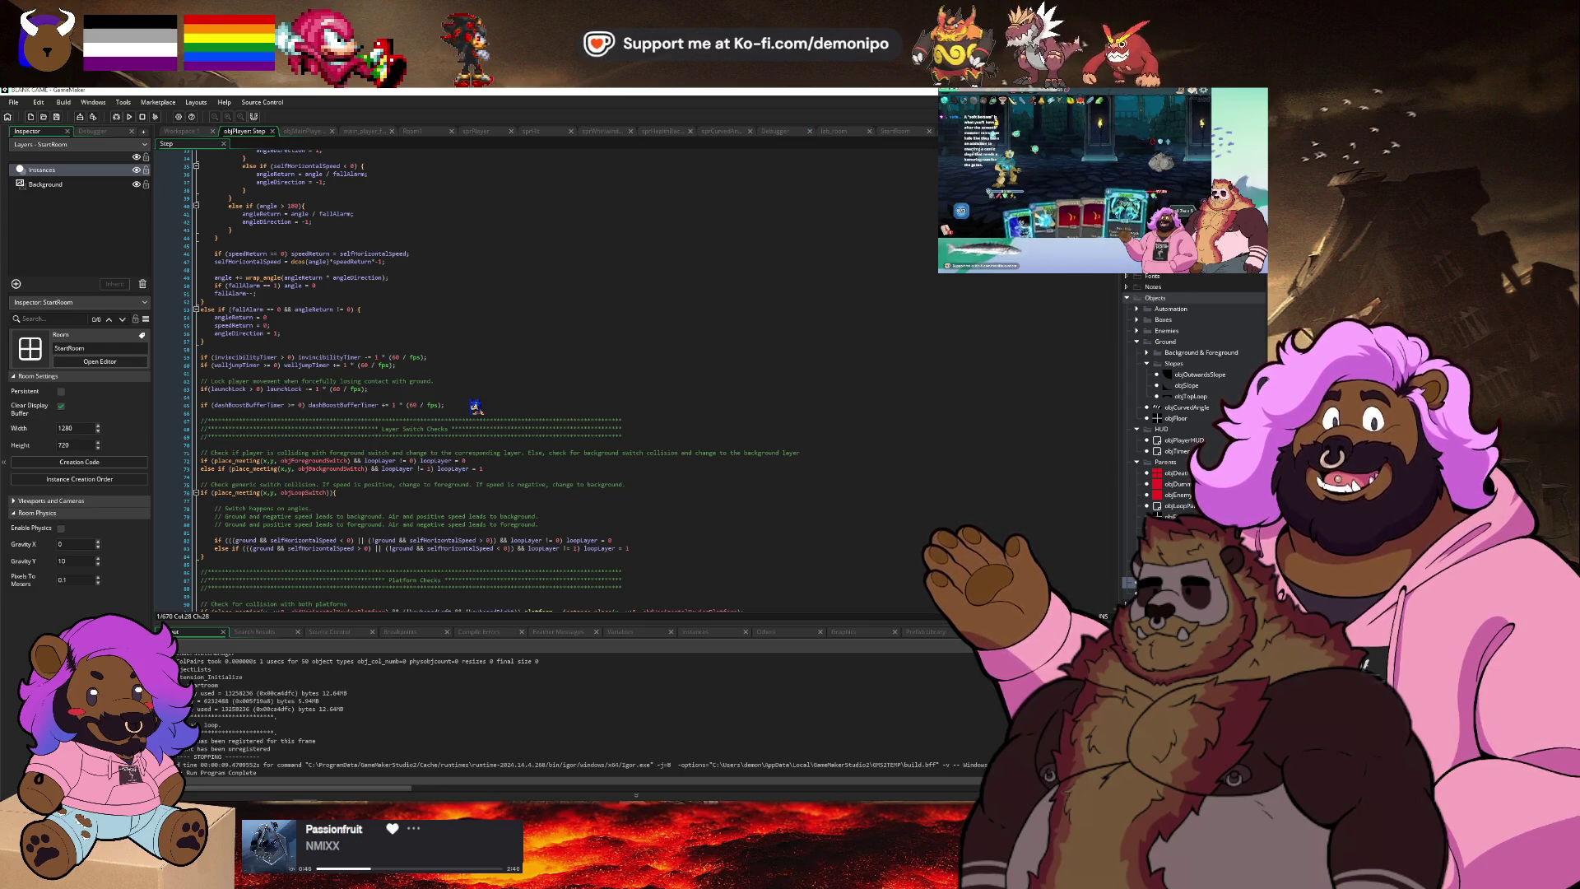
click(475, 407)
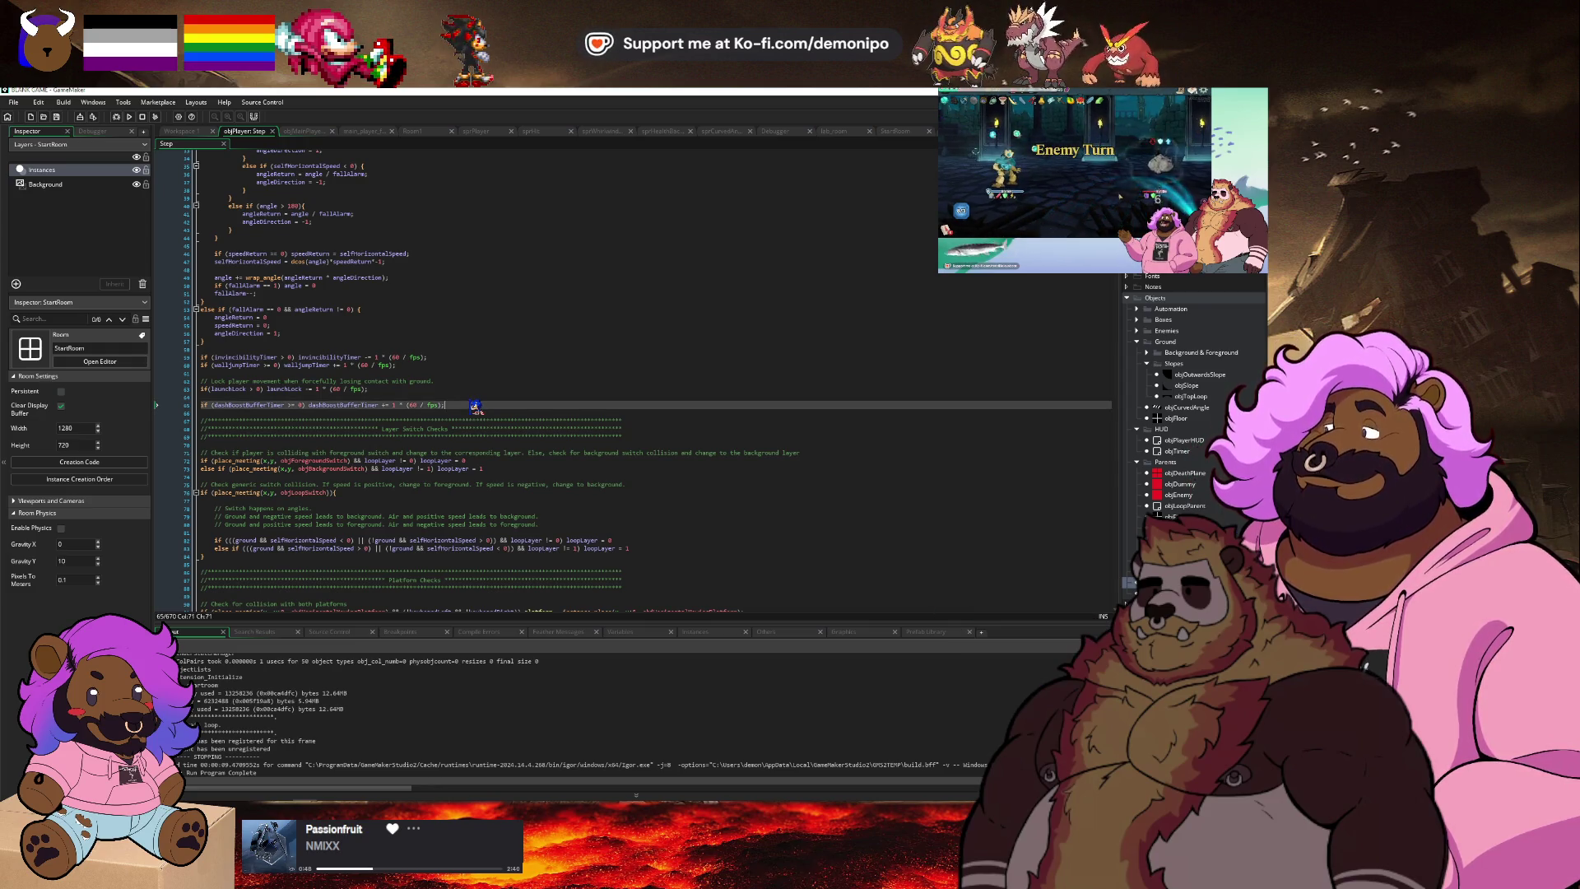
key(ctrl+d)
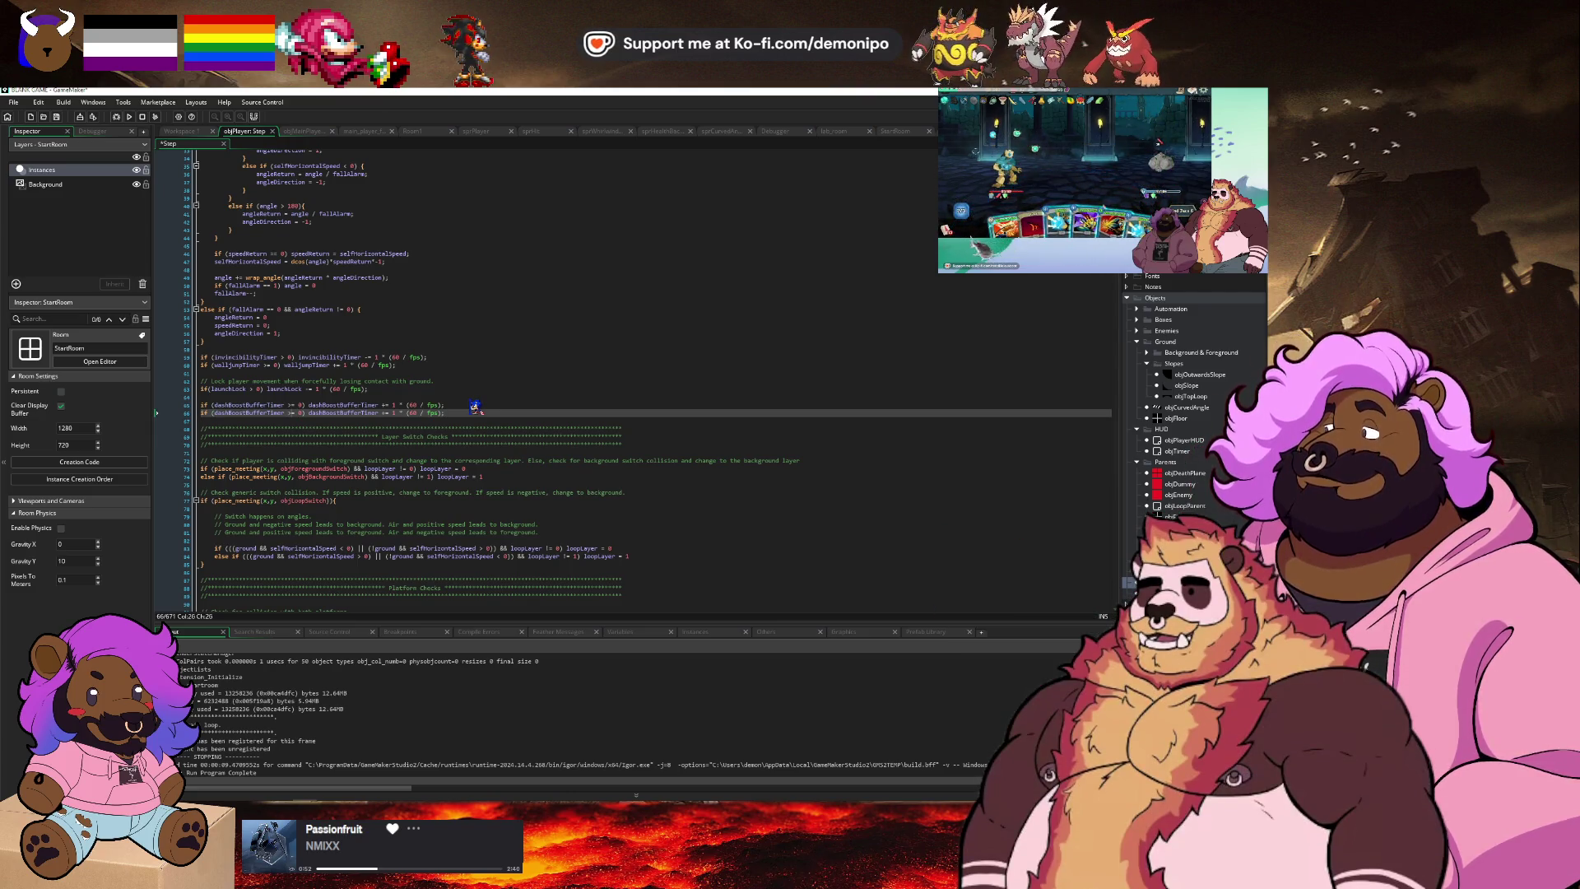
key(Right)
key(Delete)
key(Right)
key(Right)
key(Right)
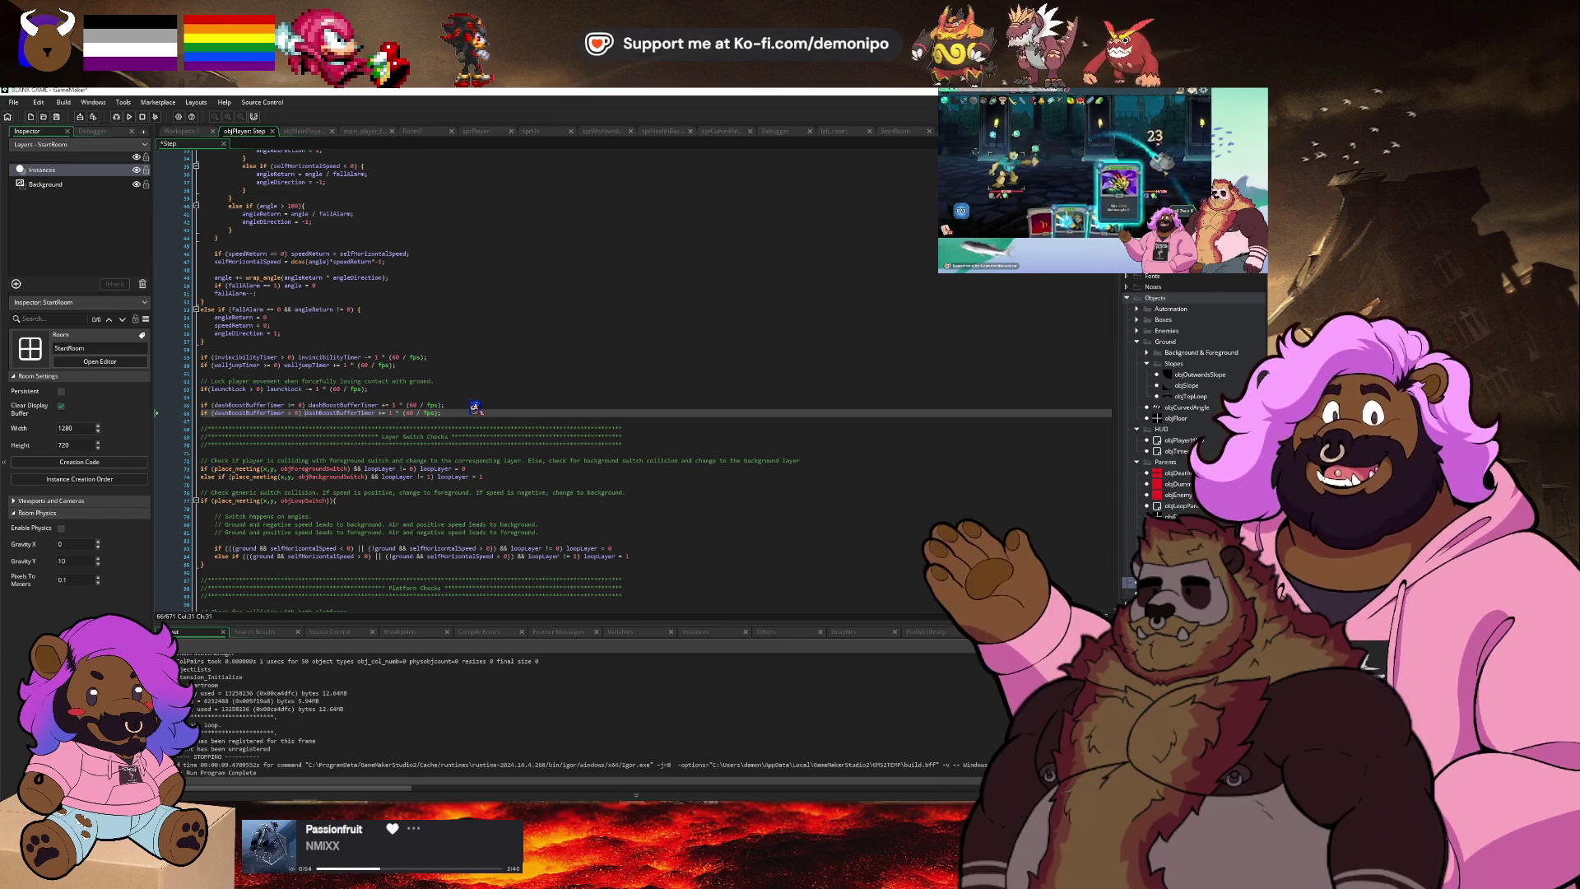
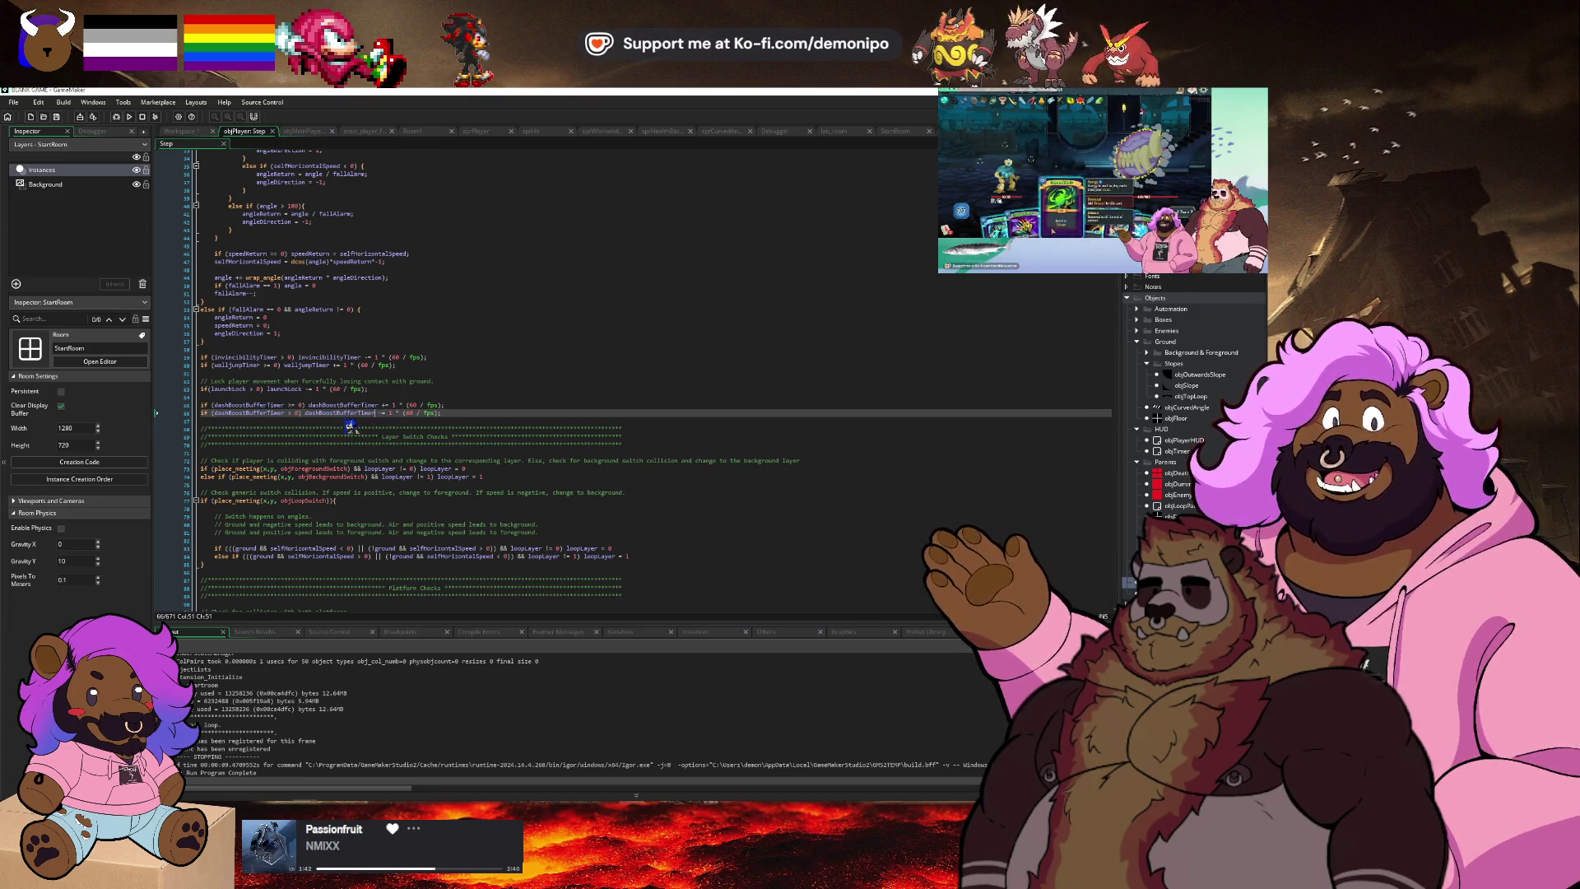
Autocomplete the line 66 variable to dashBoostCooldown and copy the new name.
key(ctrl+shift+Left)
key(ctrl+shift+Left)
text(Cool)
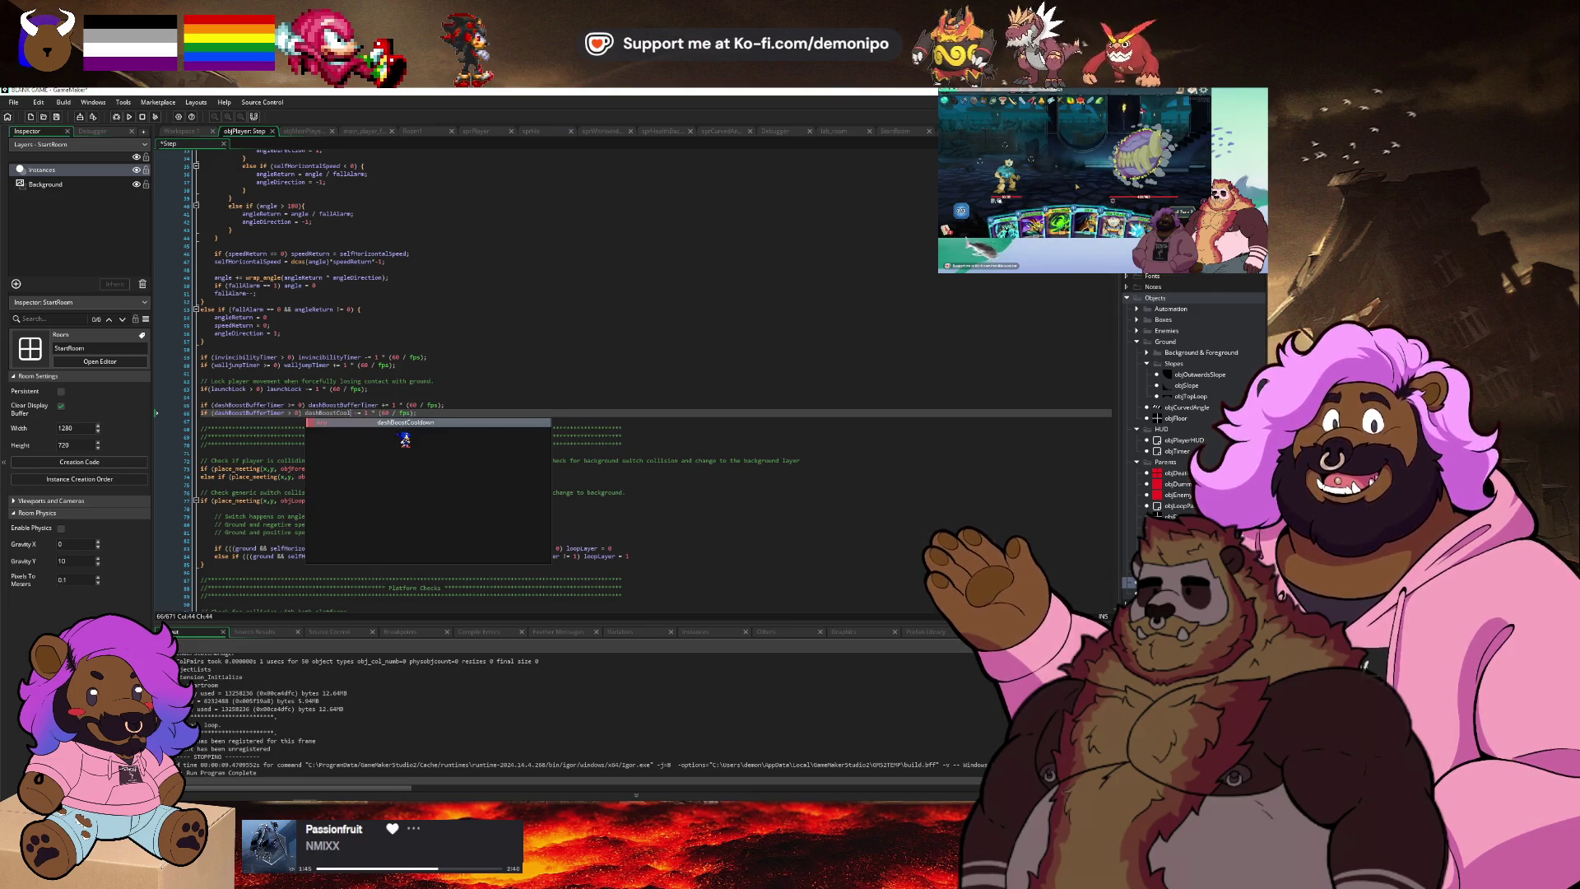
key(Return)
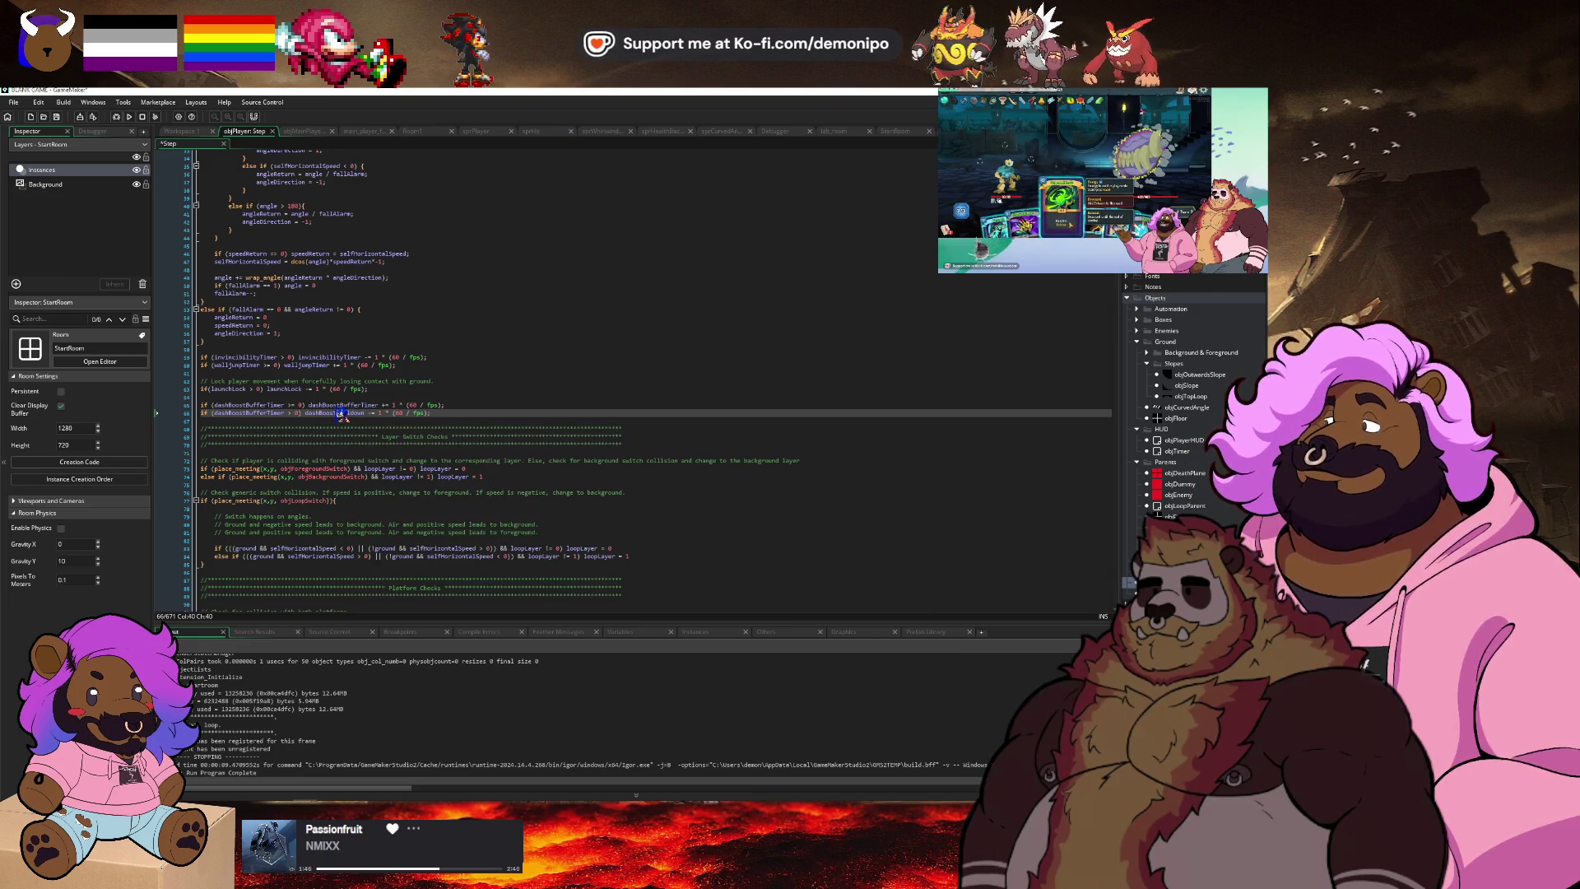
double_click(340, 413)
key(ctrl+c)
Replace the remaining dashBoostBufferTimer with dashBoostCooldown, save the Step code, and switch to ClickUp.
double_click(251, 412)
key(ctrl+v)
key(ctrl+s)
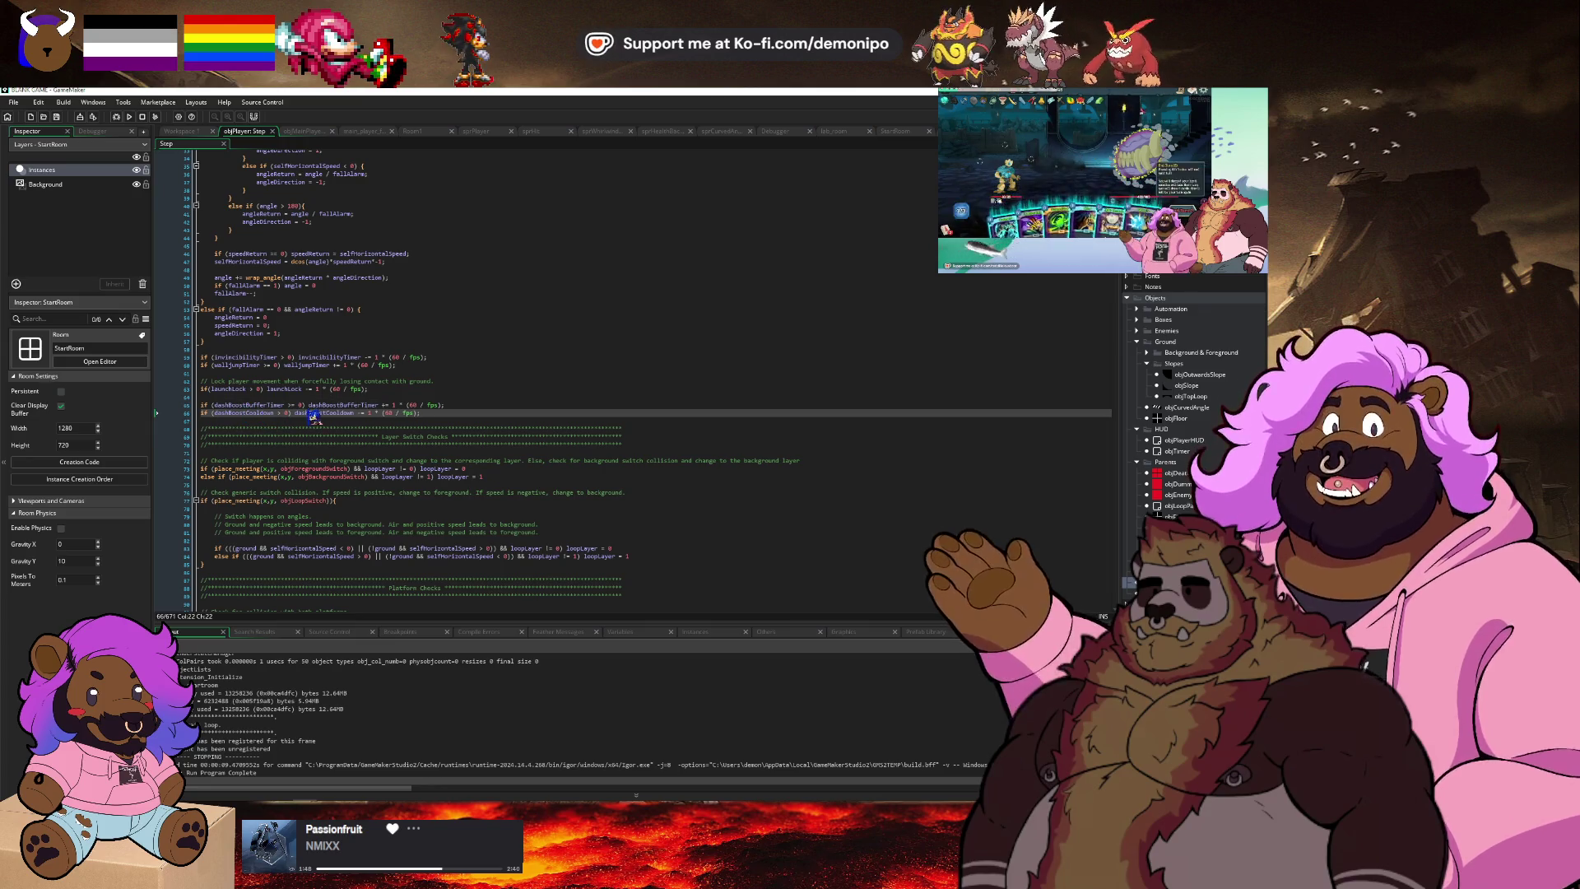
key(alt+Tab)
click(447, 366)
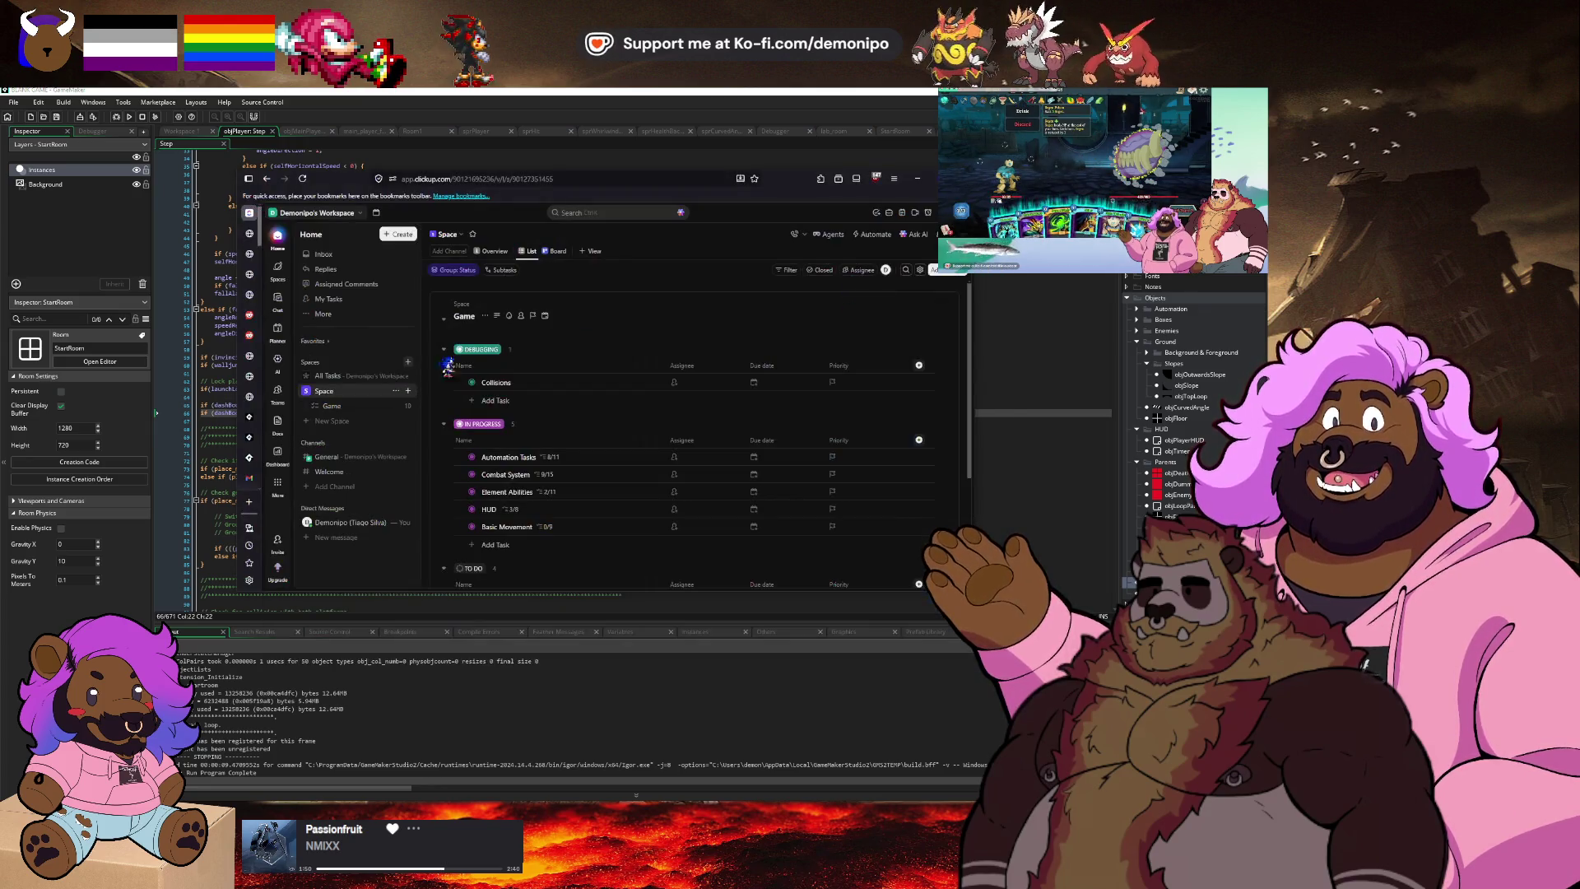
Open the Basic Movement task from the In Progress list and scroll to its checklist.
scroll(518, 412, down, 1)
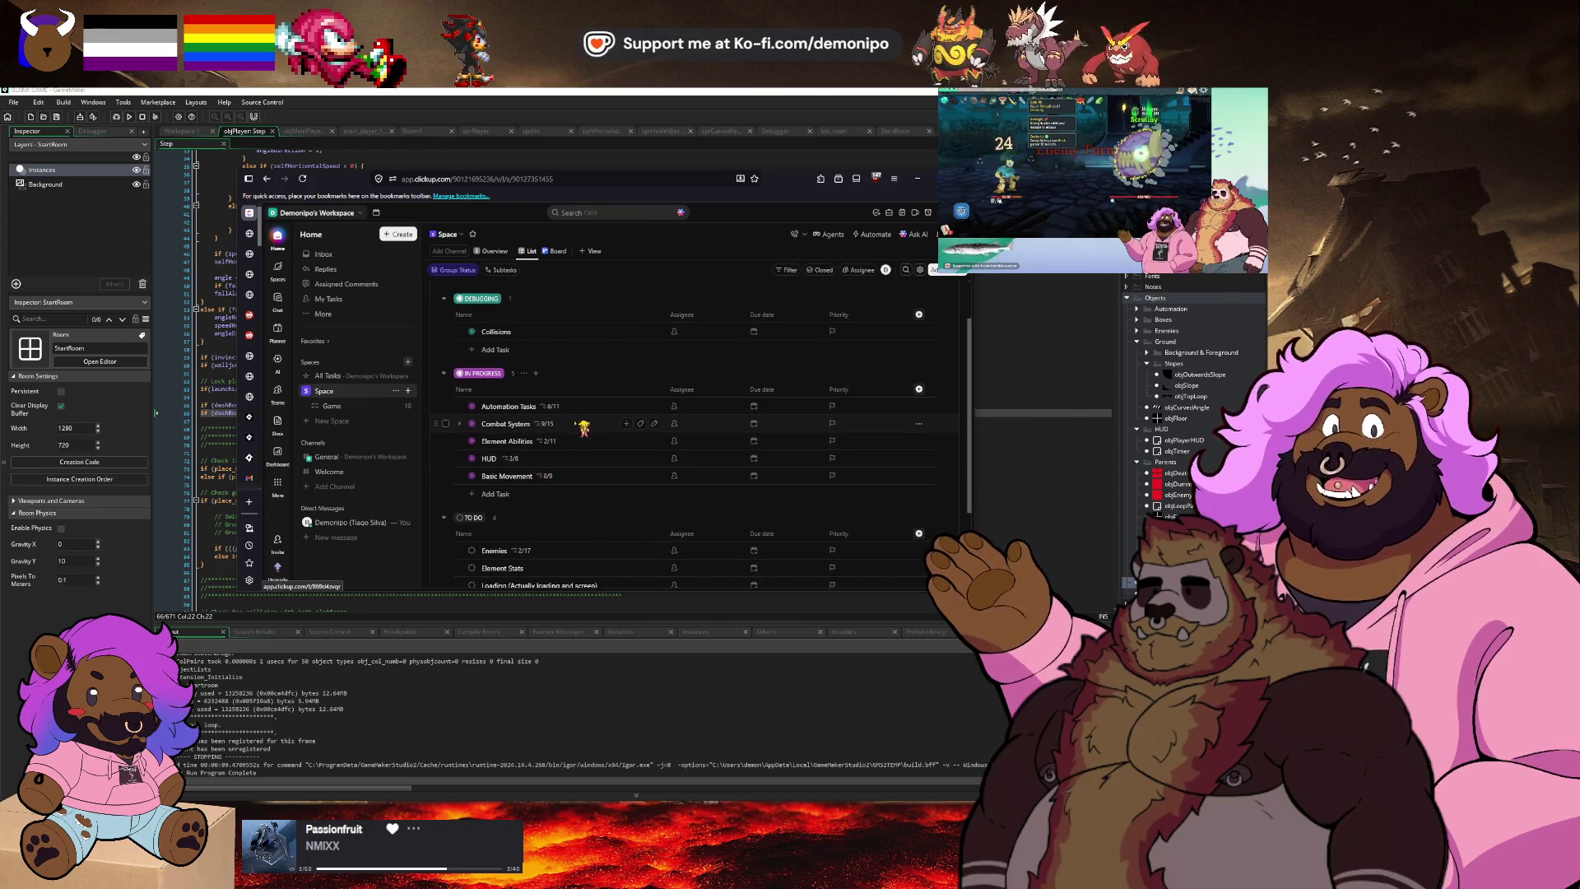
click(577, 480)
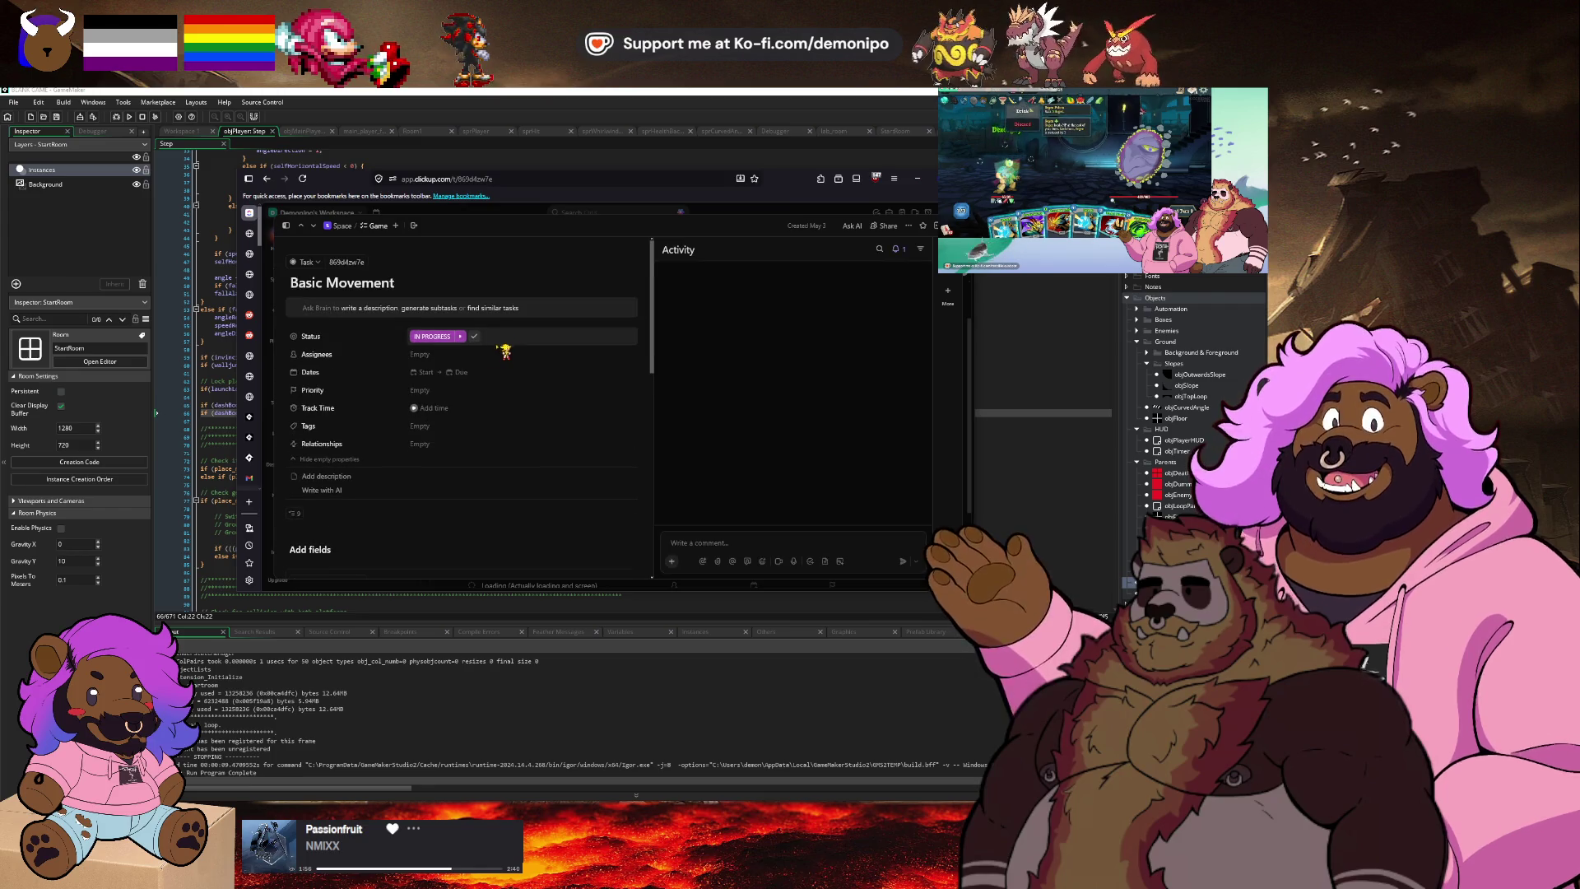
scroll(428, 448, down, 10)
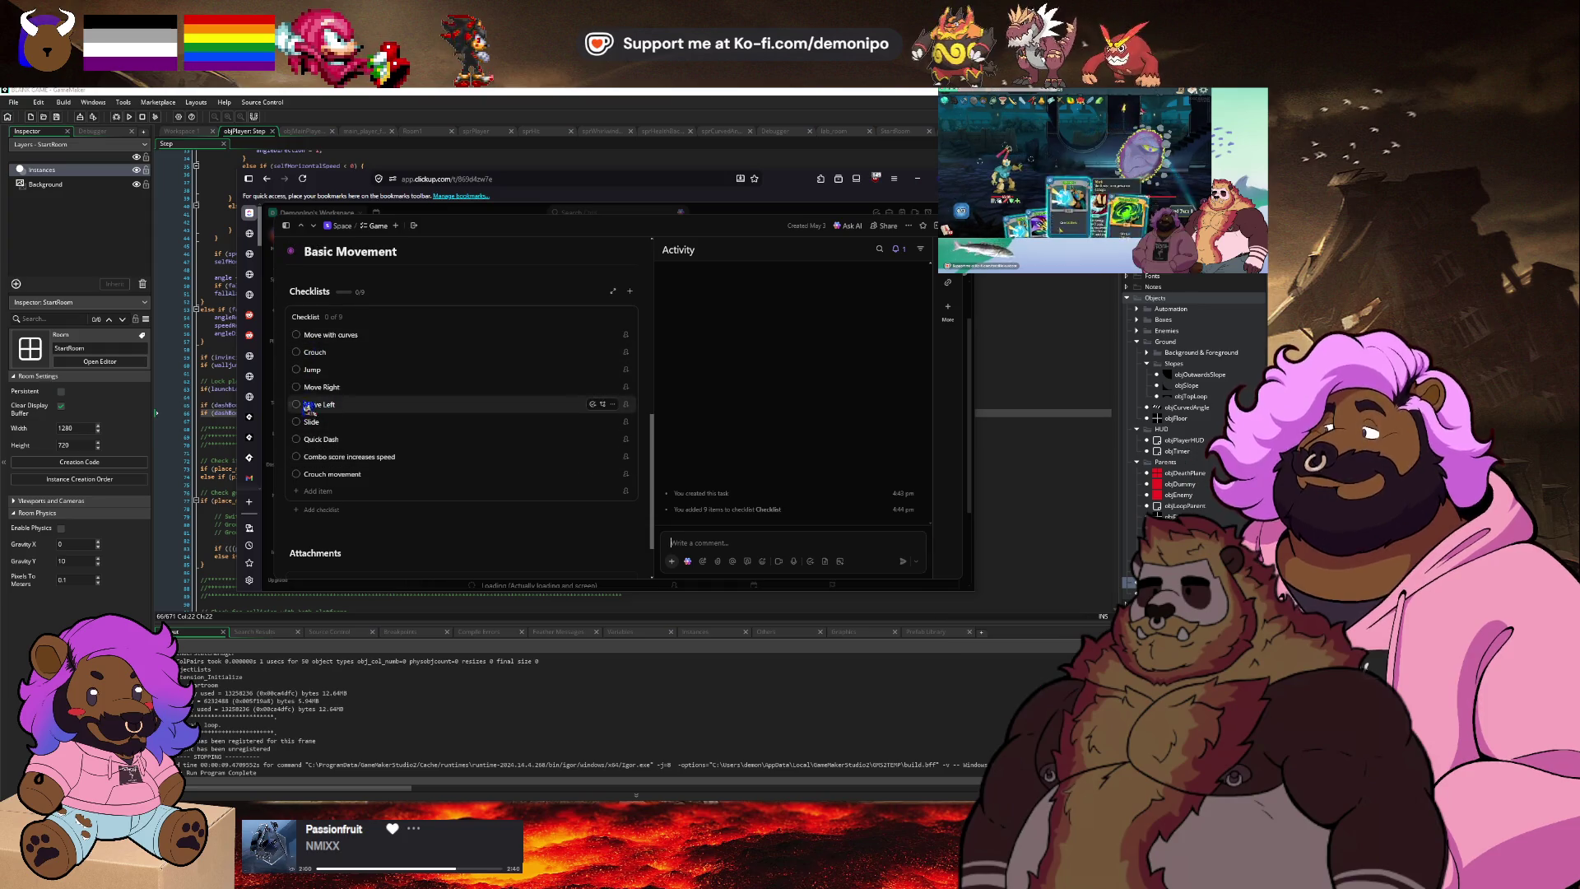
Check off Move Right, Move Left, Jump and Quick Dash (4/9), then return to GameMaker.
click(296, 388)
click(296, 404)
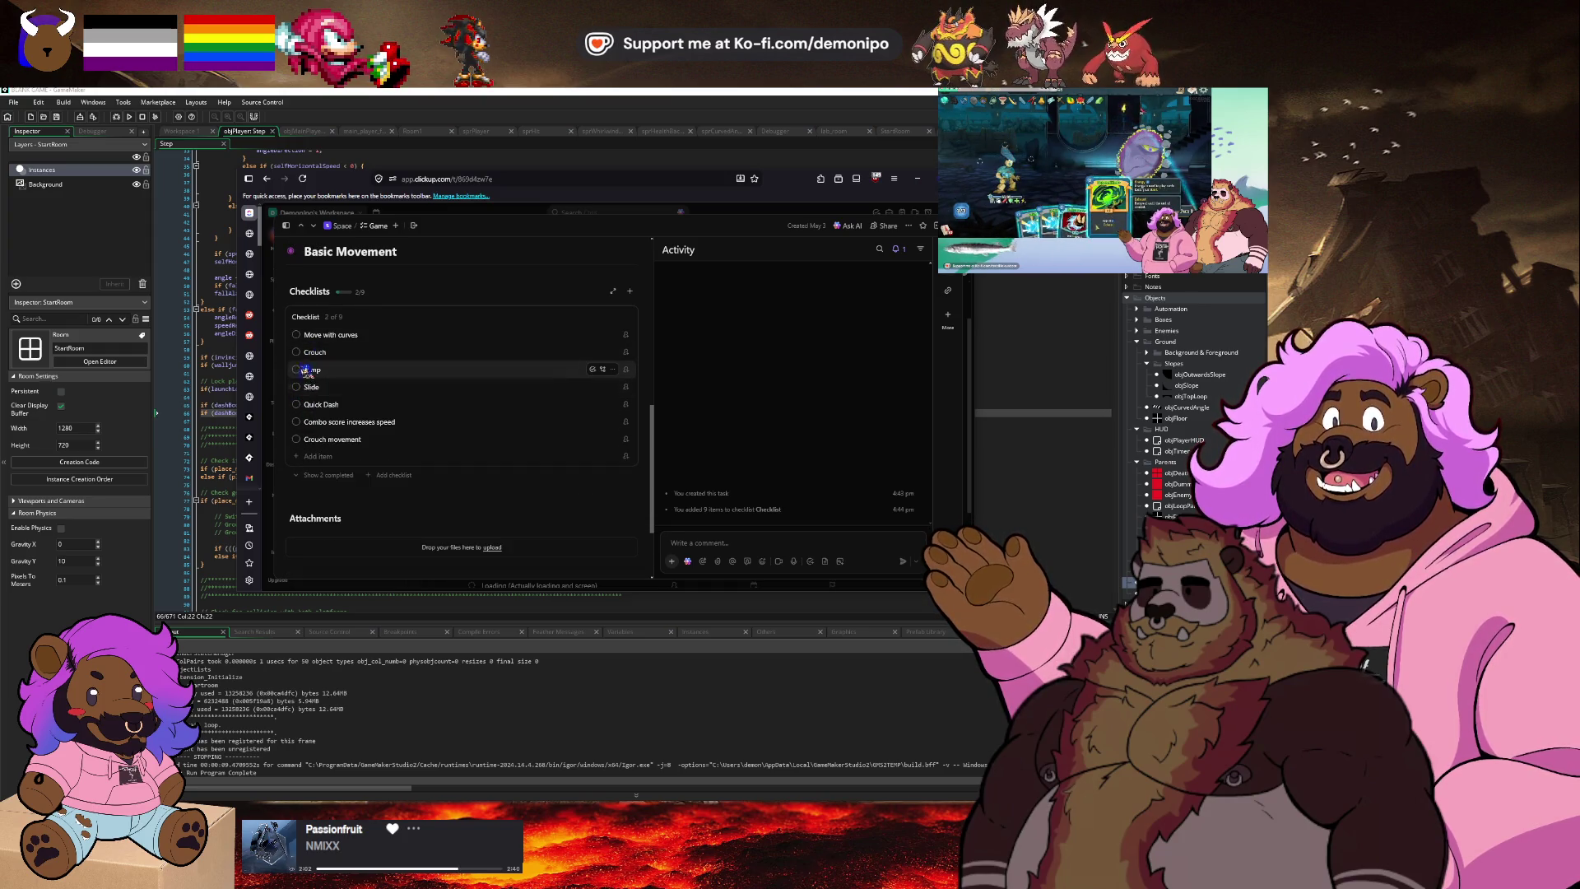
click(296, 370)
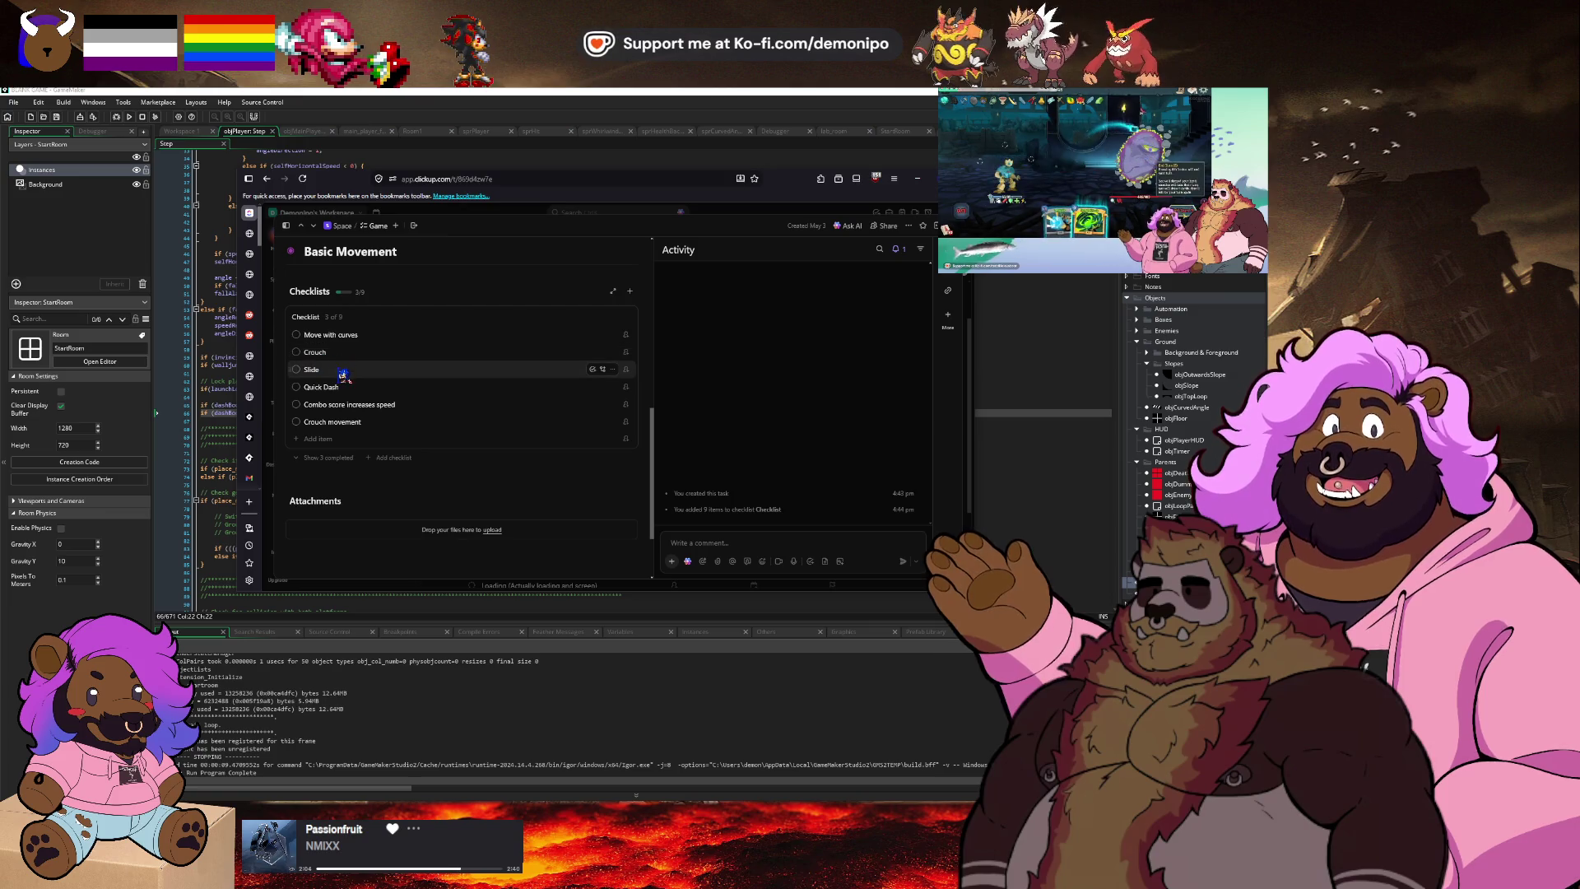
click(303, 388)
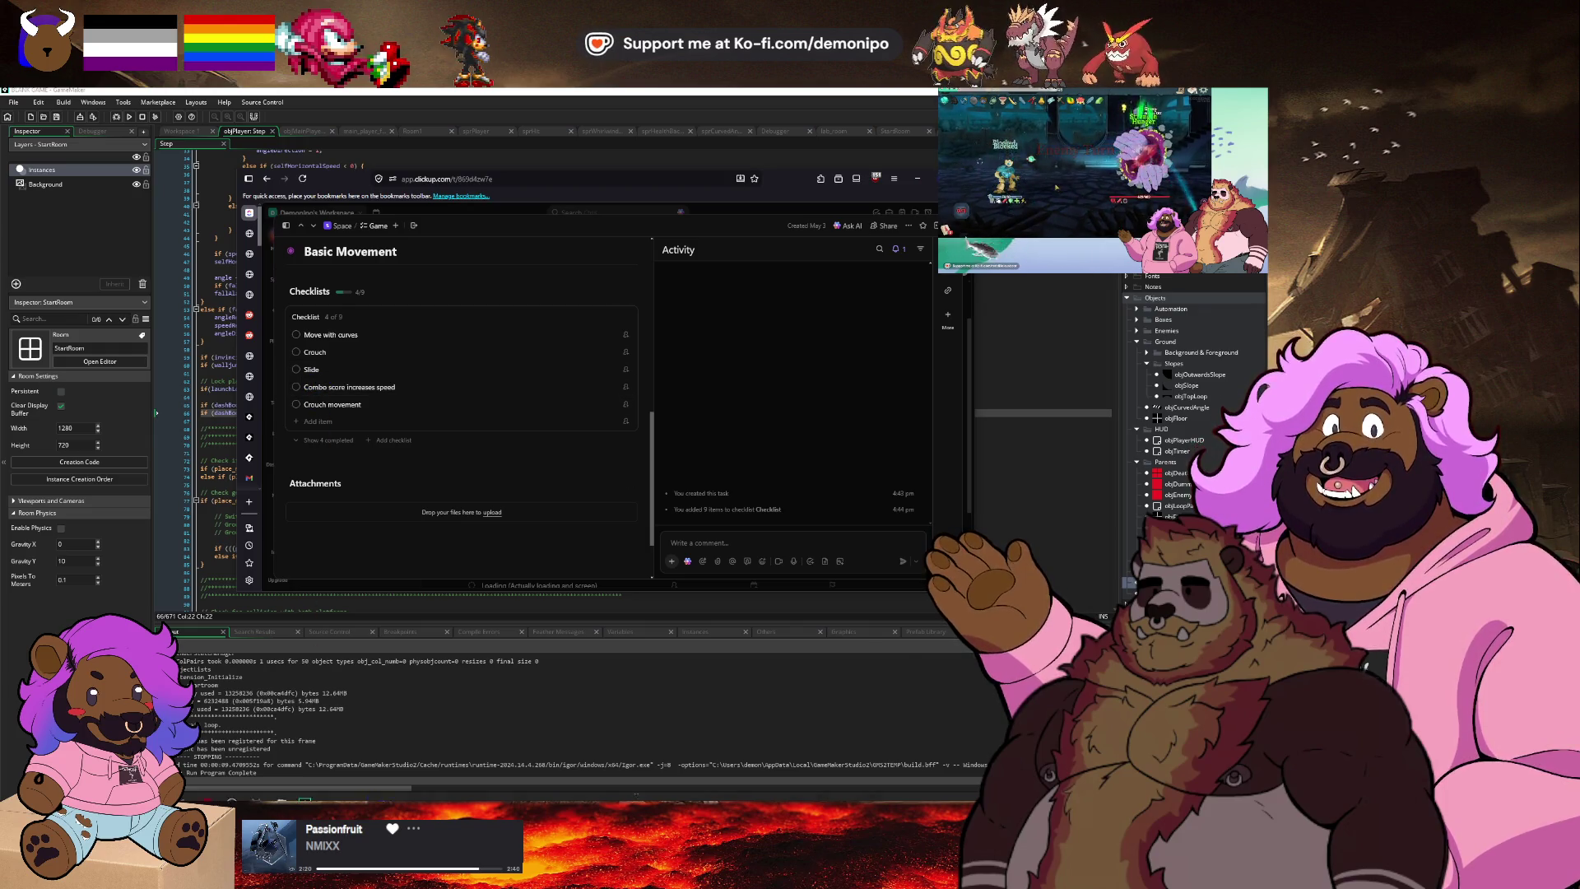
mouse_move(345, 799)
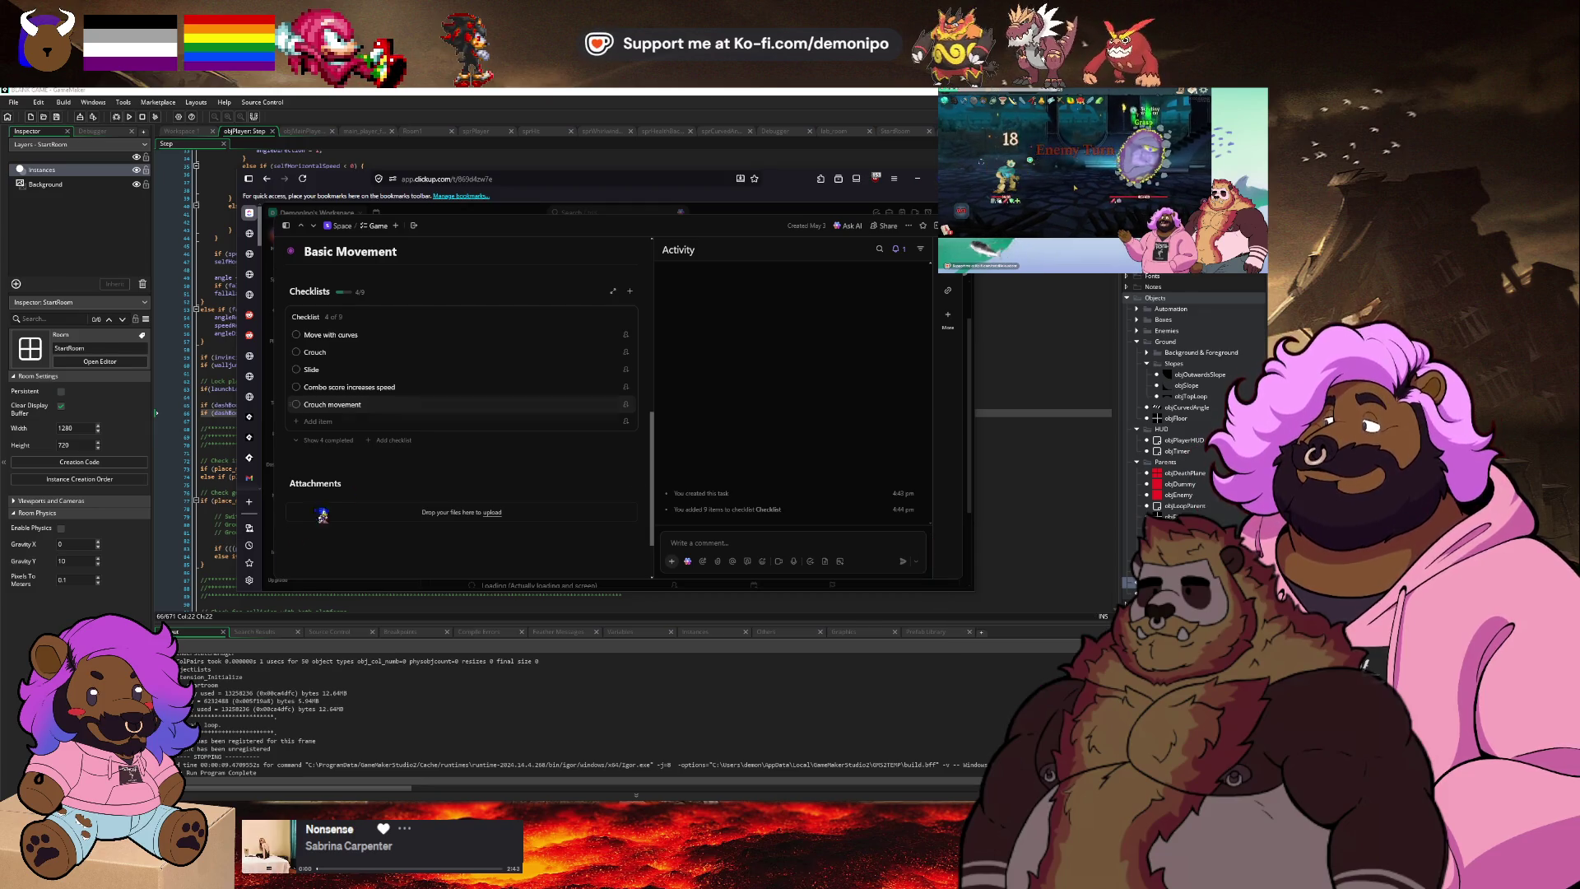
click(221, 518)
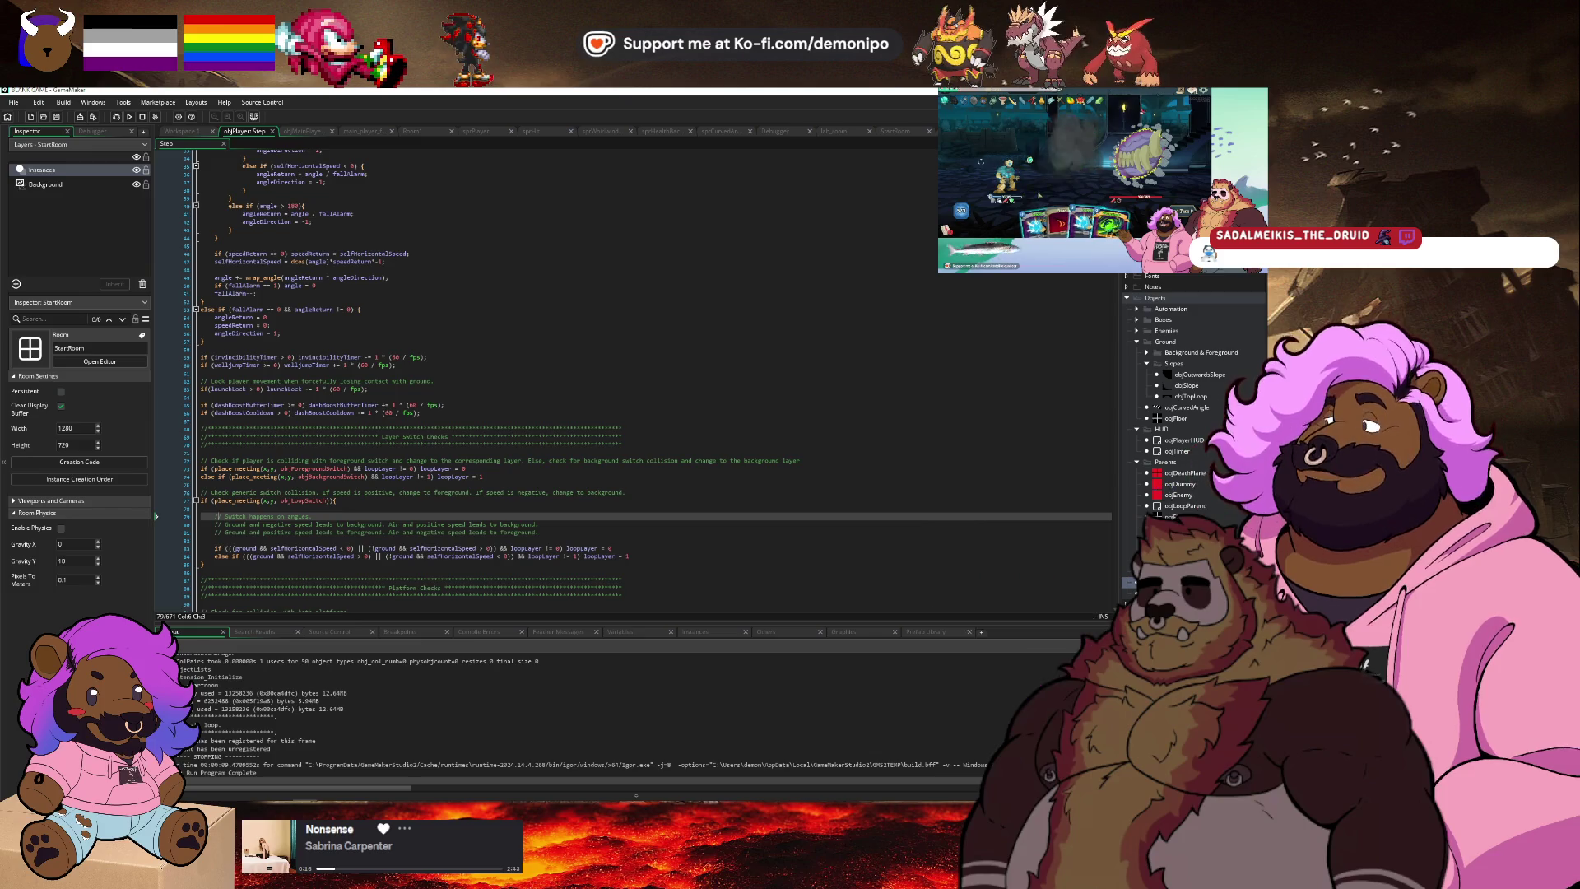
Open player_collision_check, set a breakpoint on its line 40 slope test, and start debugging.
scroll(1193, 395, down, 2)
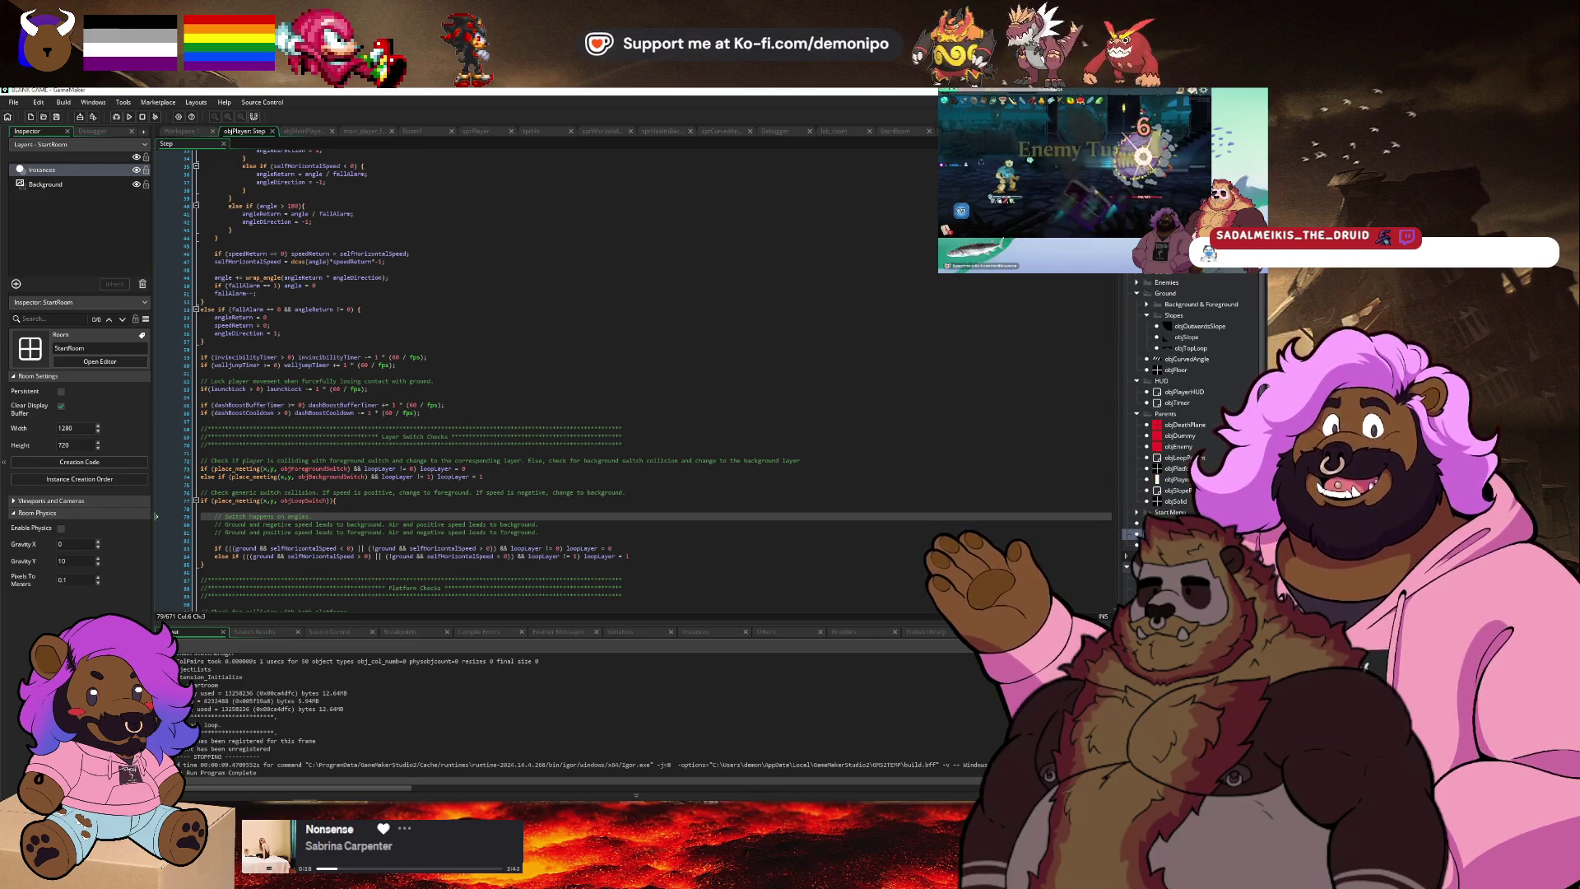
double_click(1184, 576)
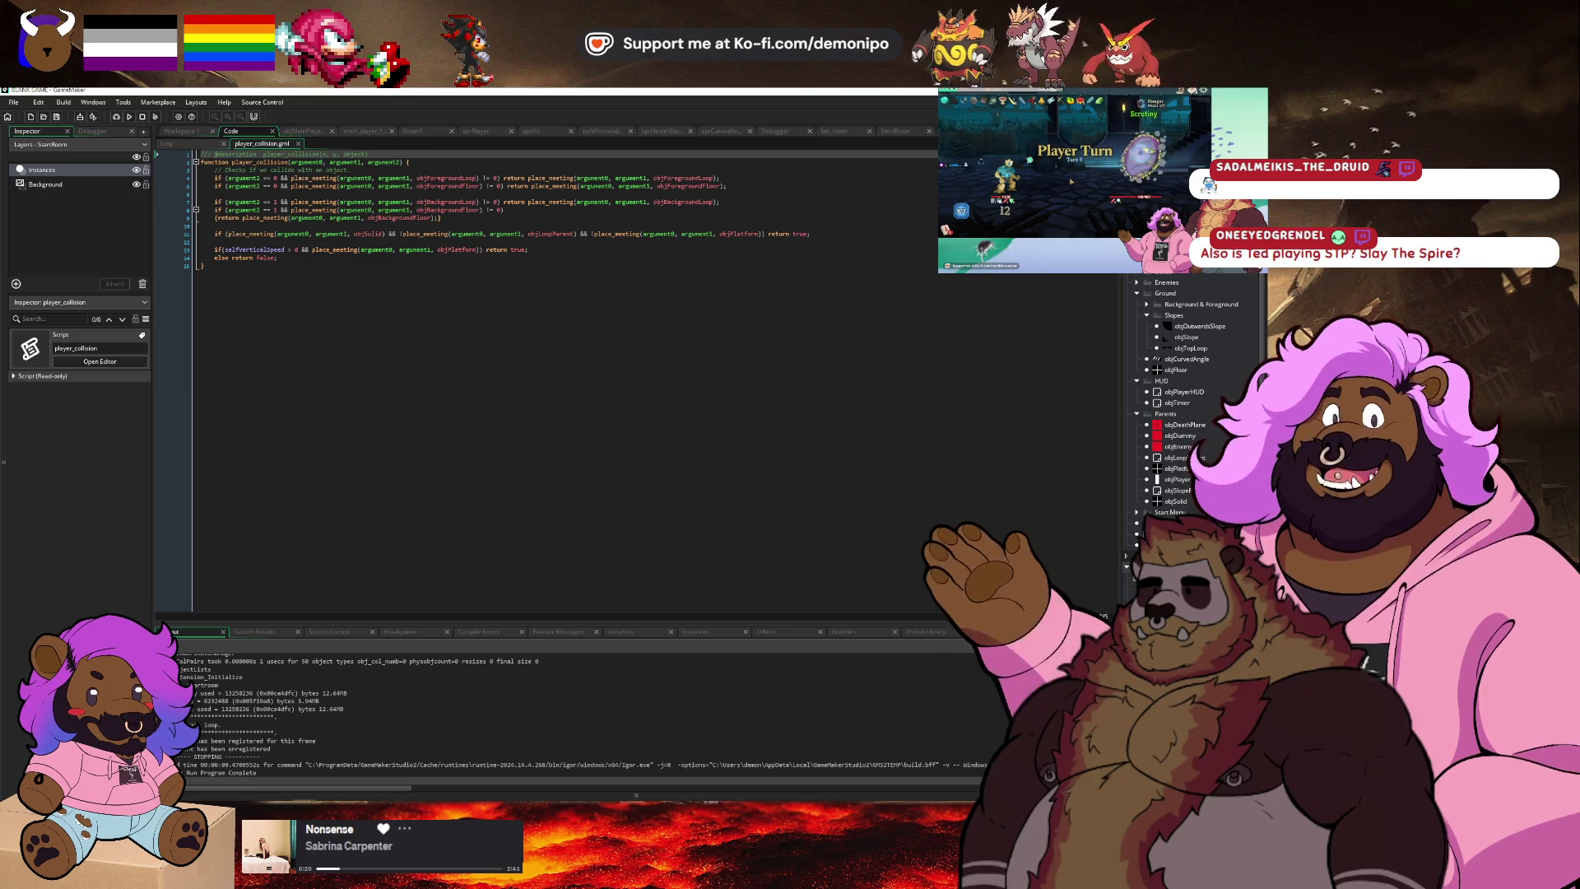
double_click(1185, 587)
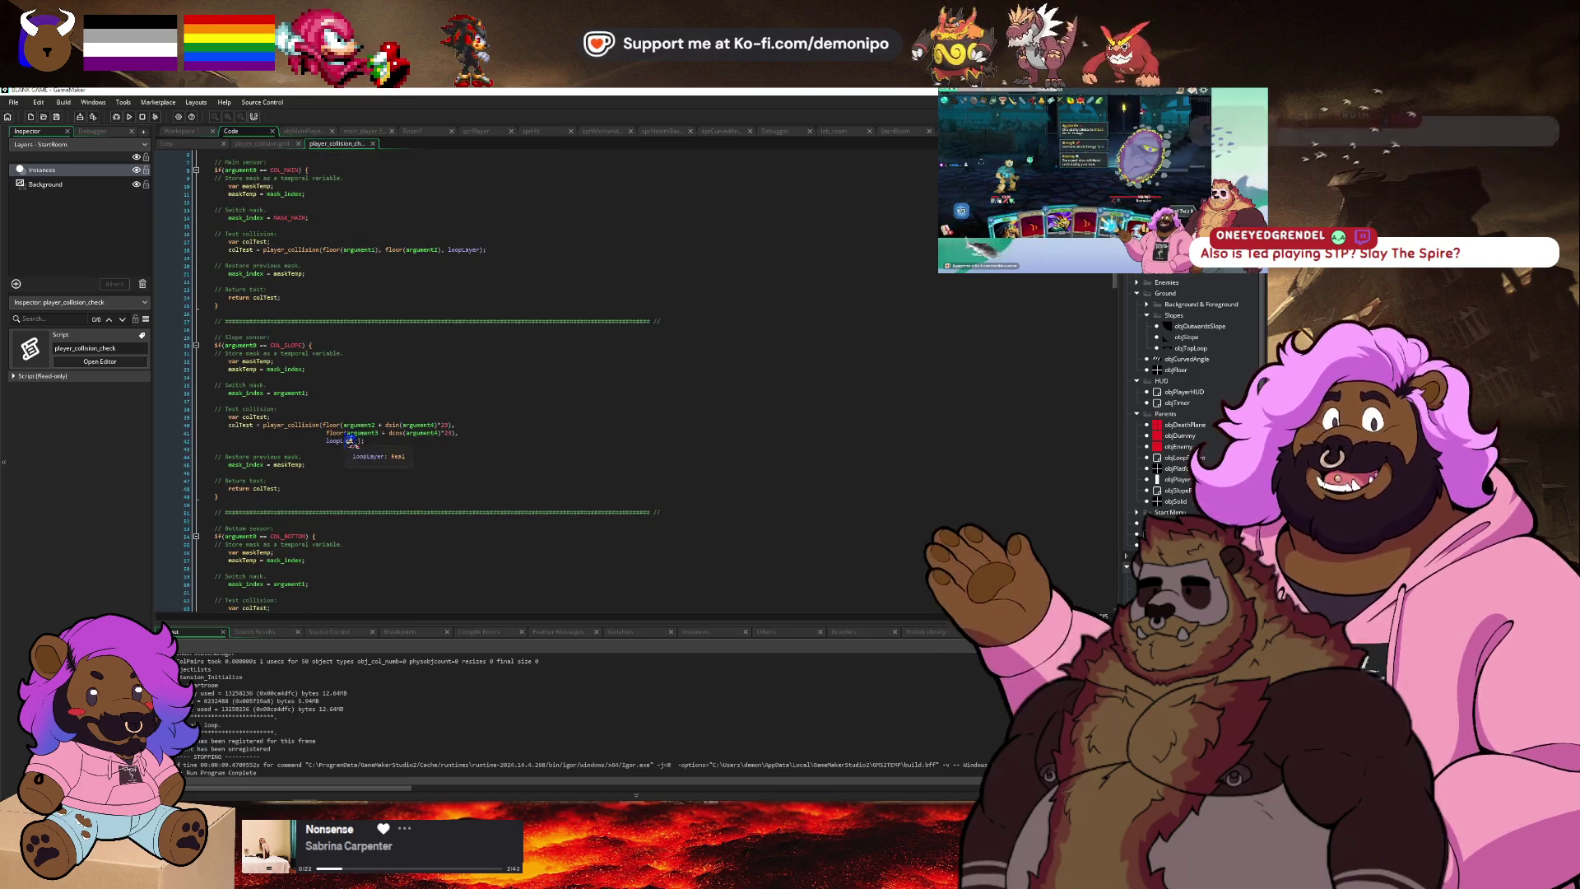
click(449, 425)
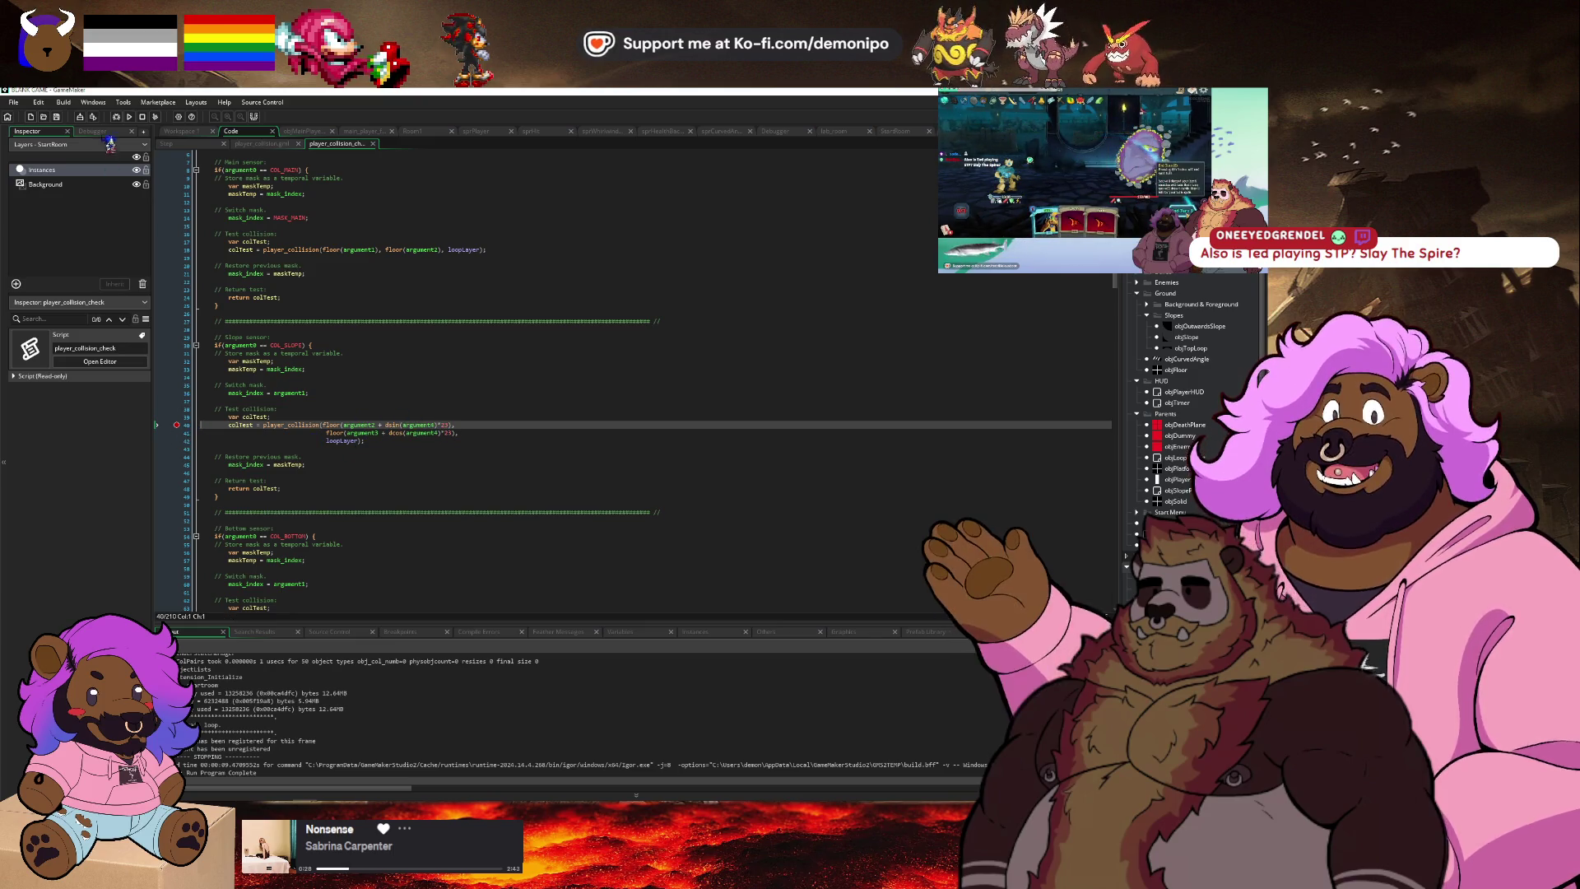
click(115, 117)
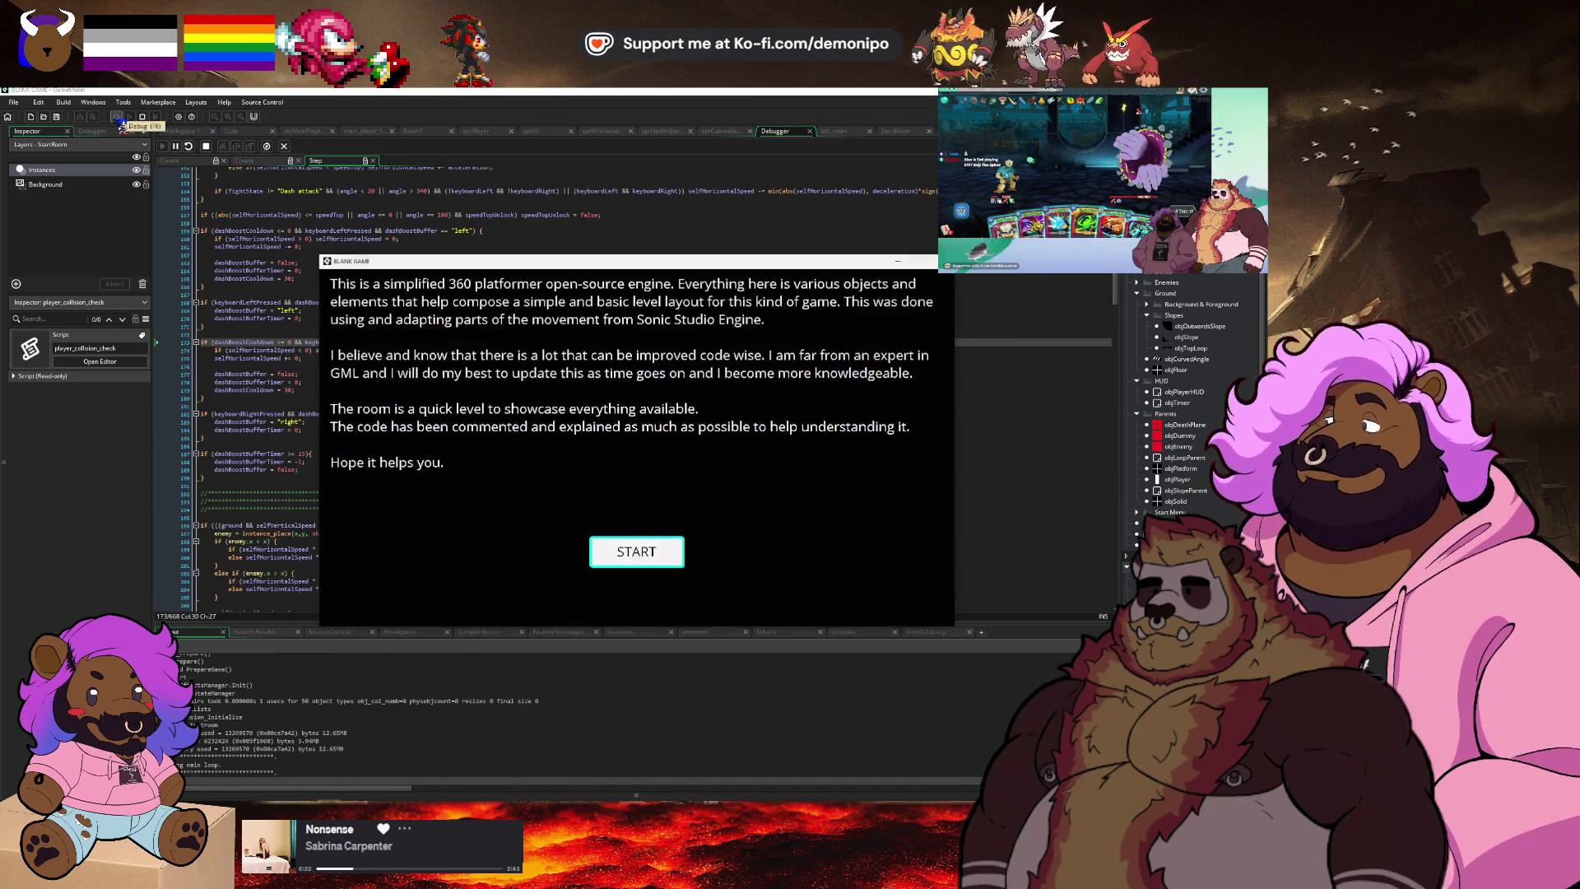
Start the level and step through player_collision with F11 at the breakpoint.
click(648, 550)
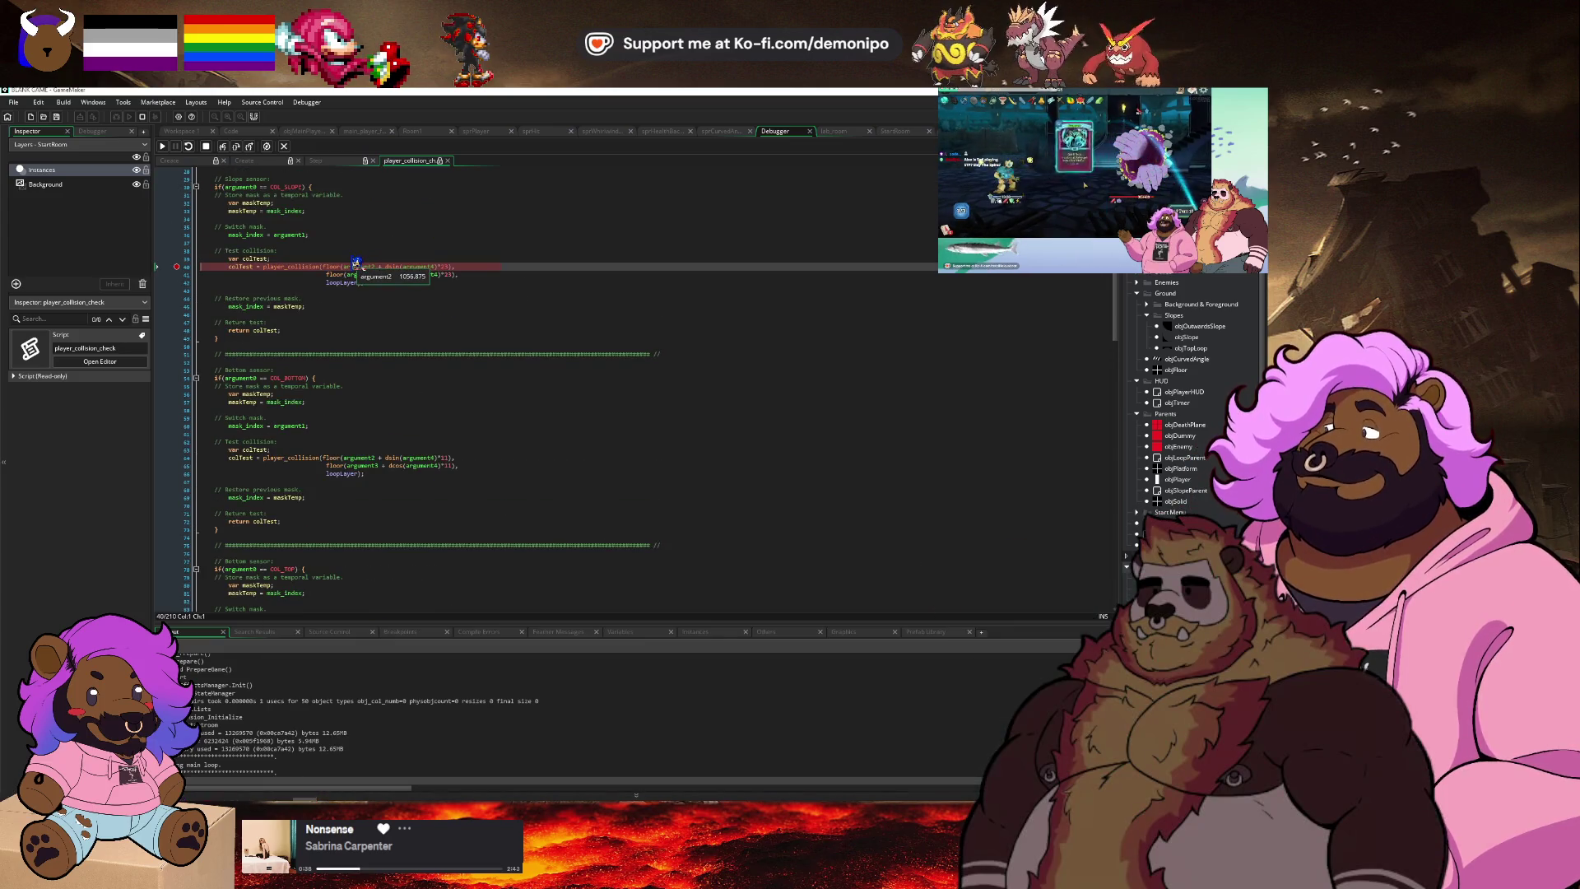
mouse_move(415, 267)
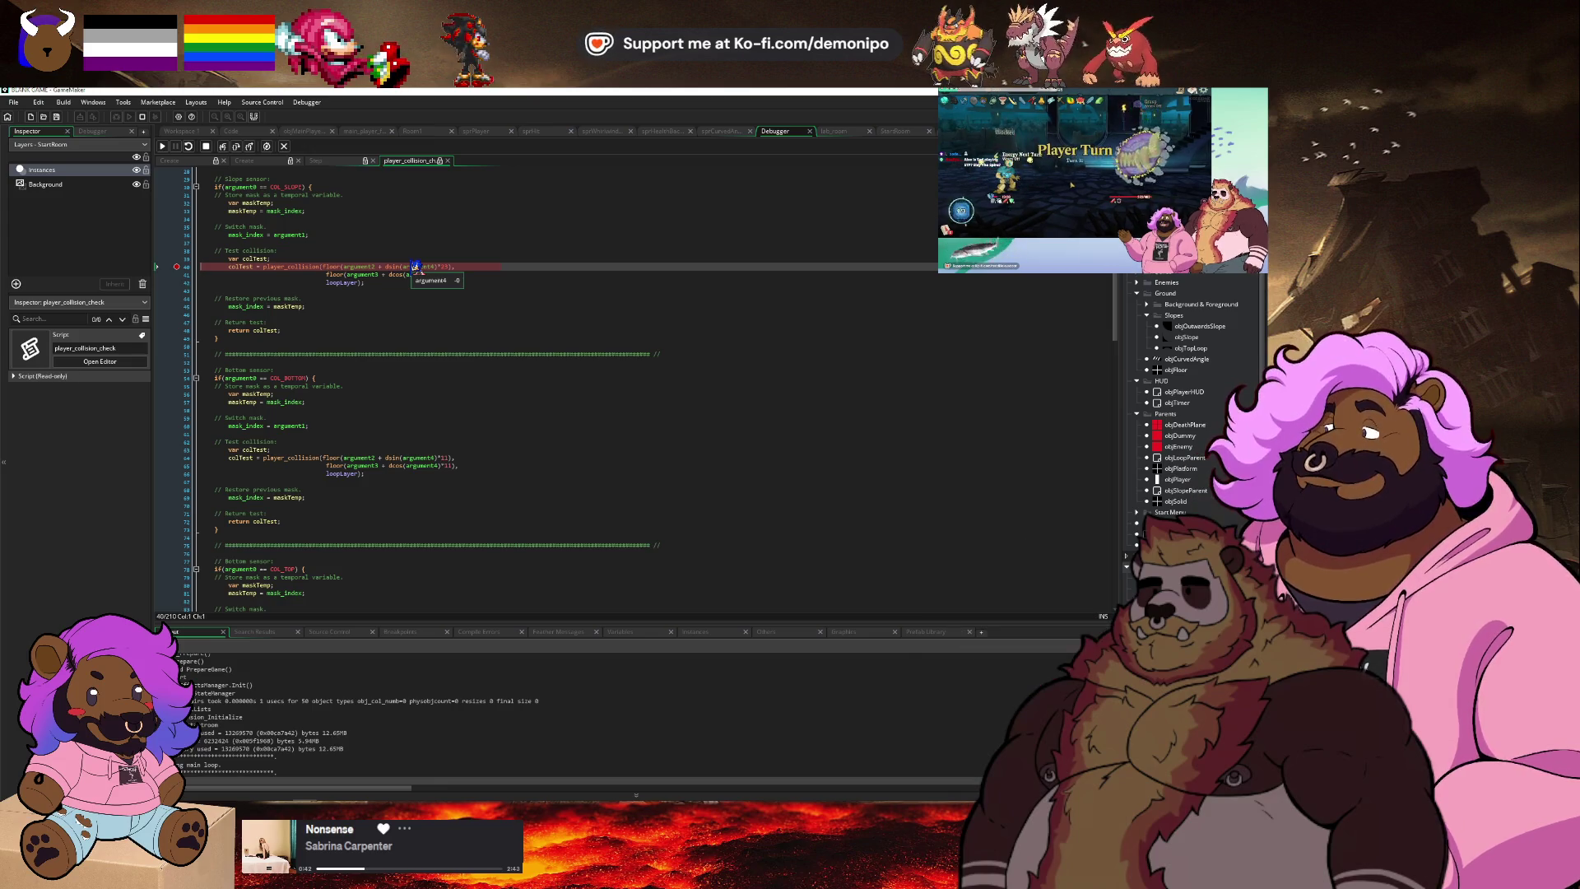
scroll(403, 296, up, 9)
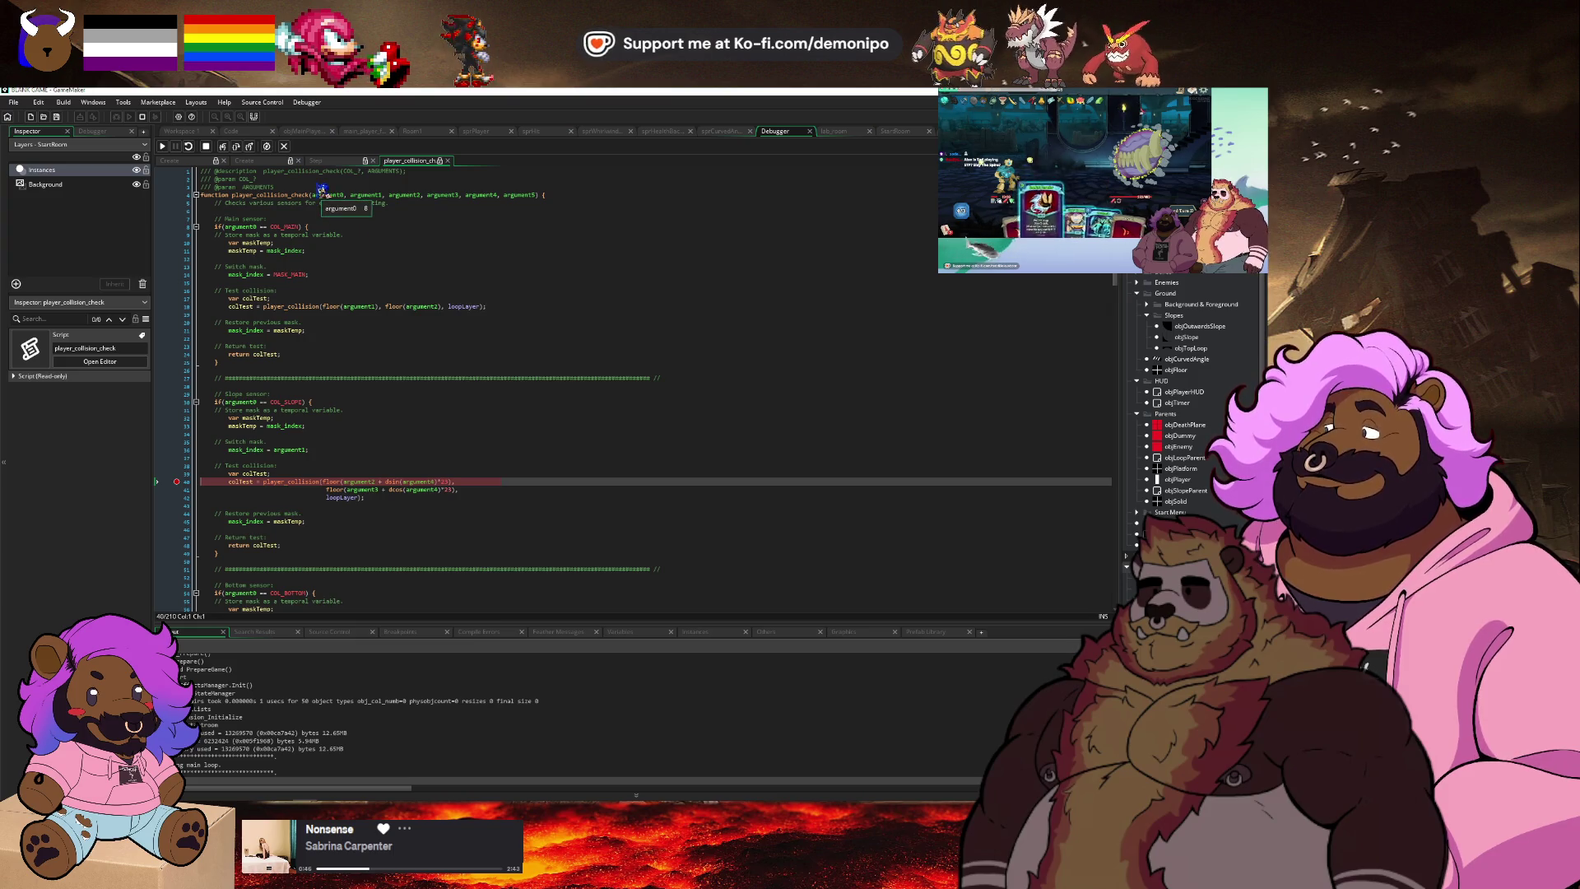
mouse_move(364, 191)
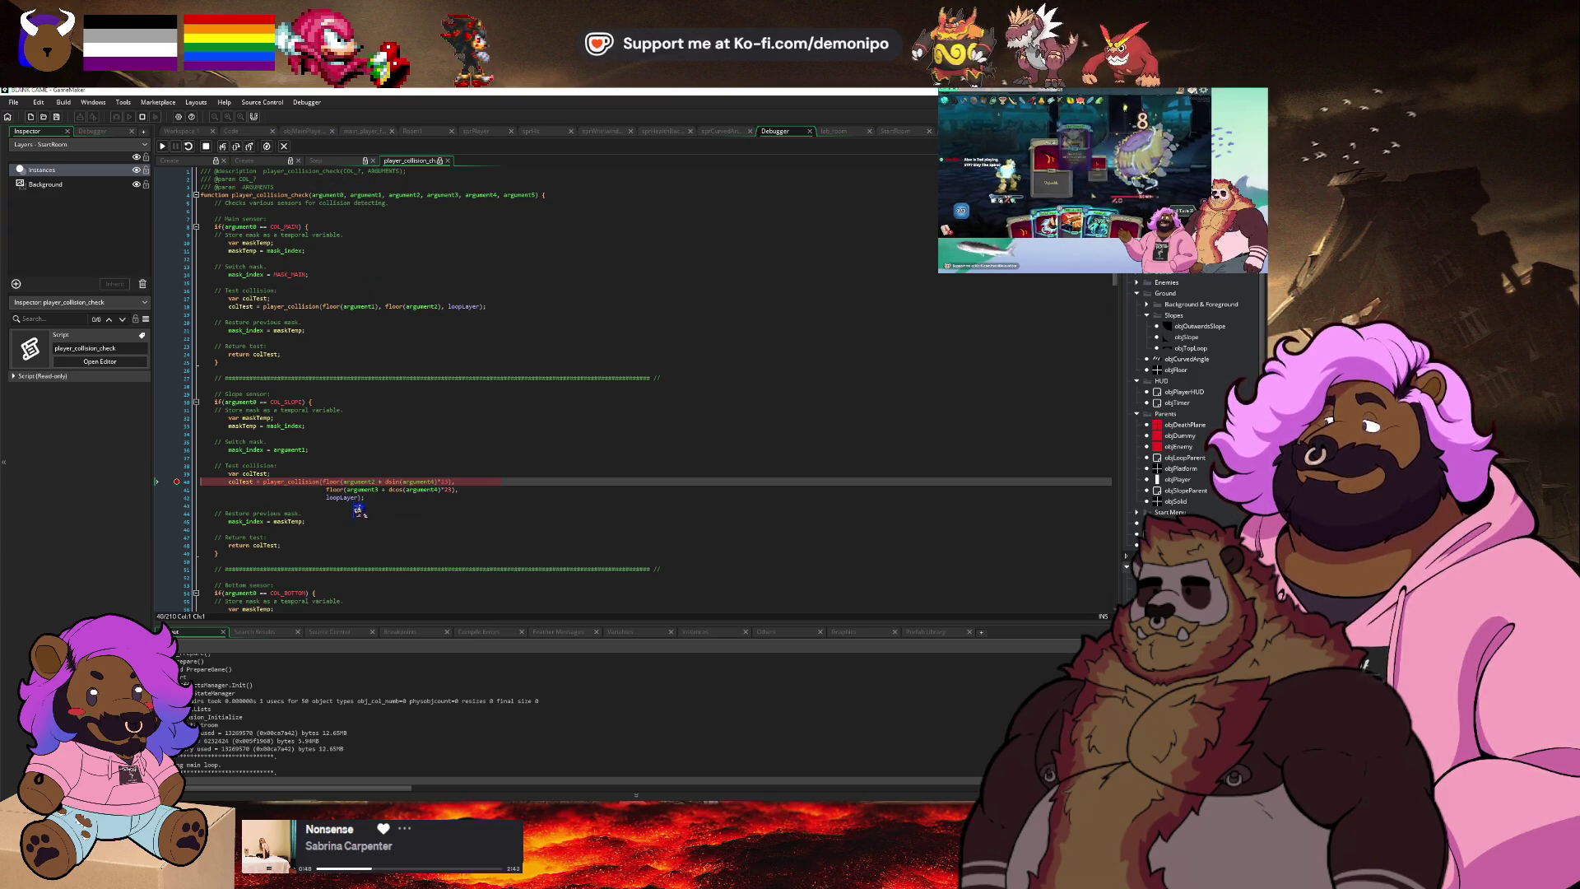
mouse_move(435, 487)
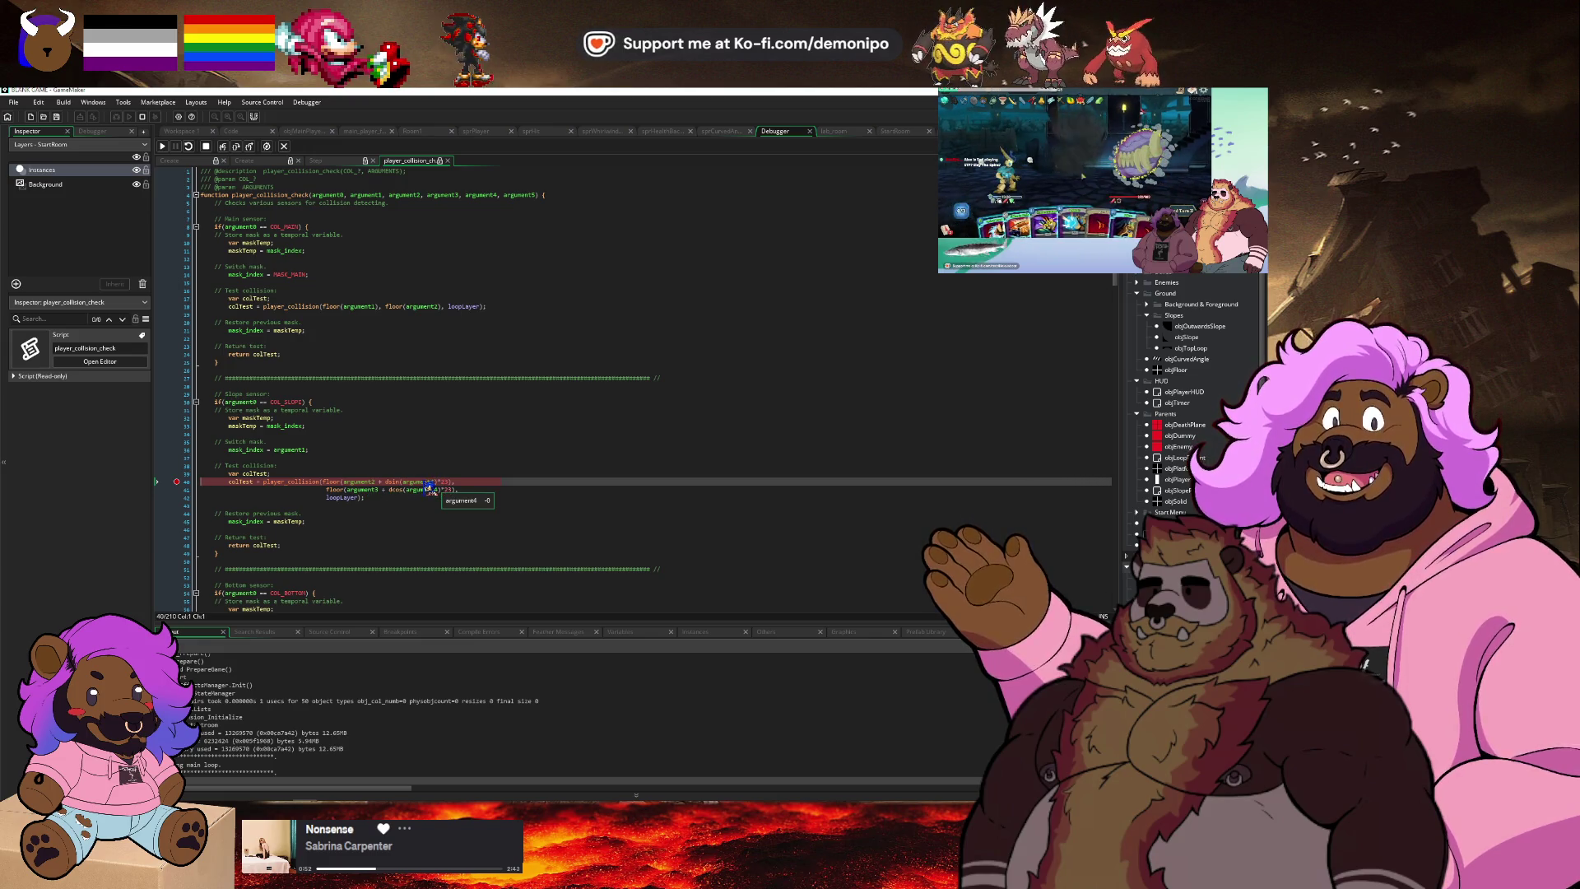
key(F11)
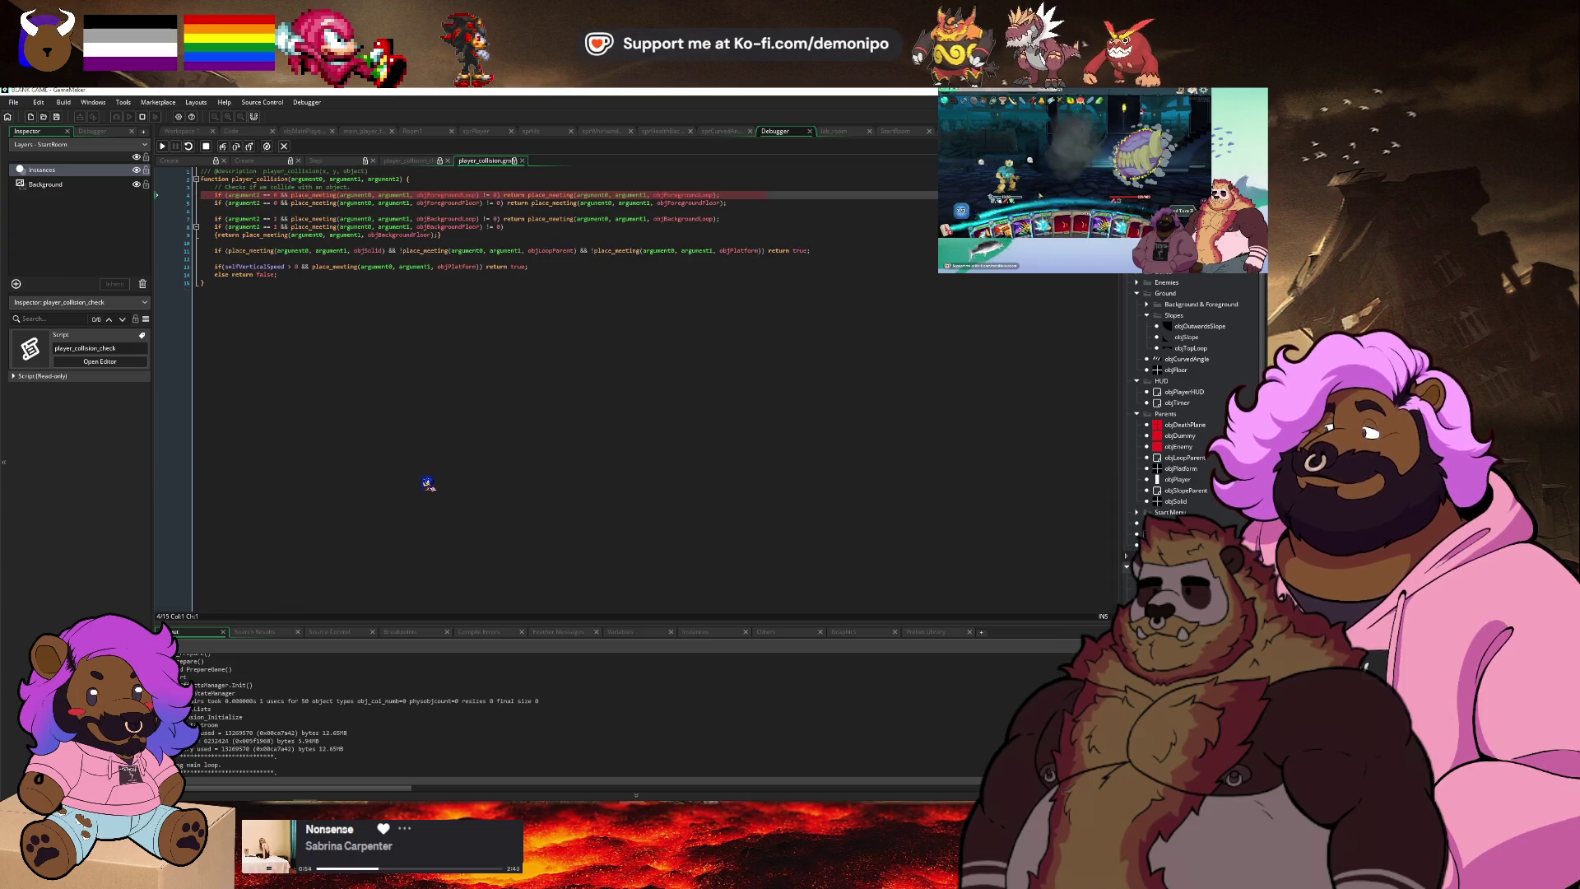
key(F11)
key(F11)
key(F11)
key(F11)
key(F11)
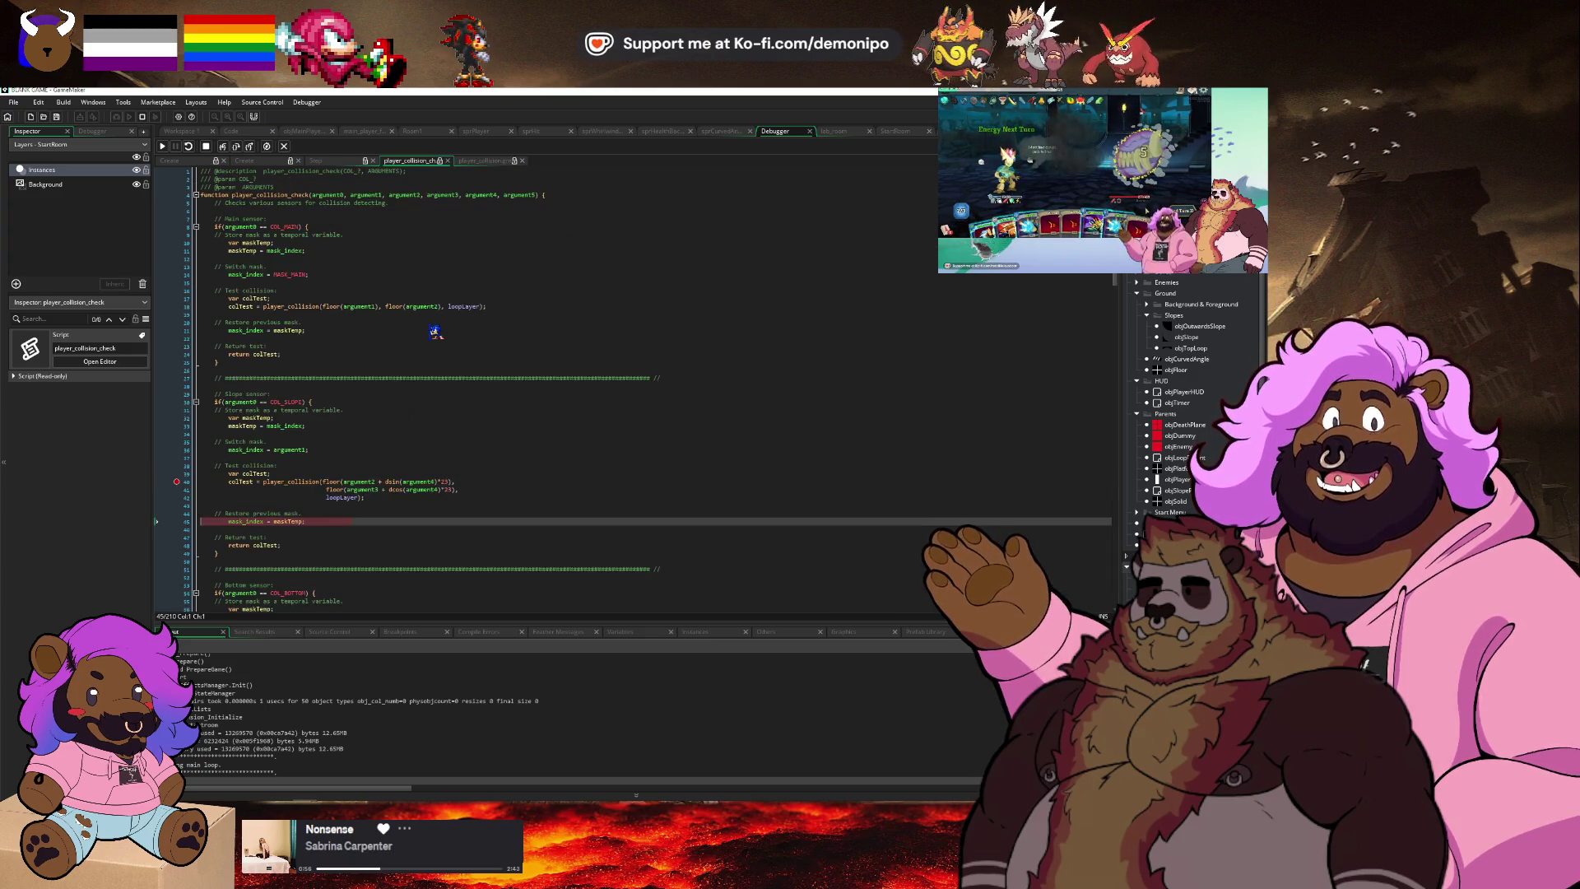
key(F11)
key(F11)
scroll(349, 267, up, 2)
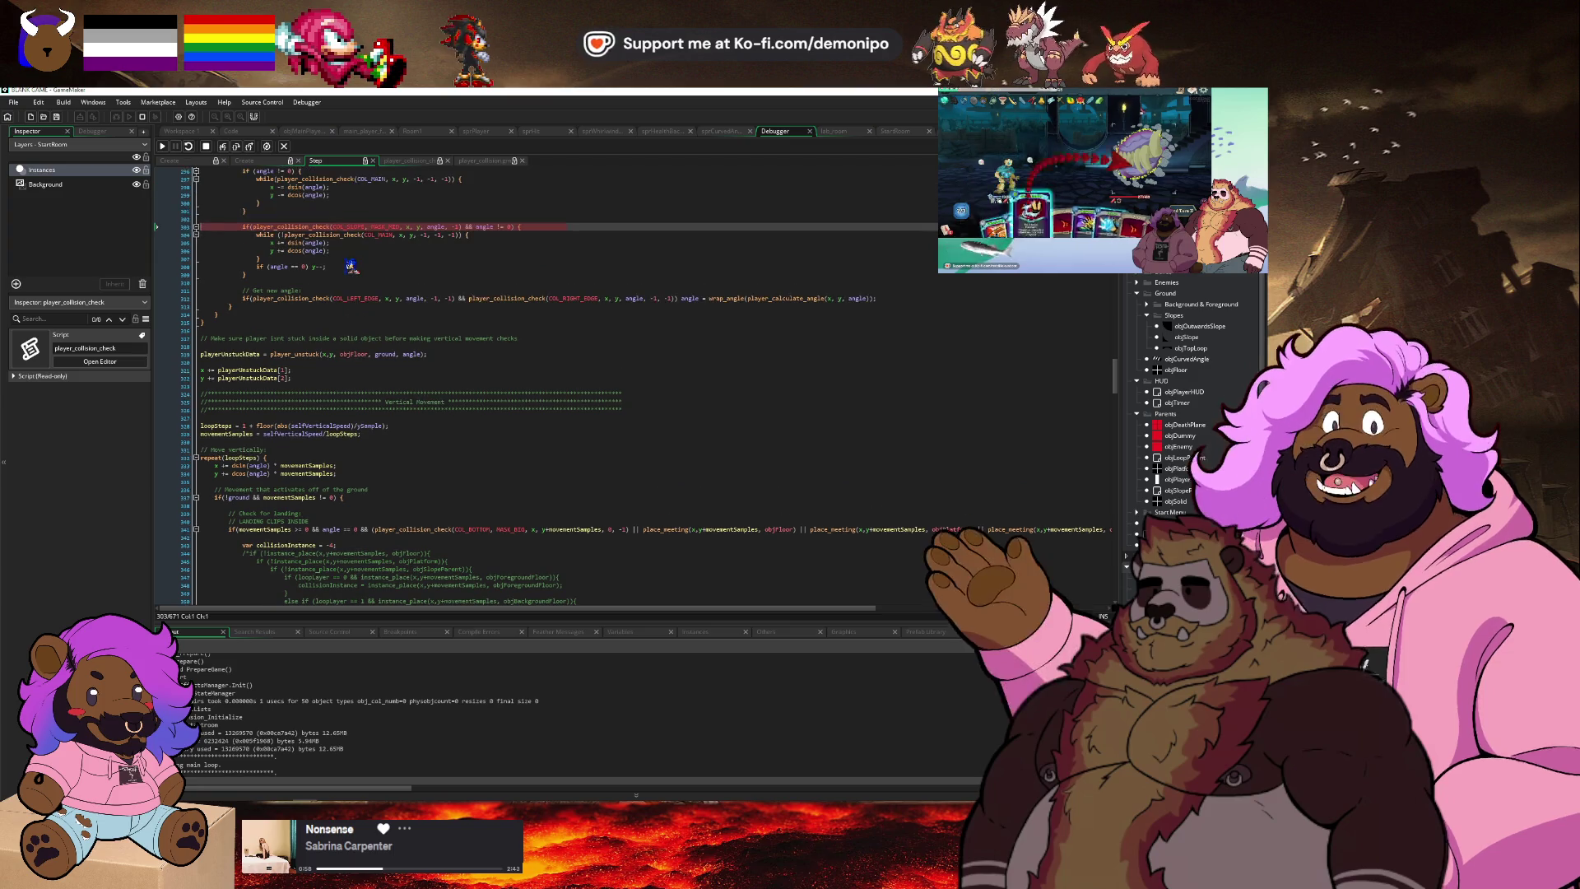
mouse_move(354, 227)
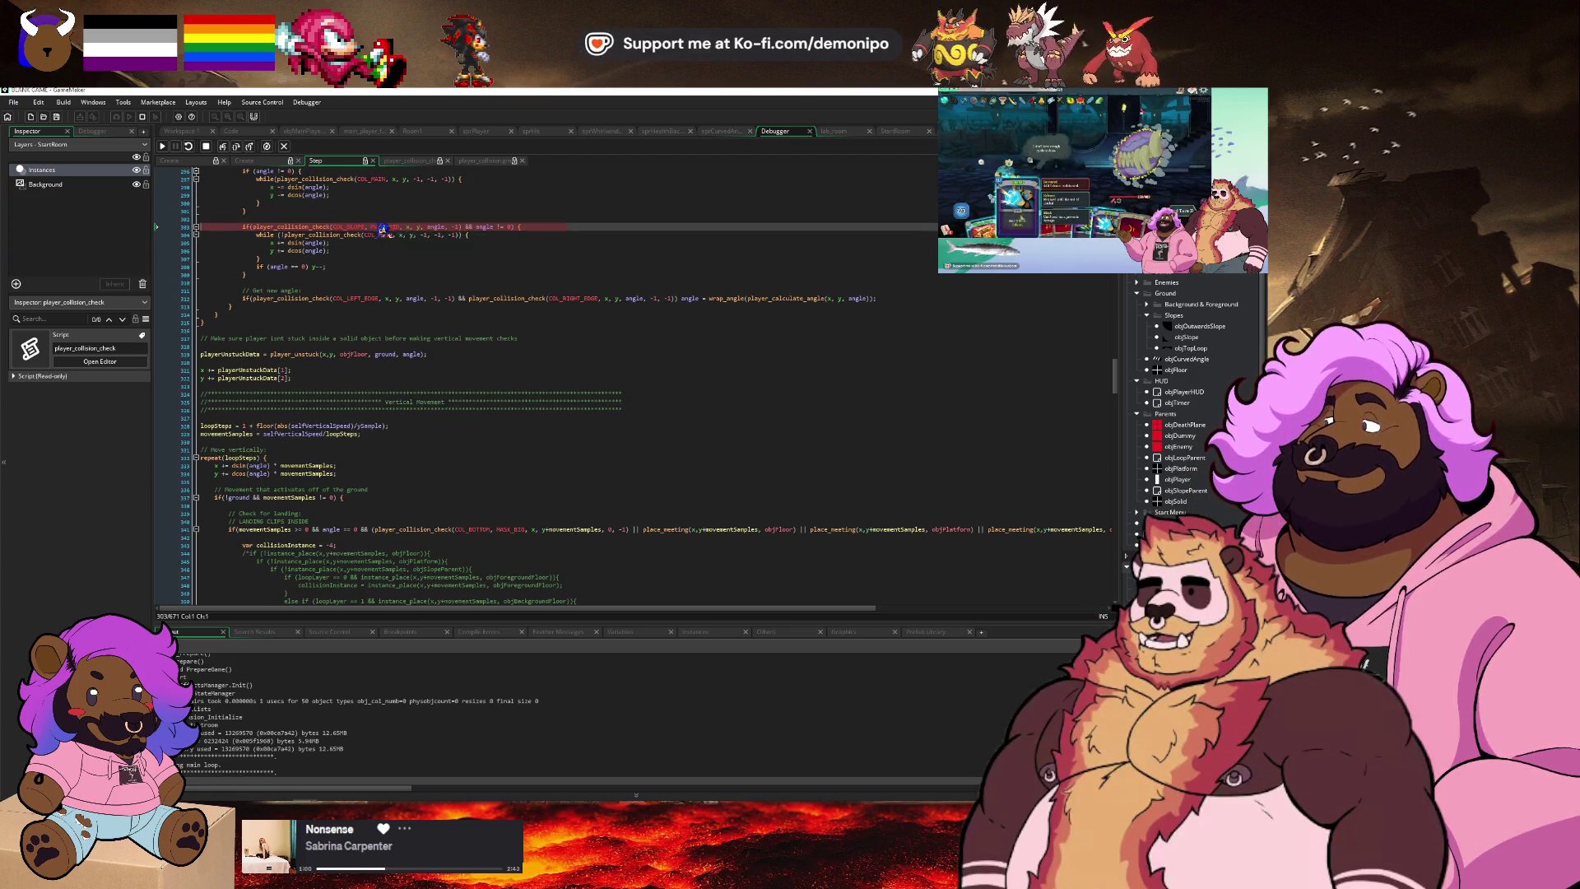
mouse_move(438, 227)
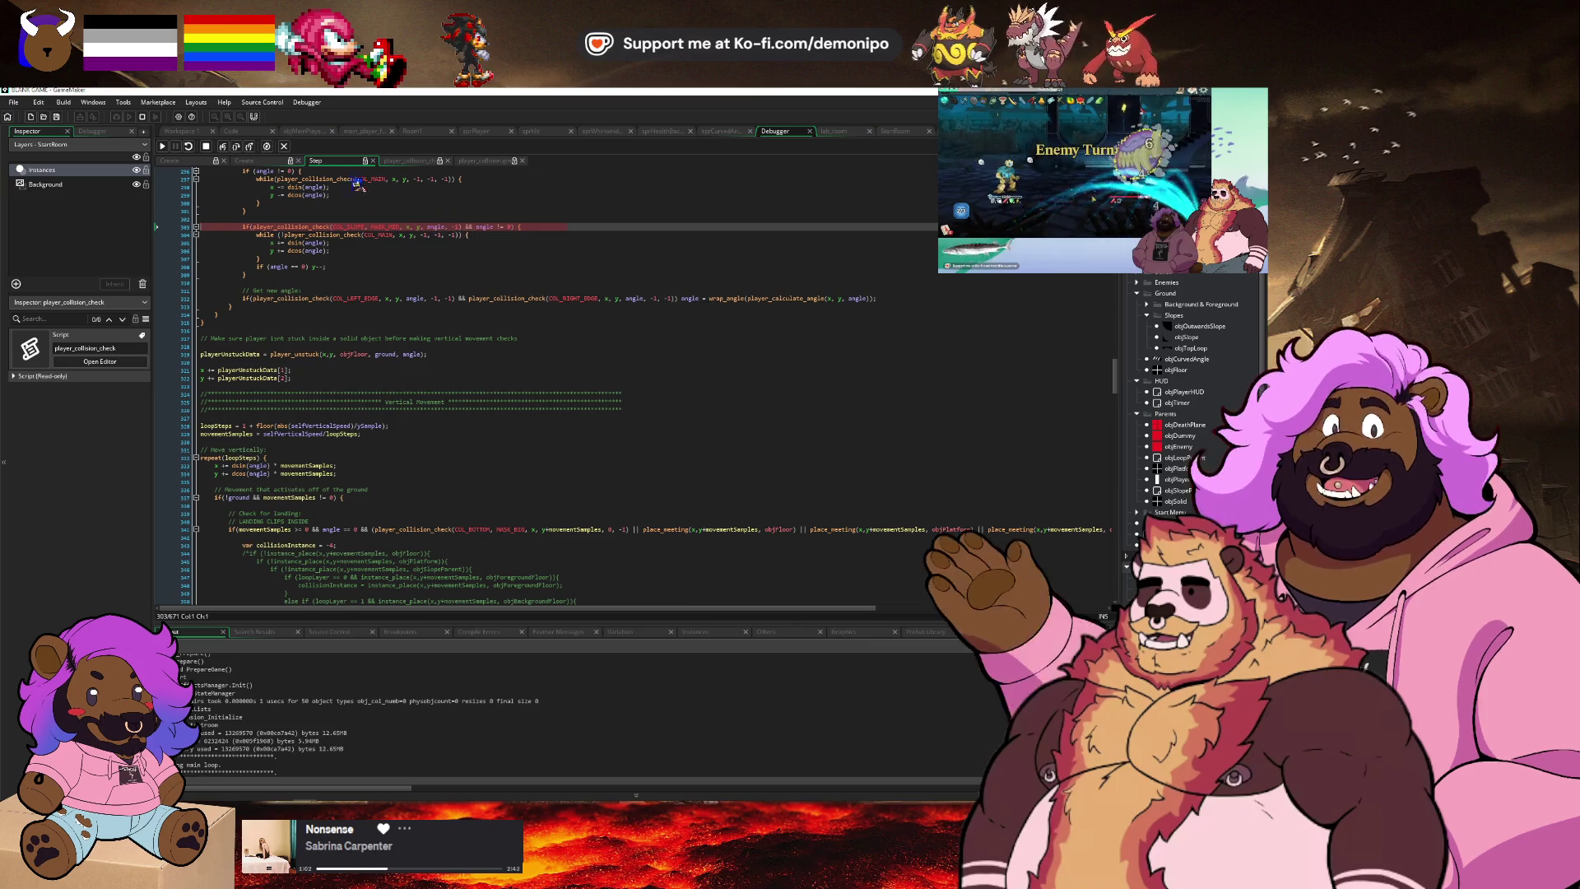
Stop the debug run and return to objMainPlayer's Create code in Workspace 1.
click(201, 133)
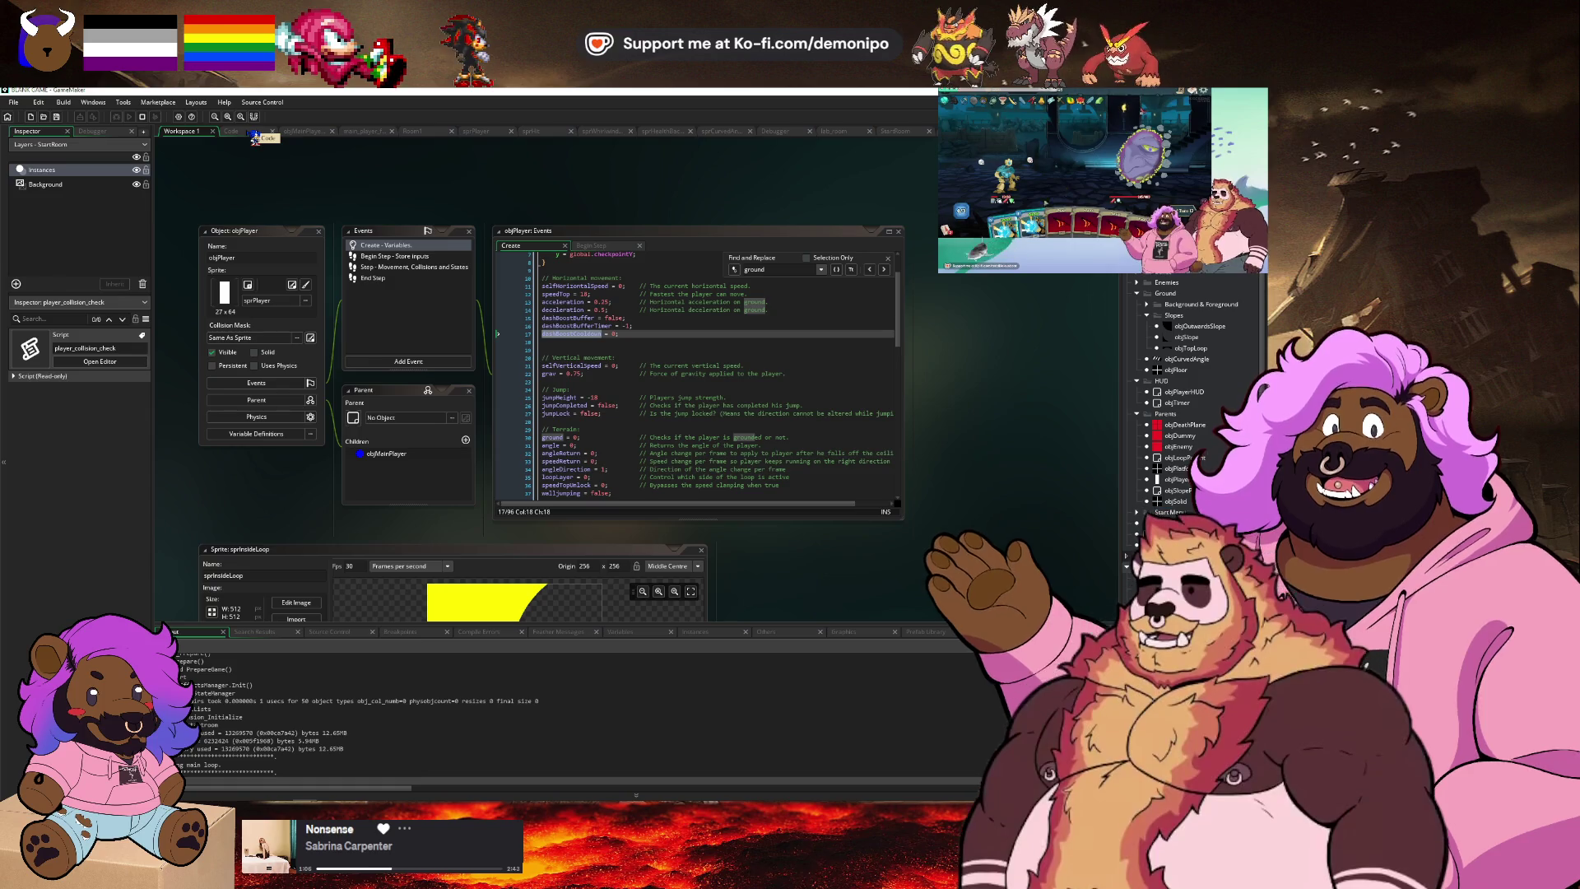
click(234, 132)
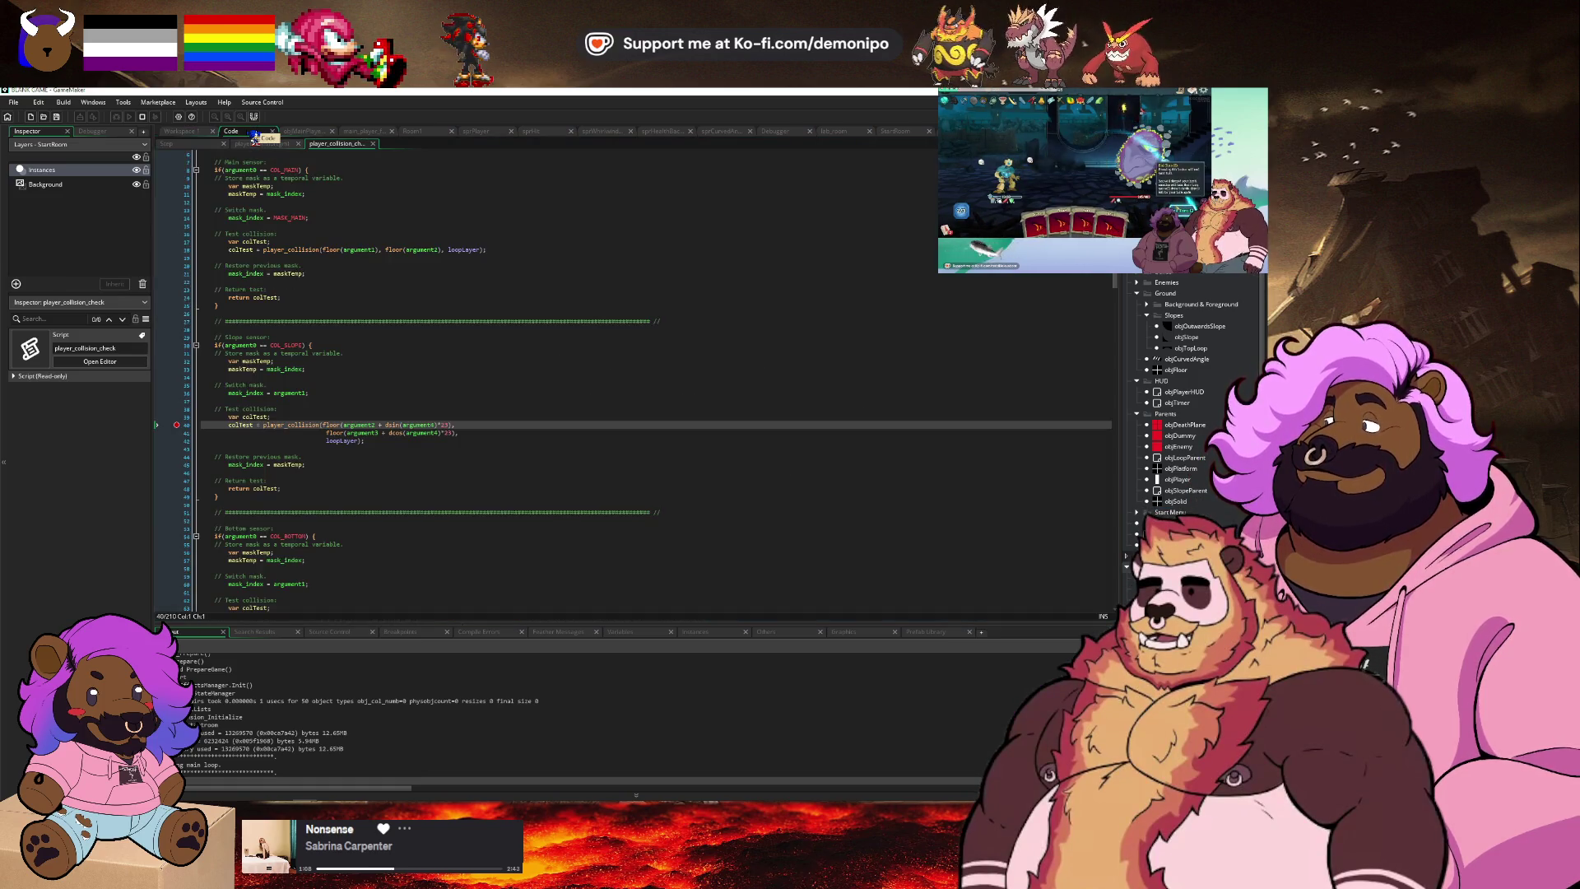
mouse_move(357, 421)
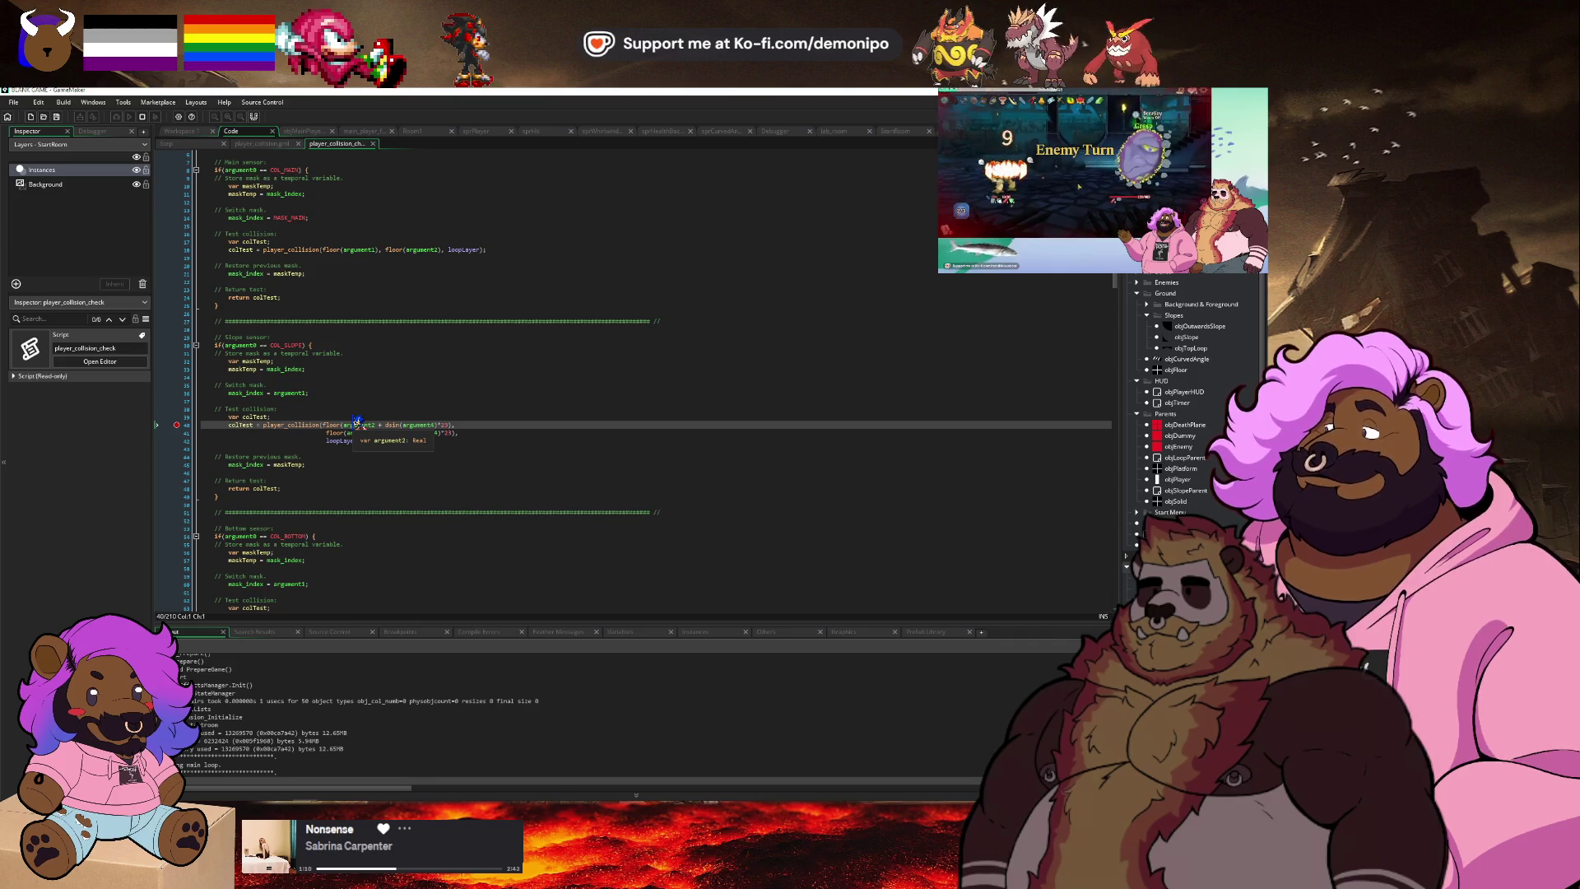
click(143, 117)
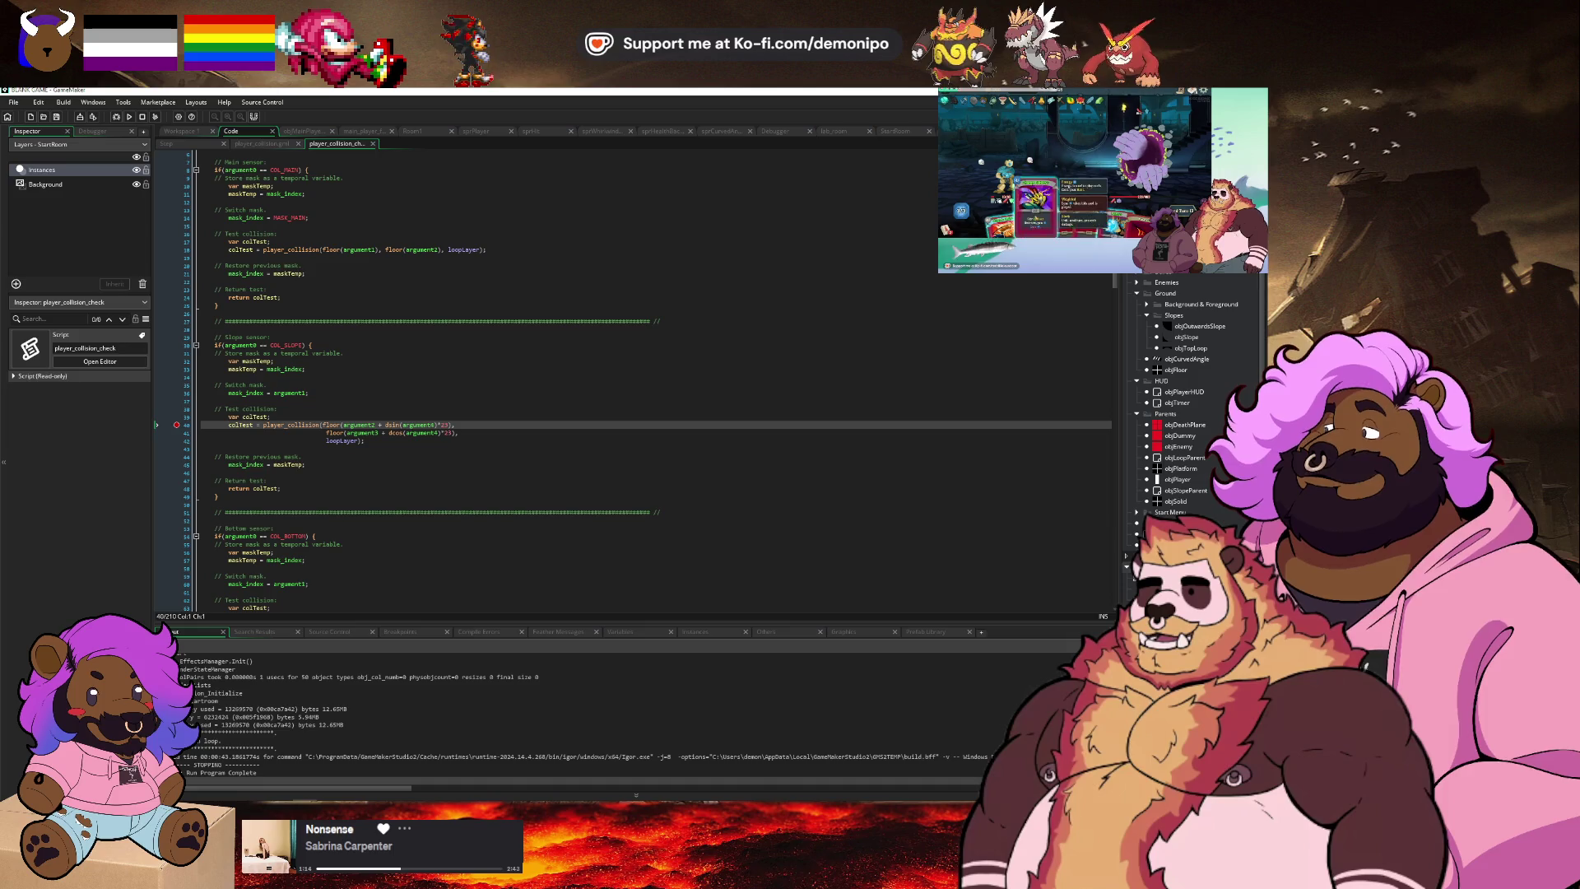
key(ctrl+Tab)
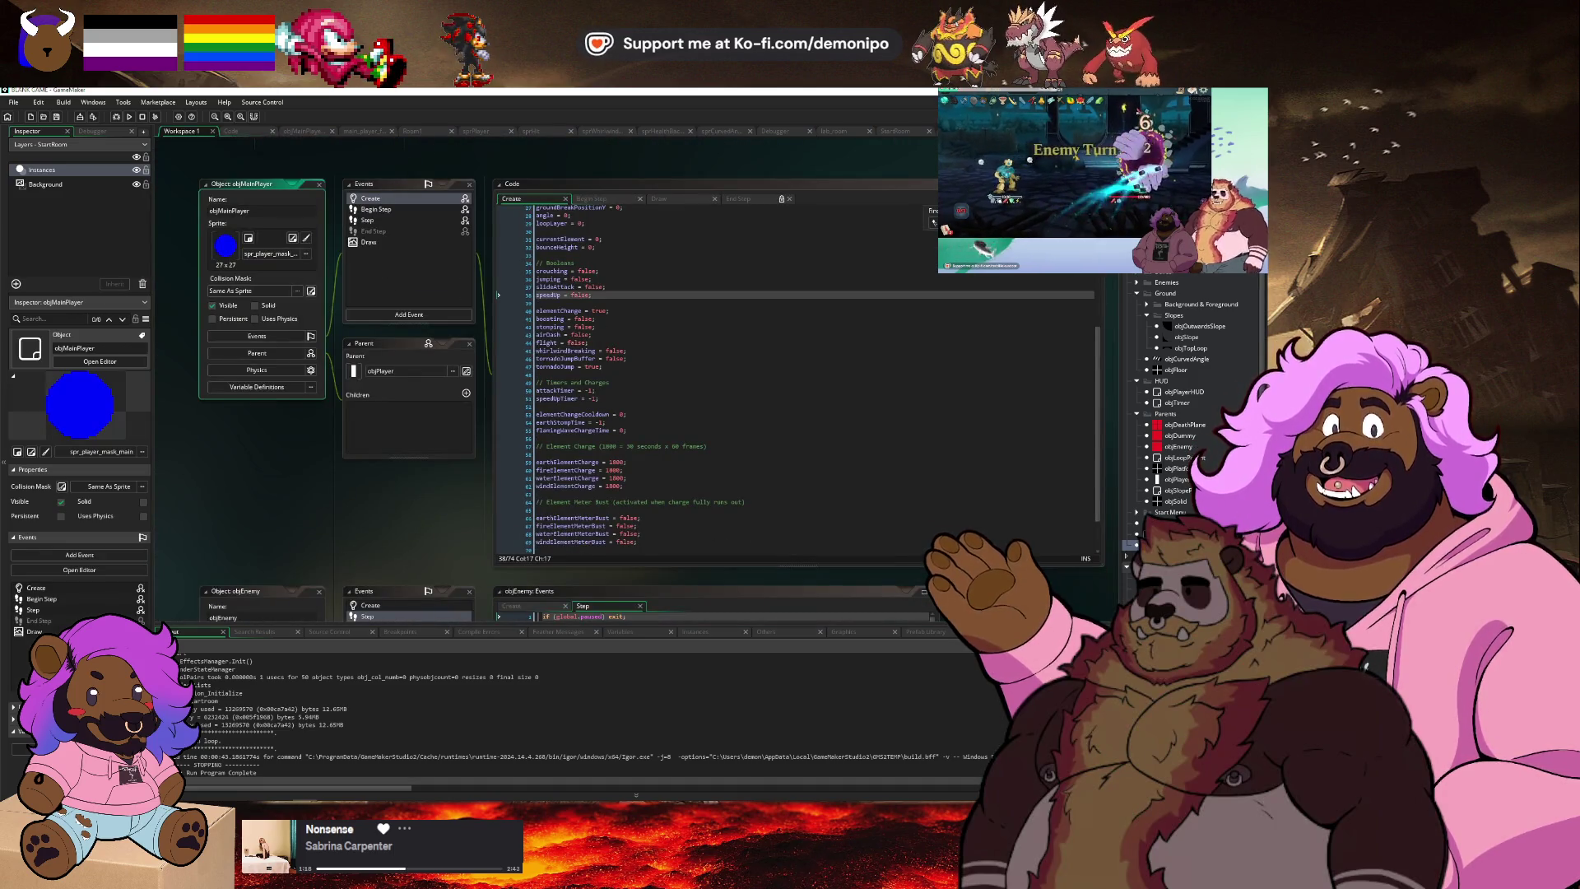
Give spr_player_mask_main the Bottom Right origin preset.
scroll(1193, 412, down, 3)
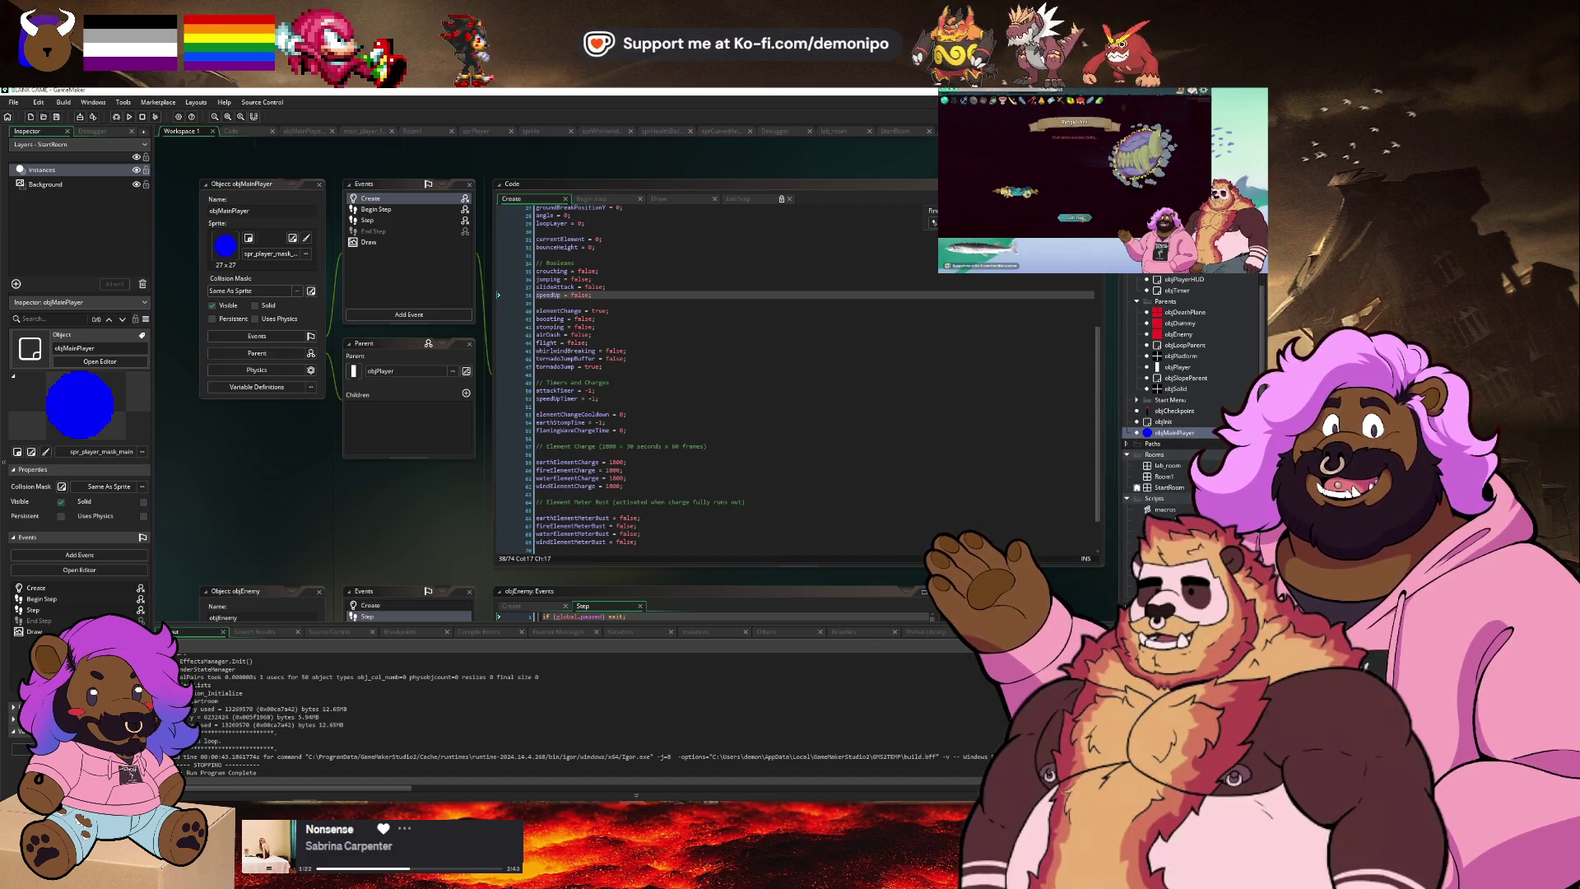
double_click(225, 244)
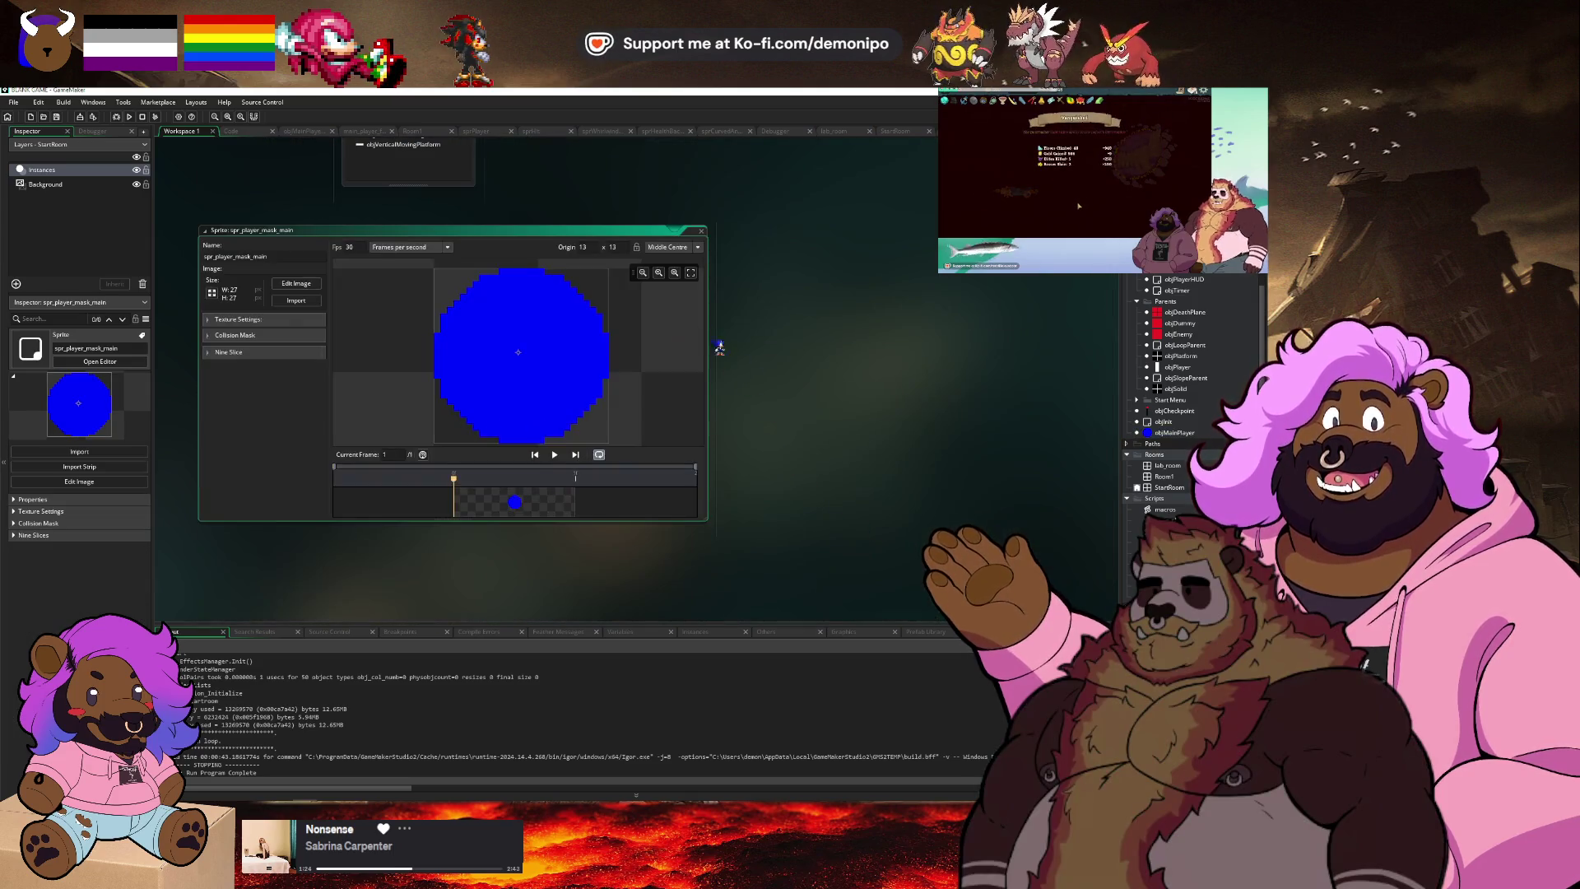
click(661, 248)
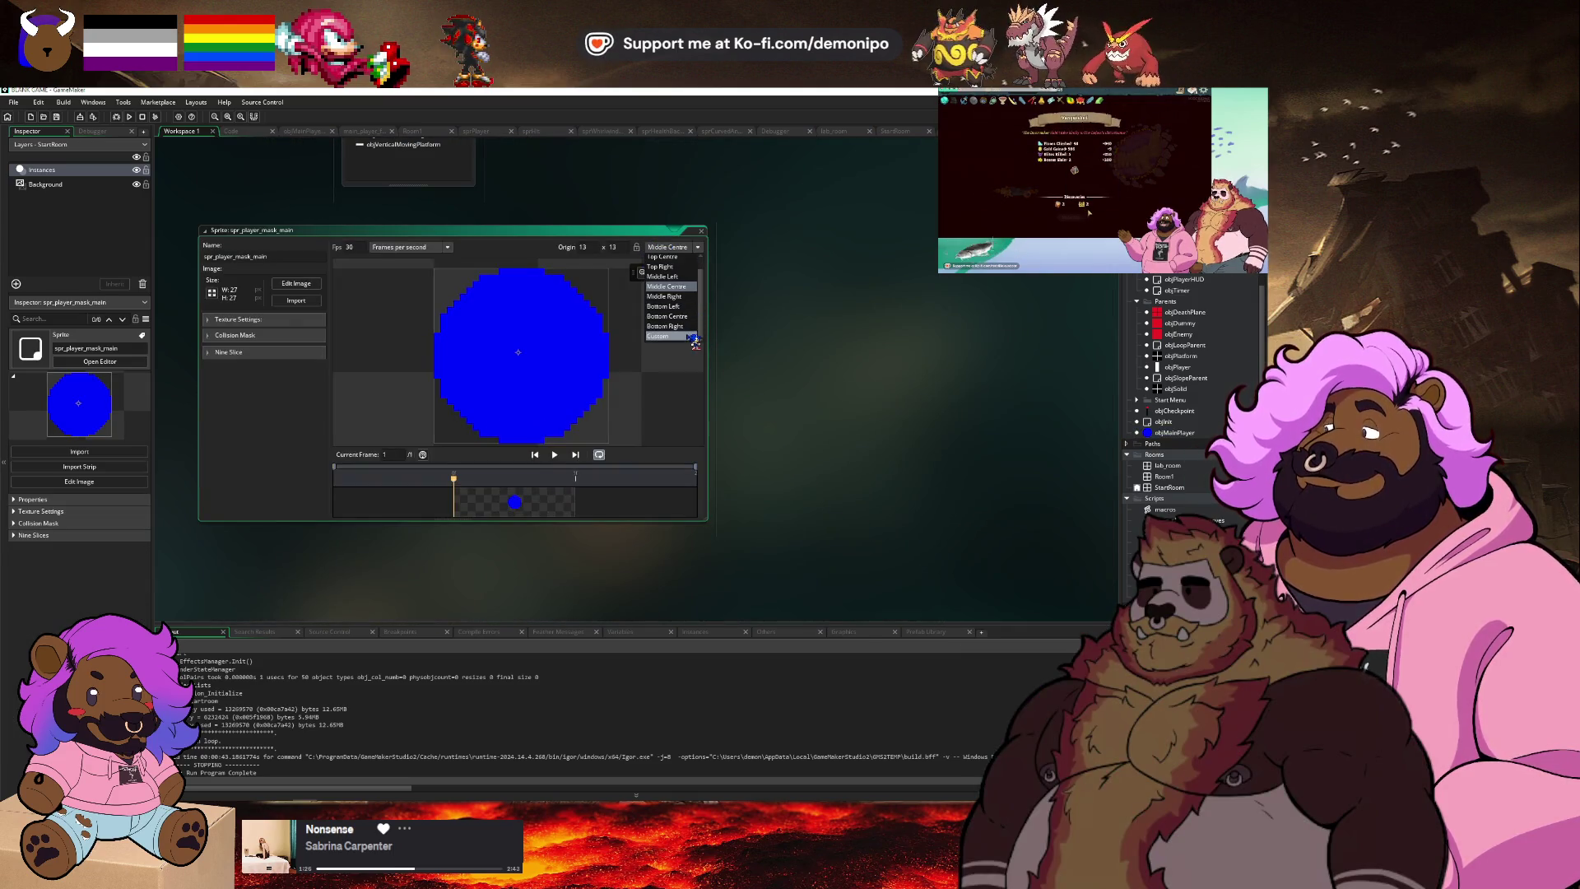
click(683, 328)
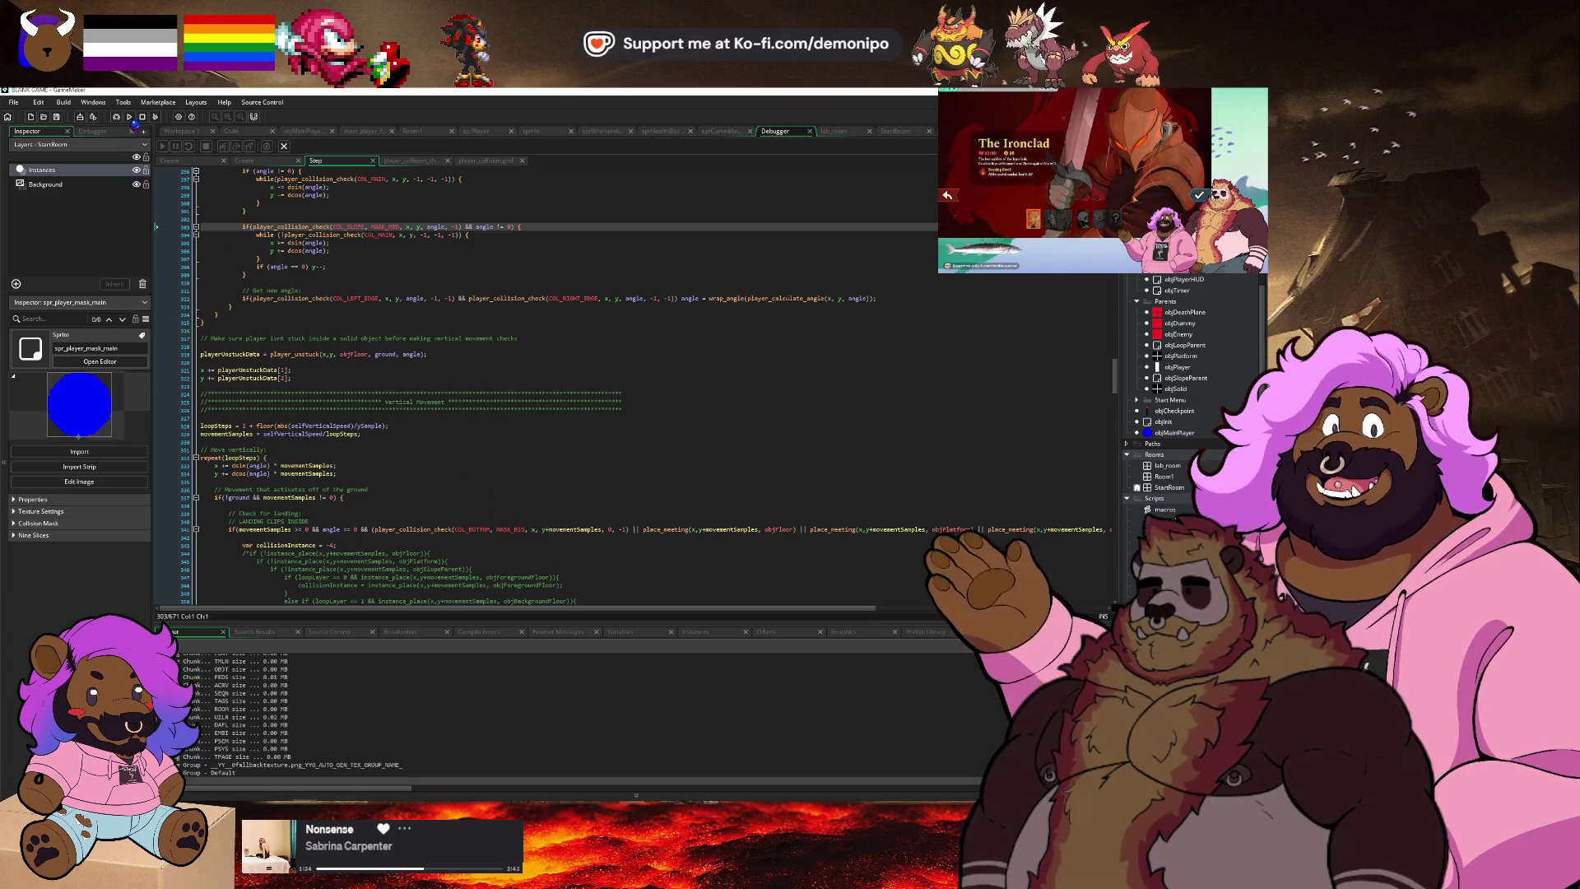
Stop the game, open lab_room, and do a quick debug run of the level.
click(140, 117)
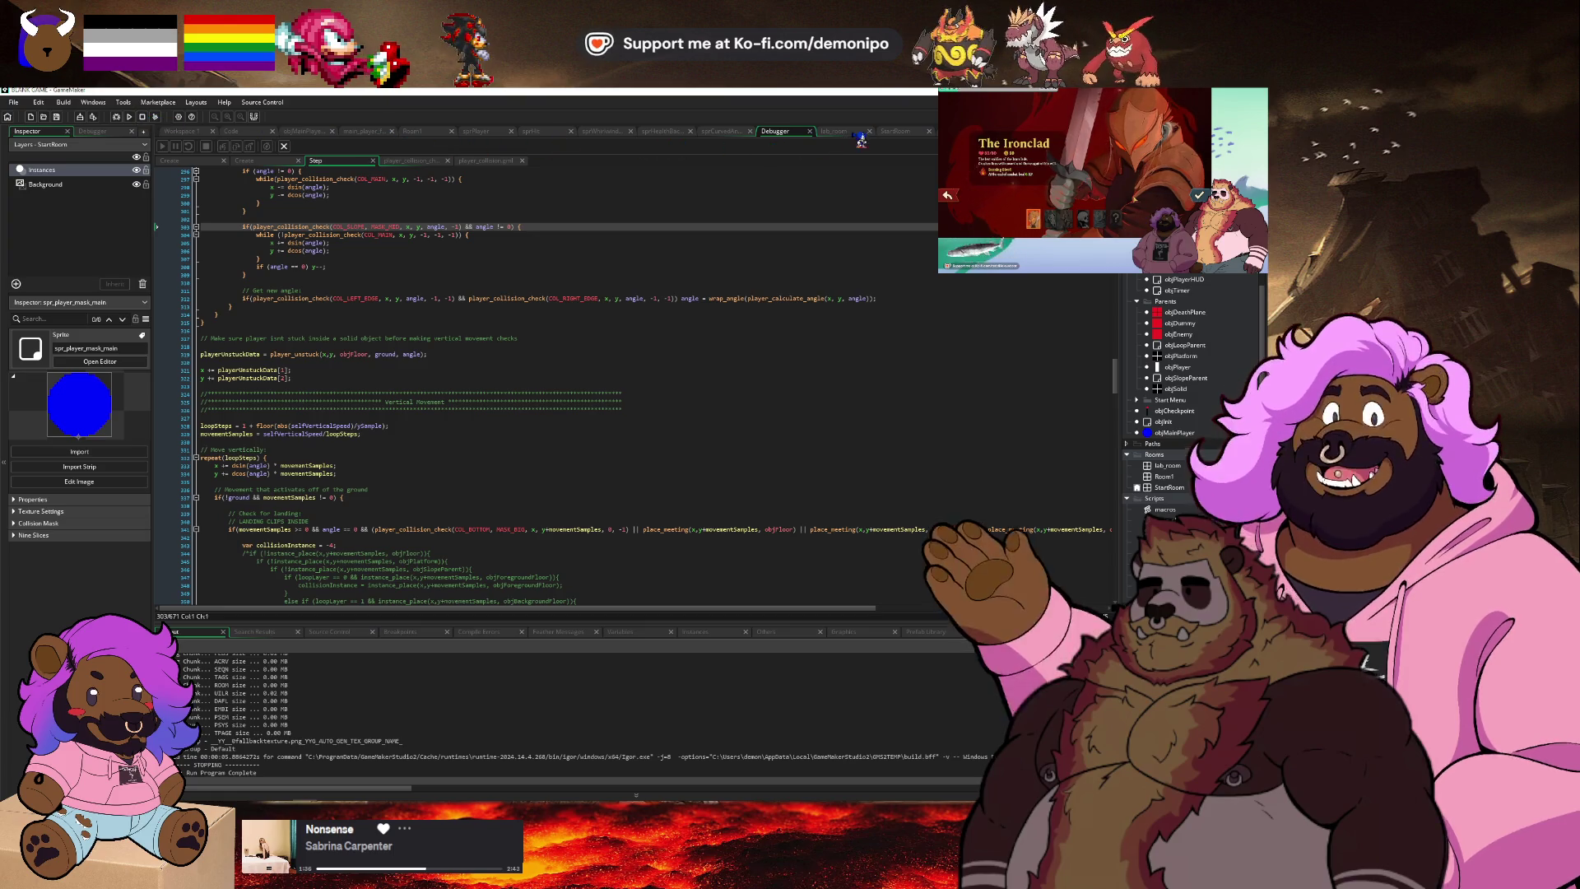
click(841, 131)
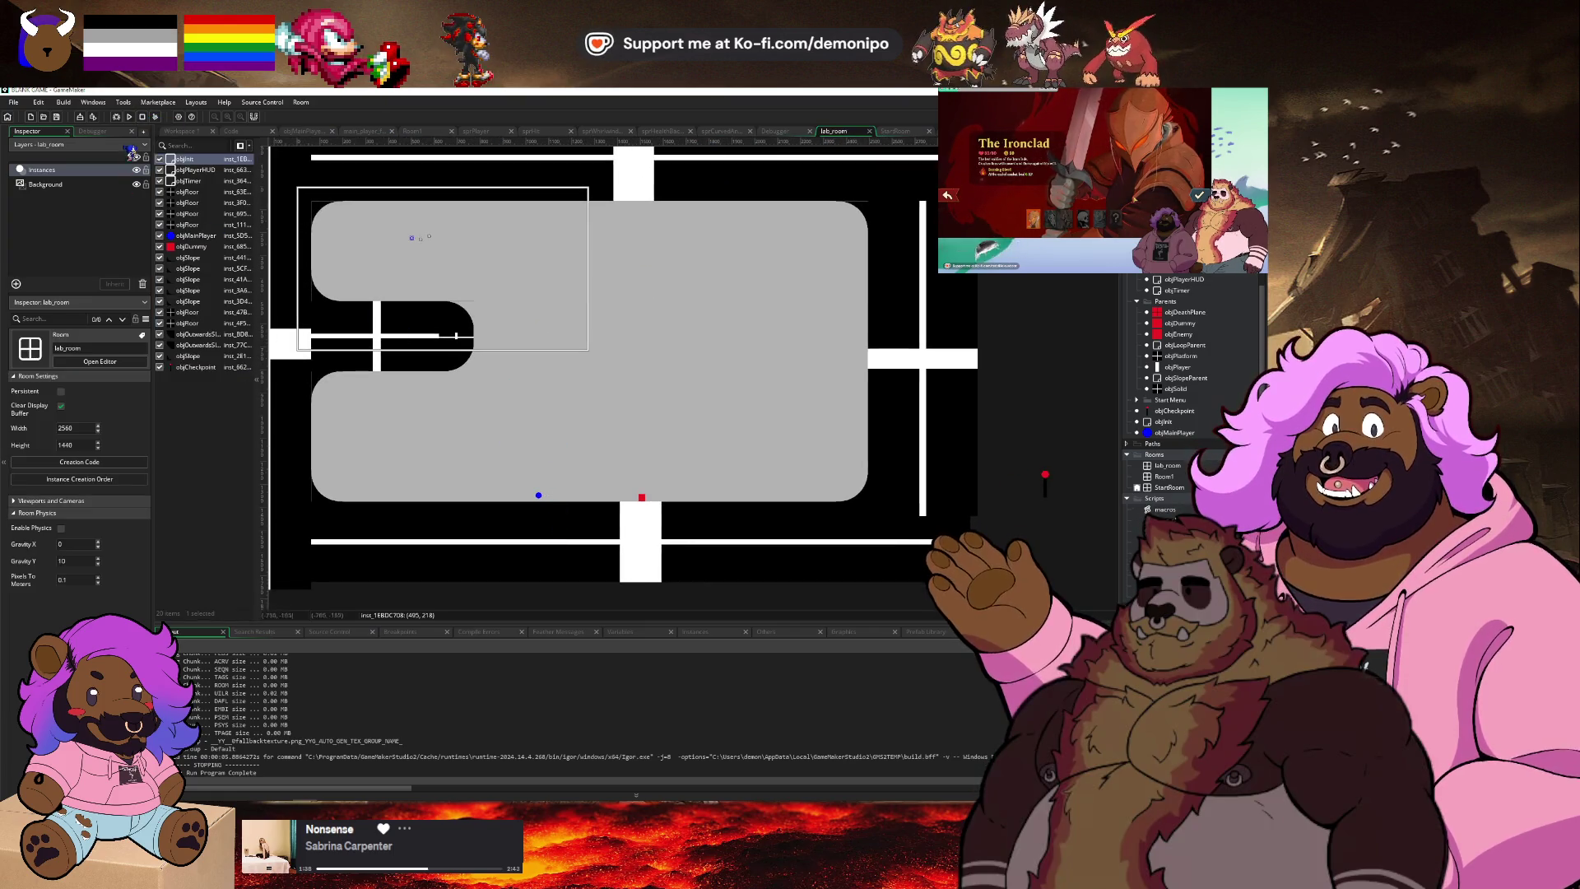
click(129, 117)
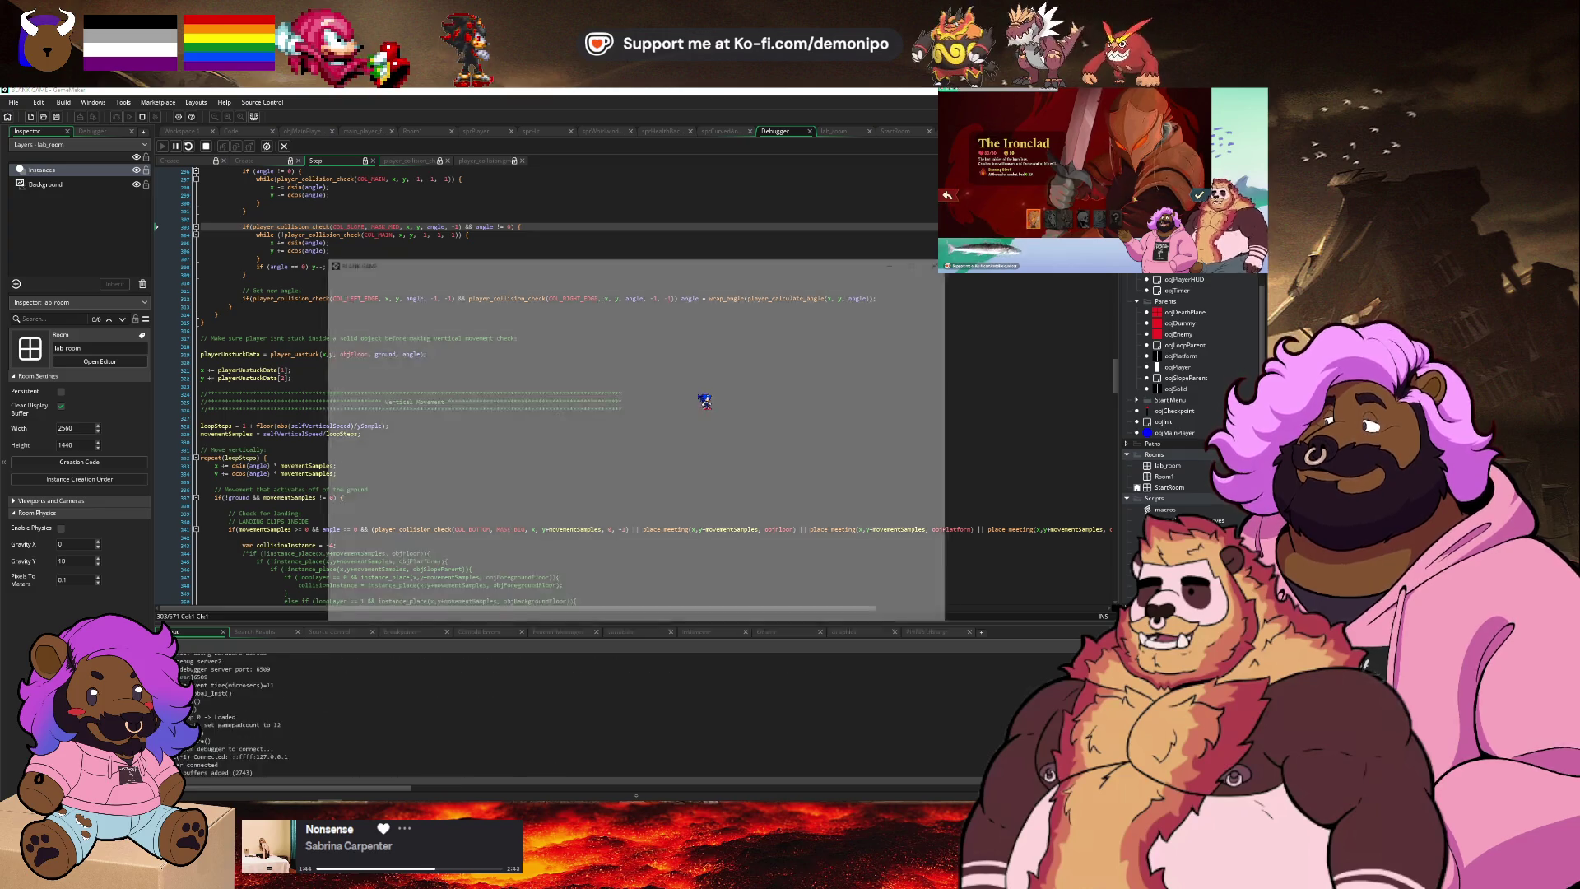
click(638, 567)
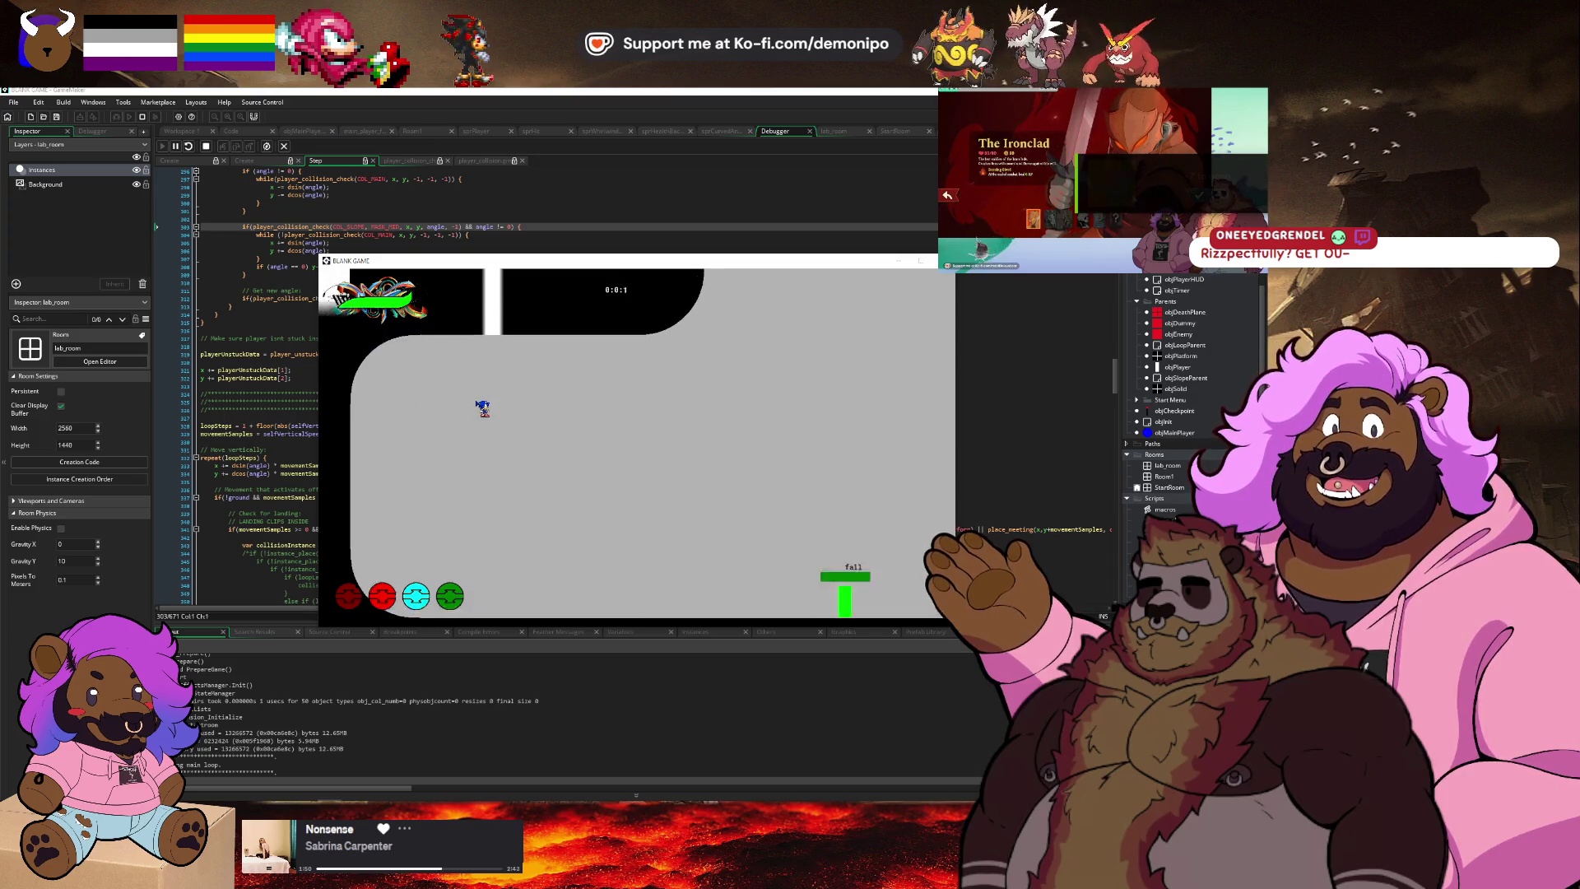
click(189, 145)
click(206, 146)
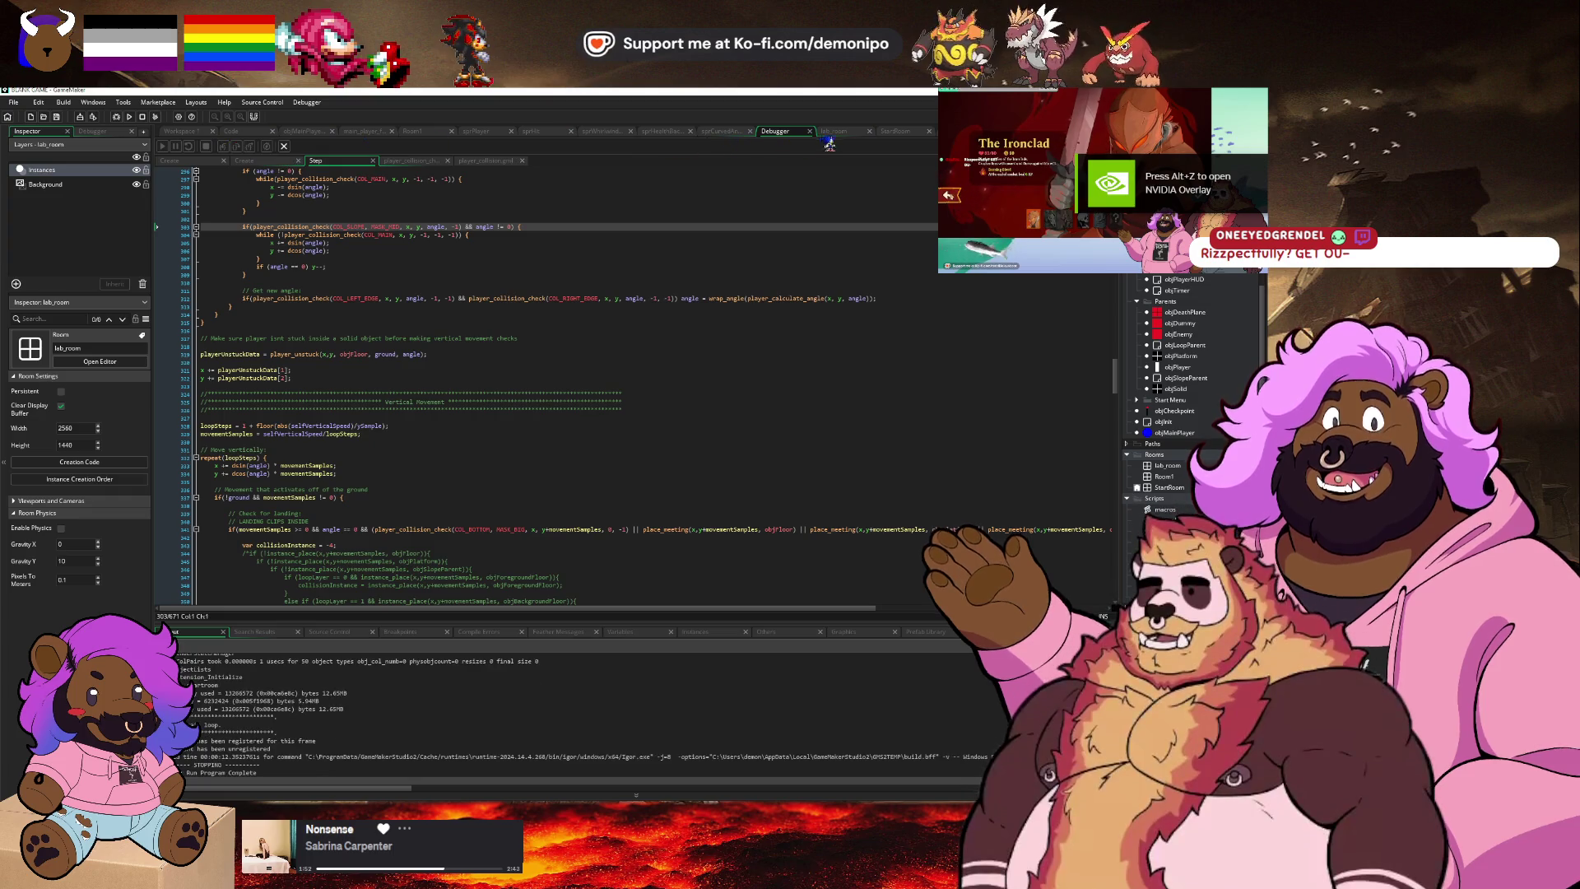
Move the player instance in lab_room to X 1025 and test-run the level again.
scroll(539, 495, up, 5)
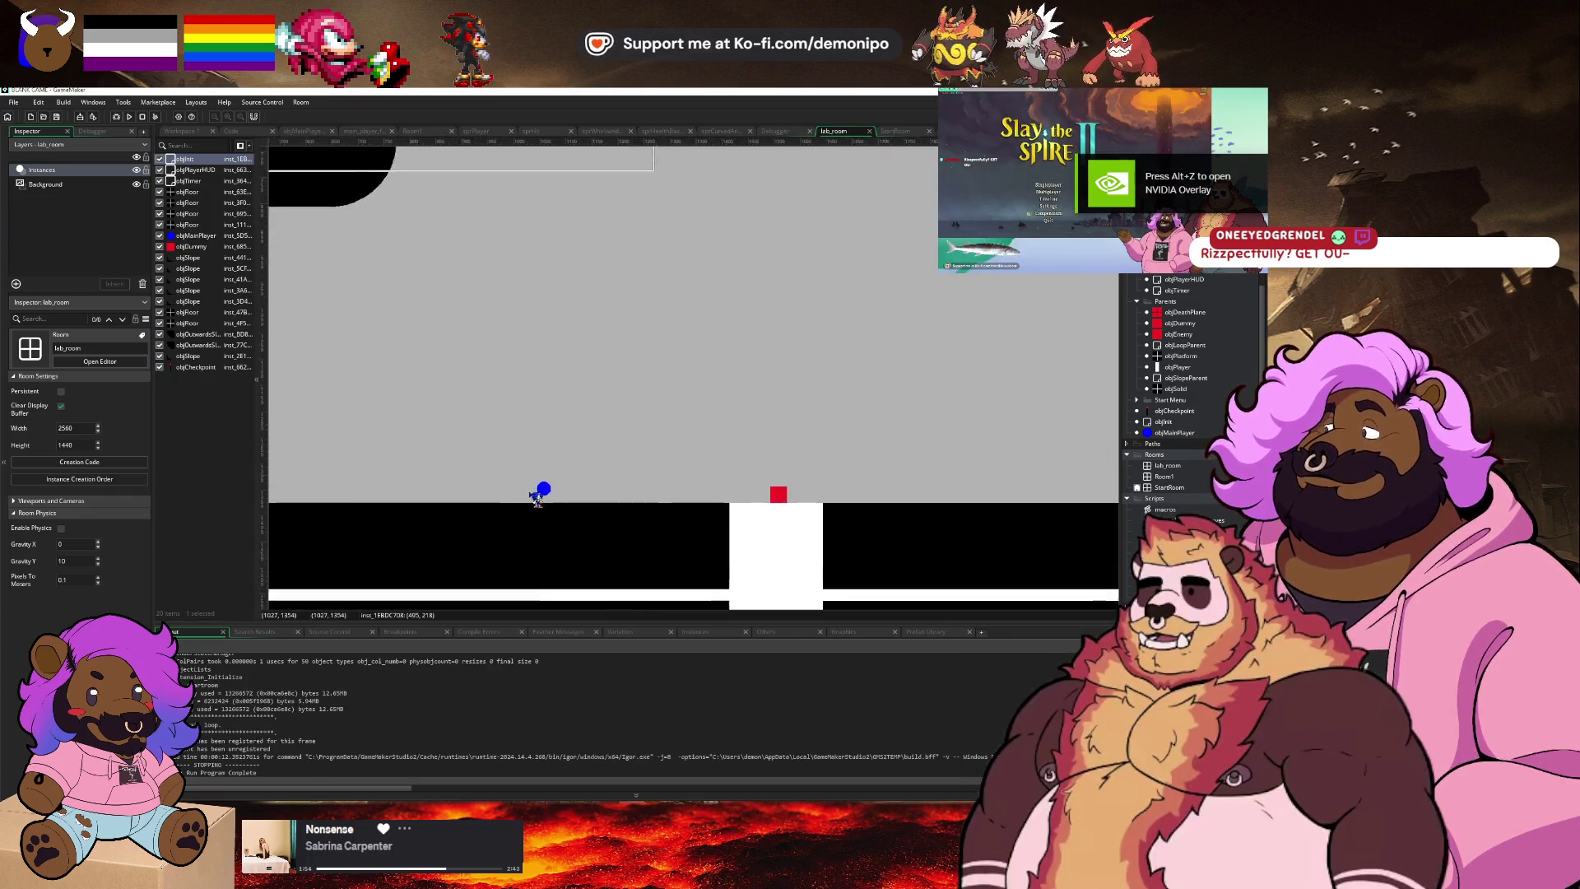
click(531, 448)
drag(531, 453, 527, 452)
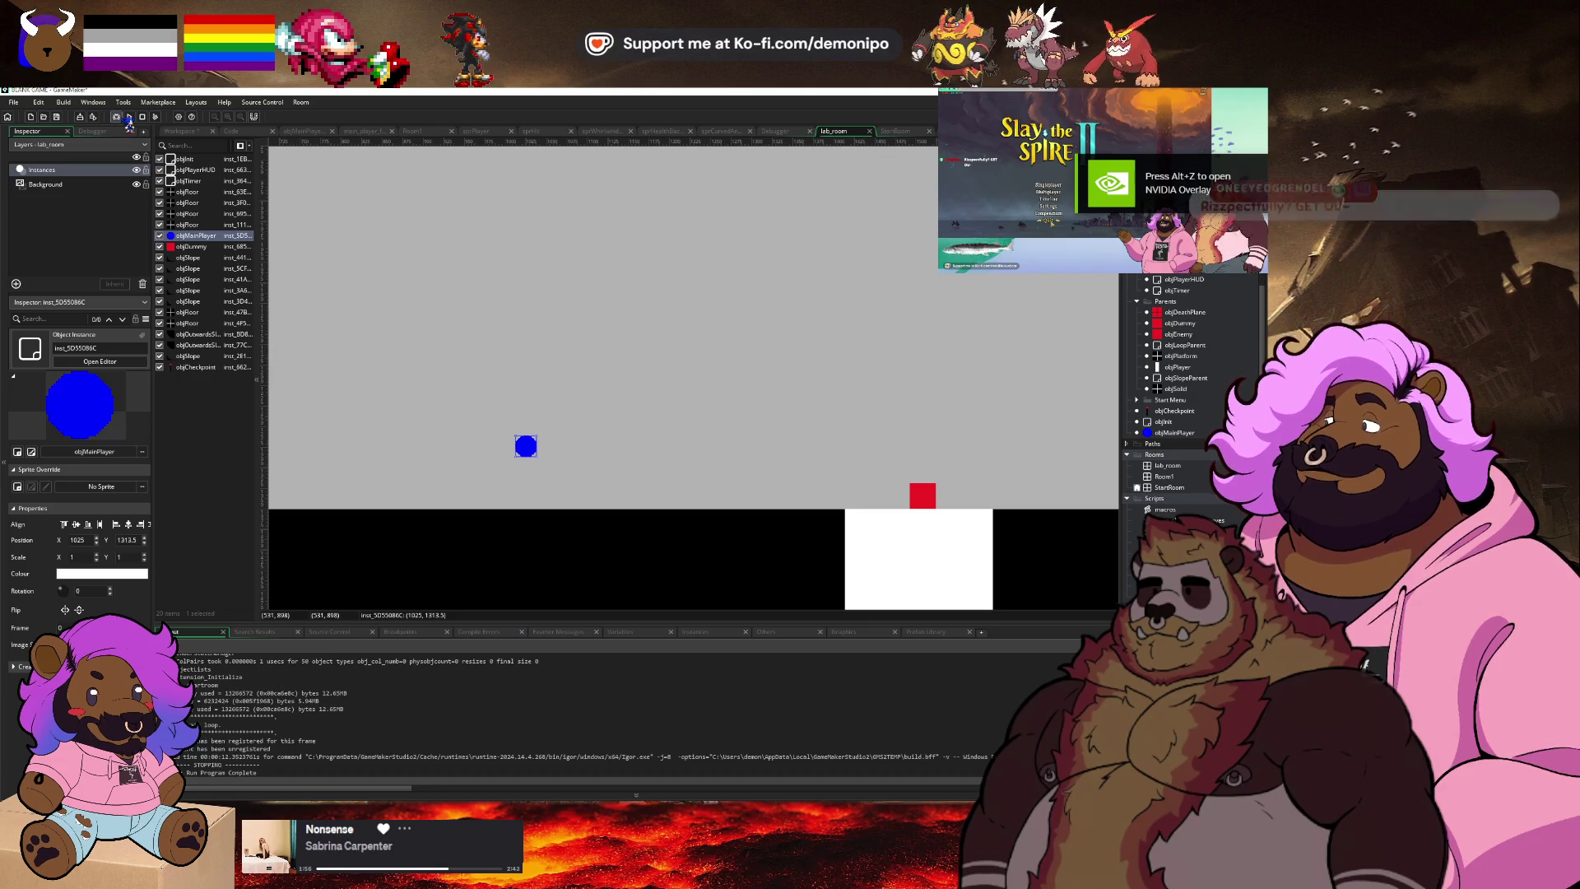
key(F6)
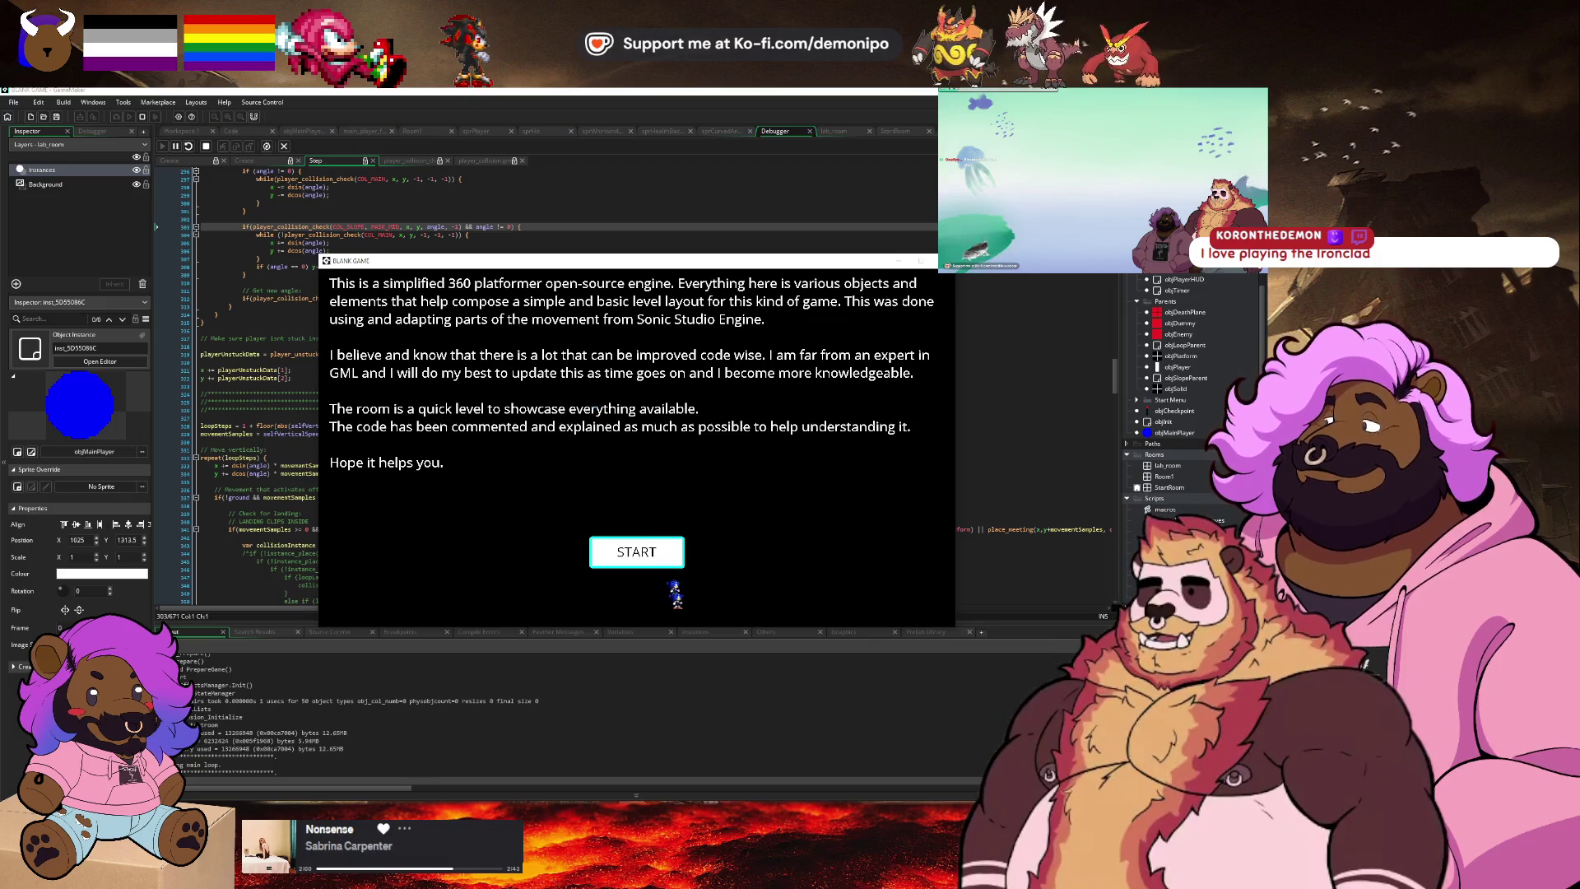
click(645, 556)
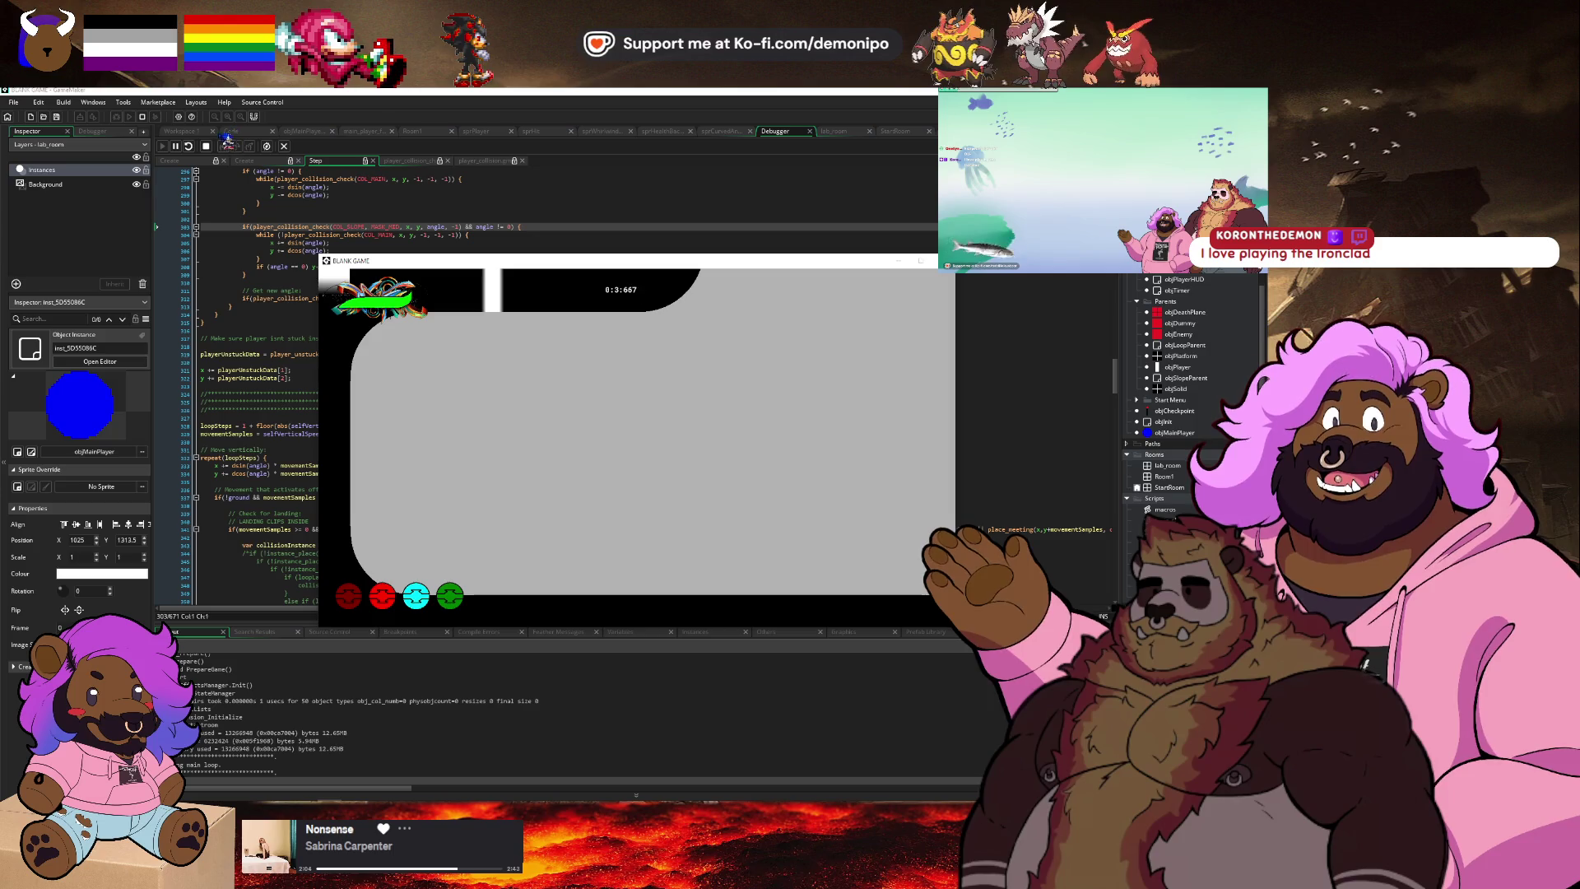
key(Escape)
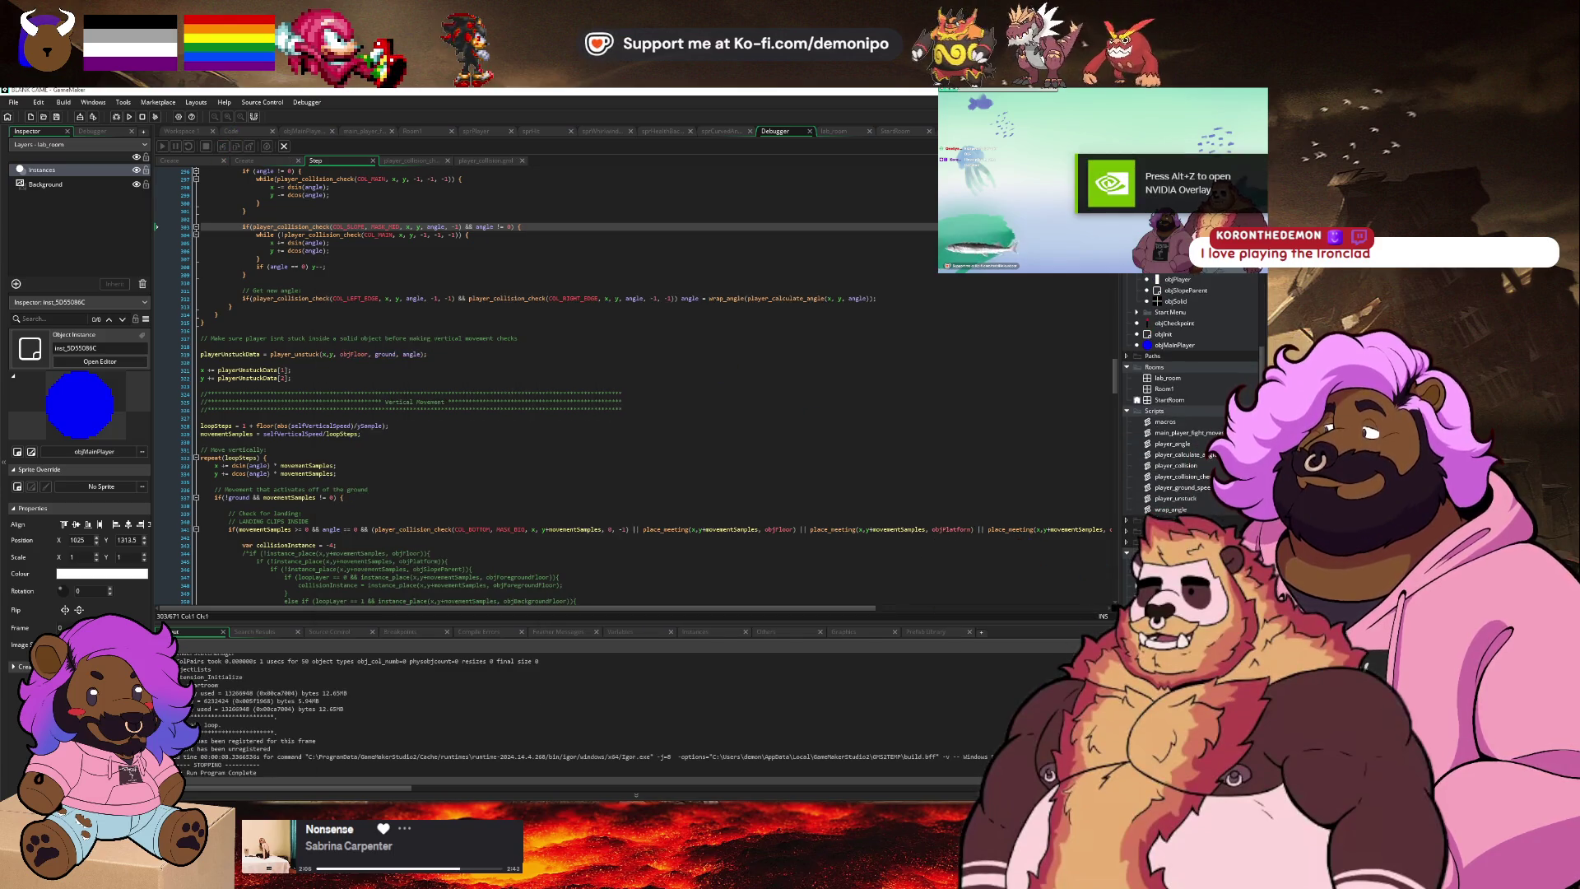
click(100, 361)
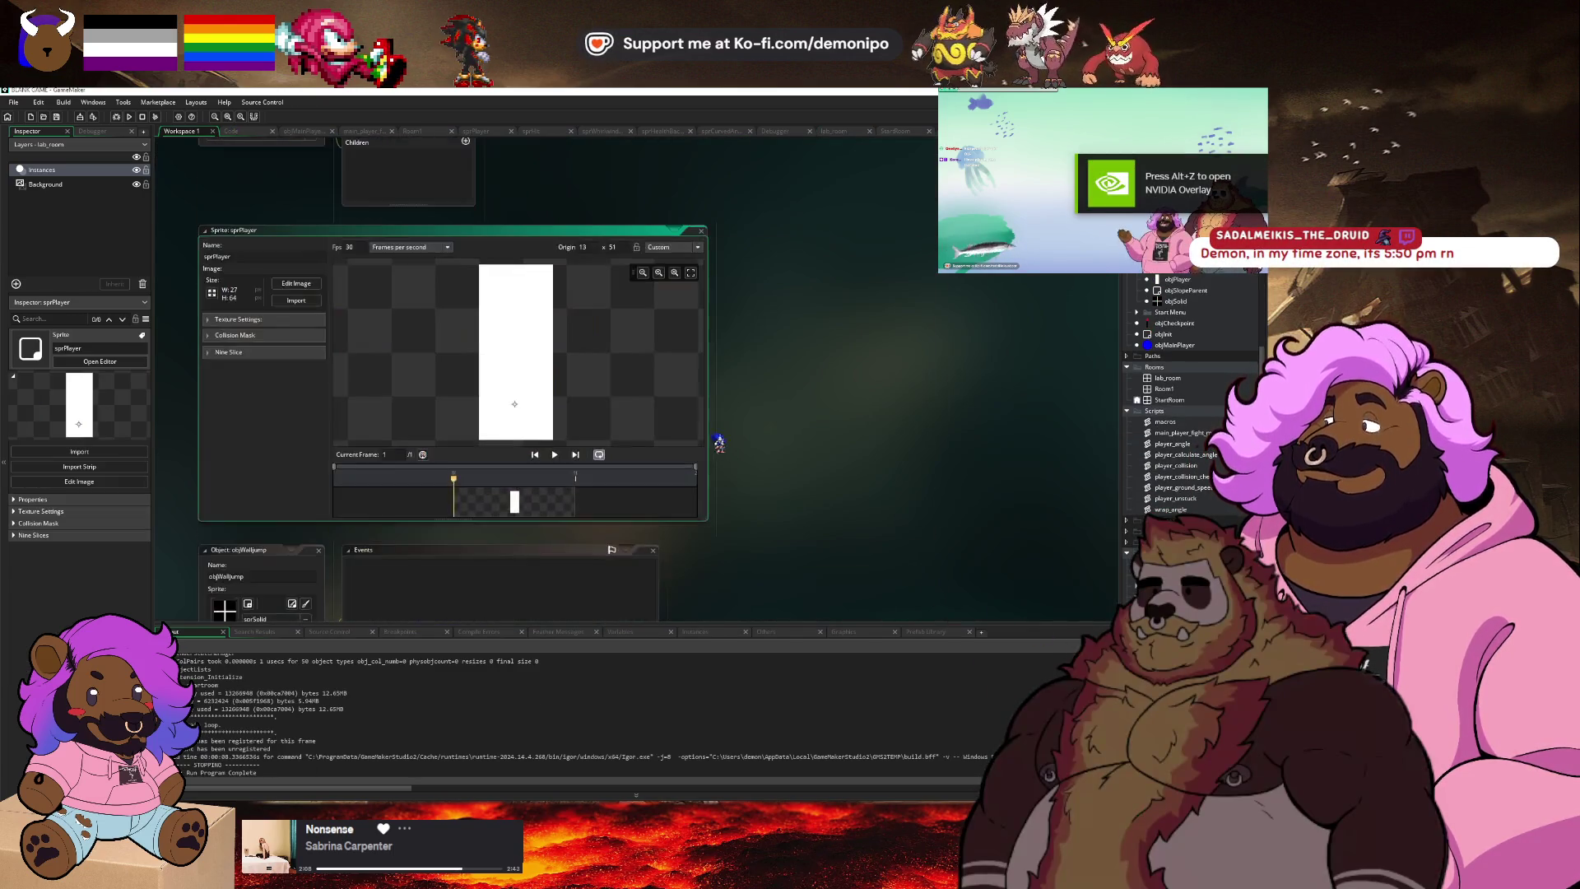
Set sprPlayer's origin to Bottom Centre, then test-run the level in the debugger and close it.
click(673, 247)
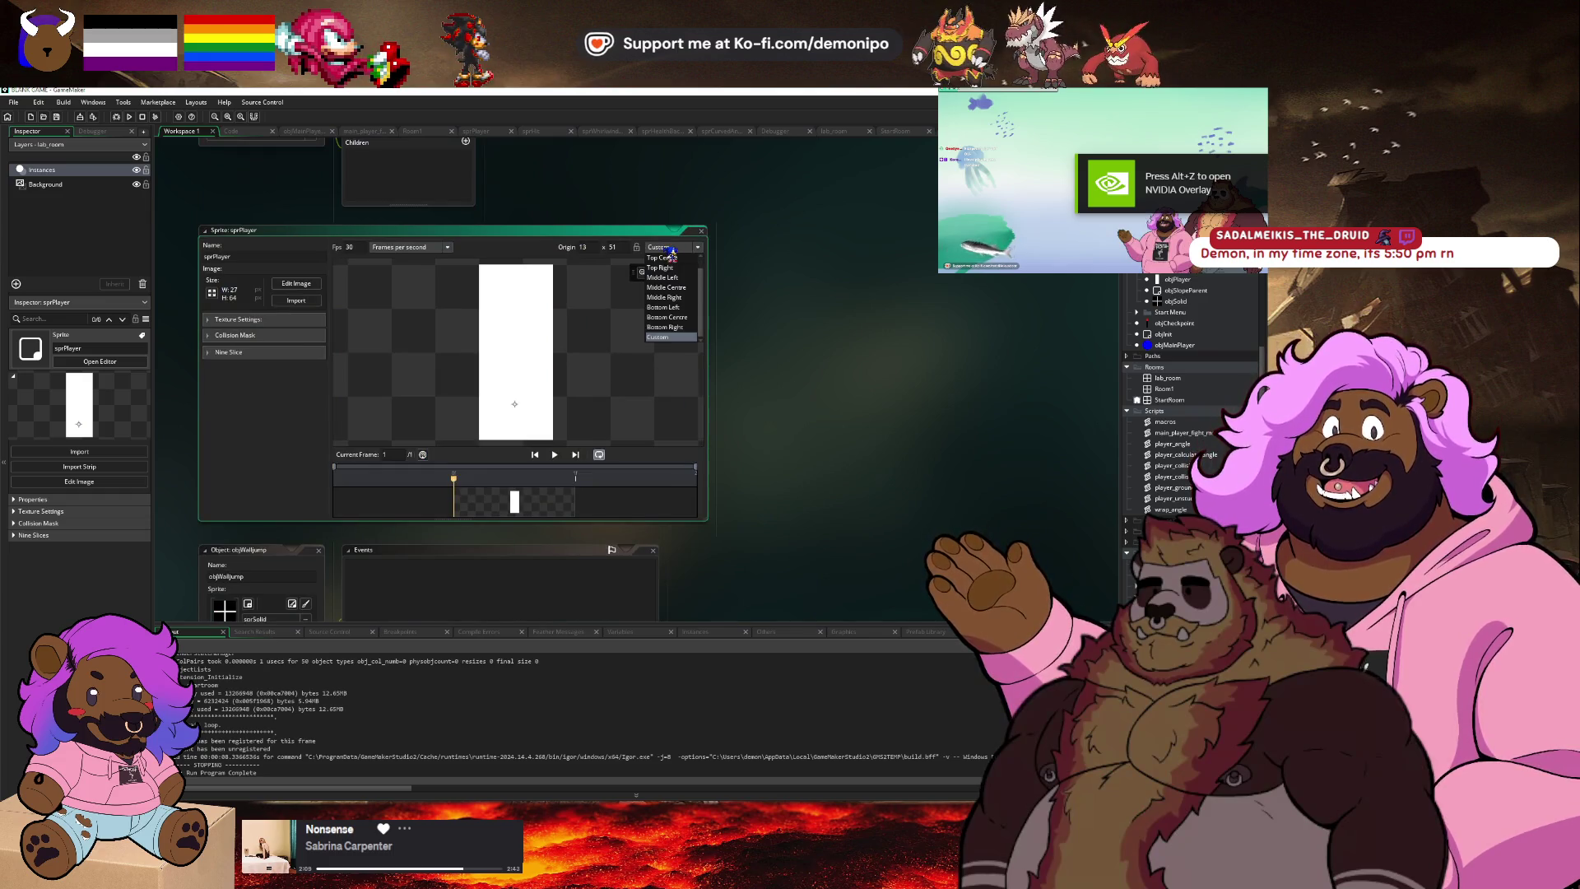
click(688, 319)
click(119, 116)
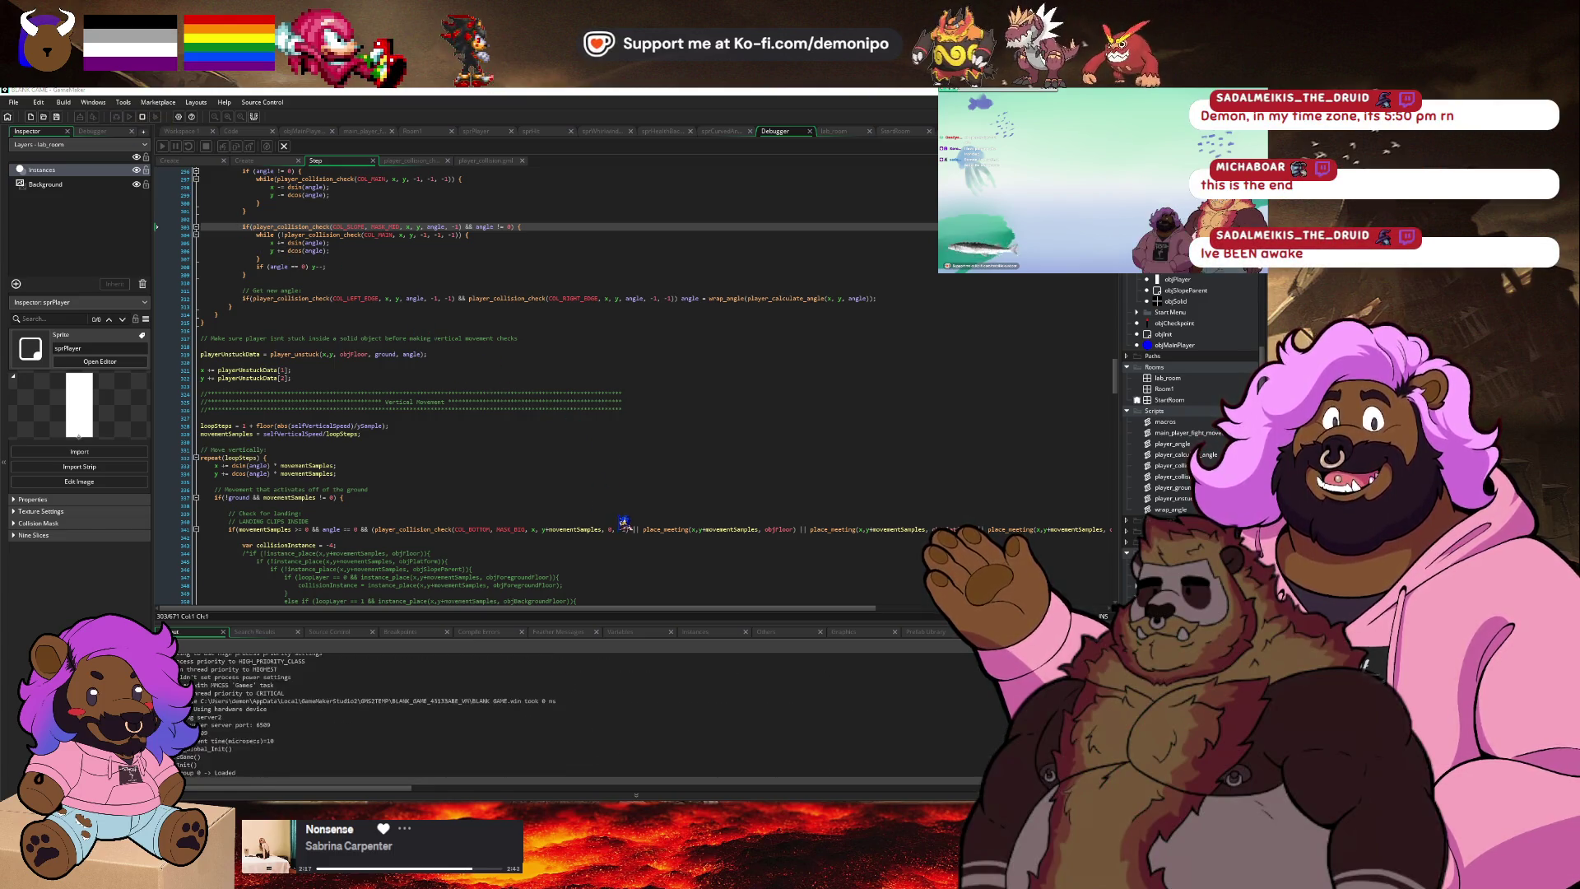
click(649, 557)
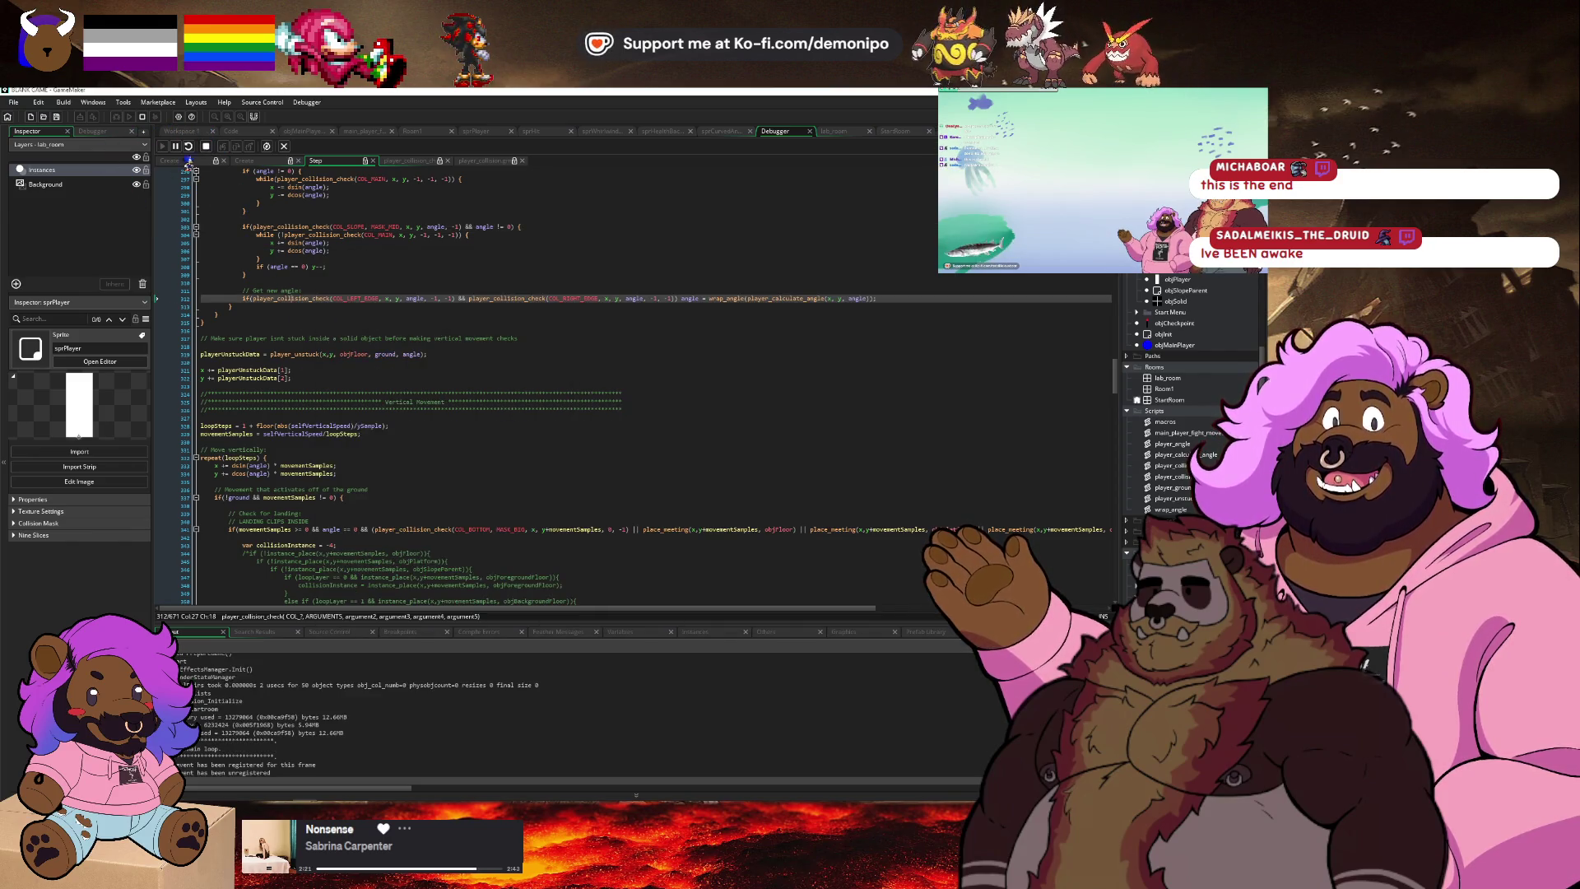
click(206, 148)
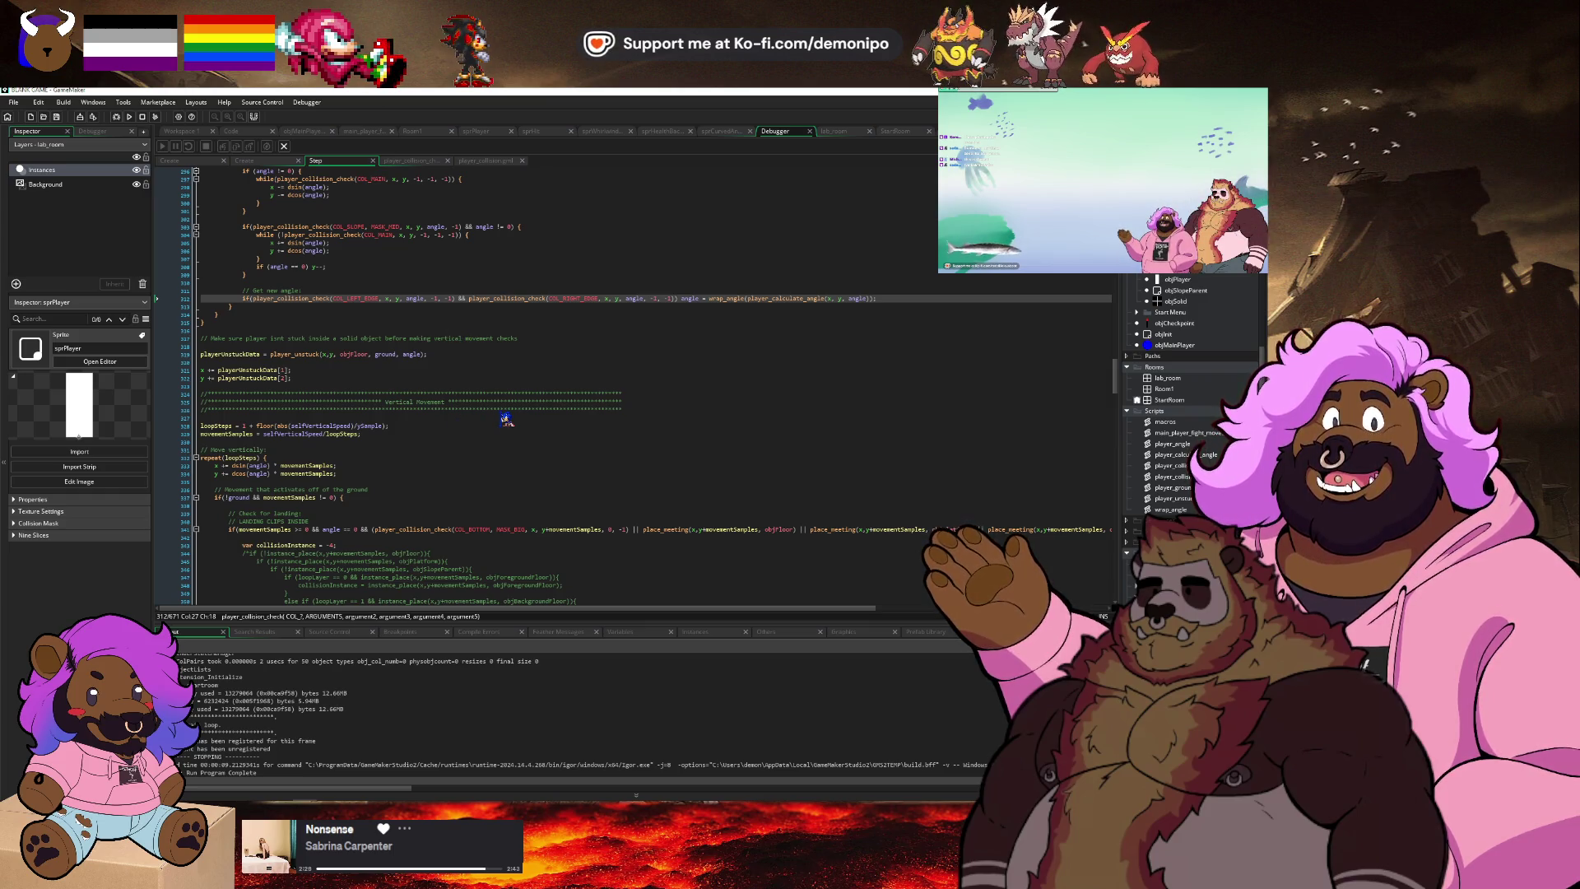
key(alt+Tab)
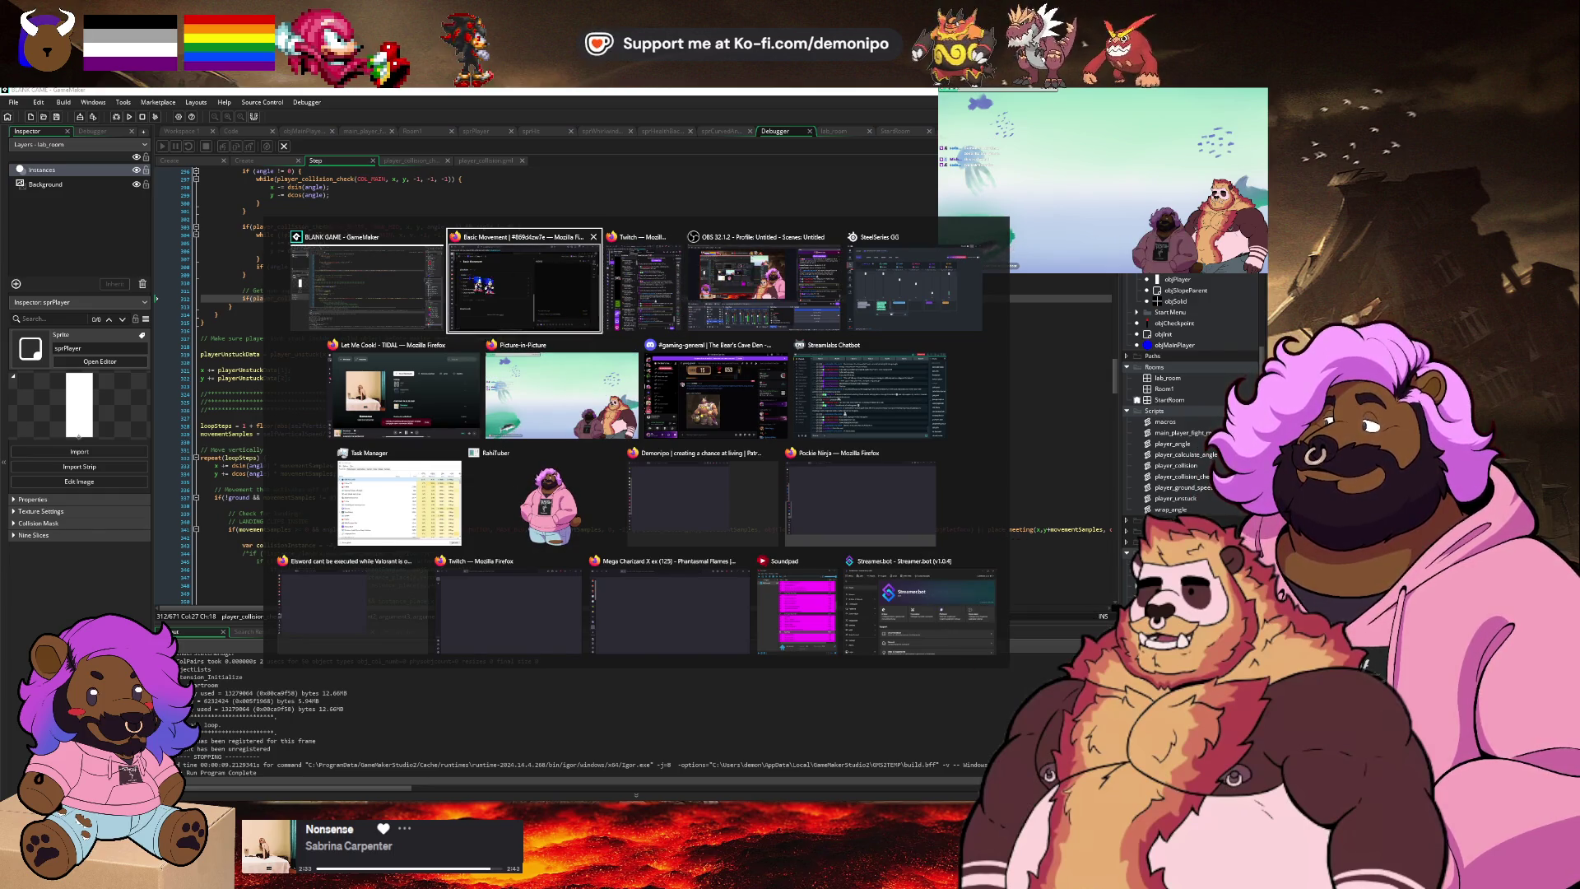
key(Escape)
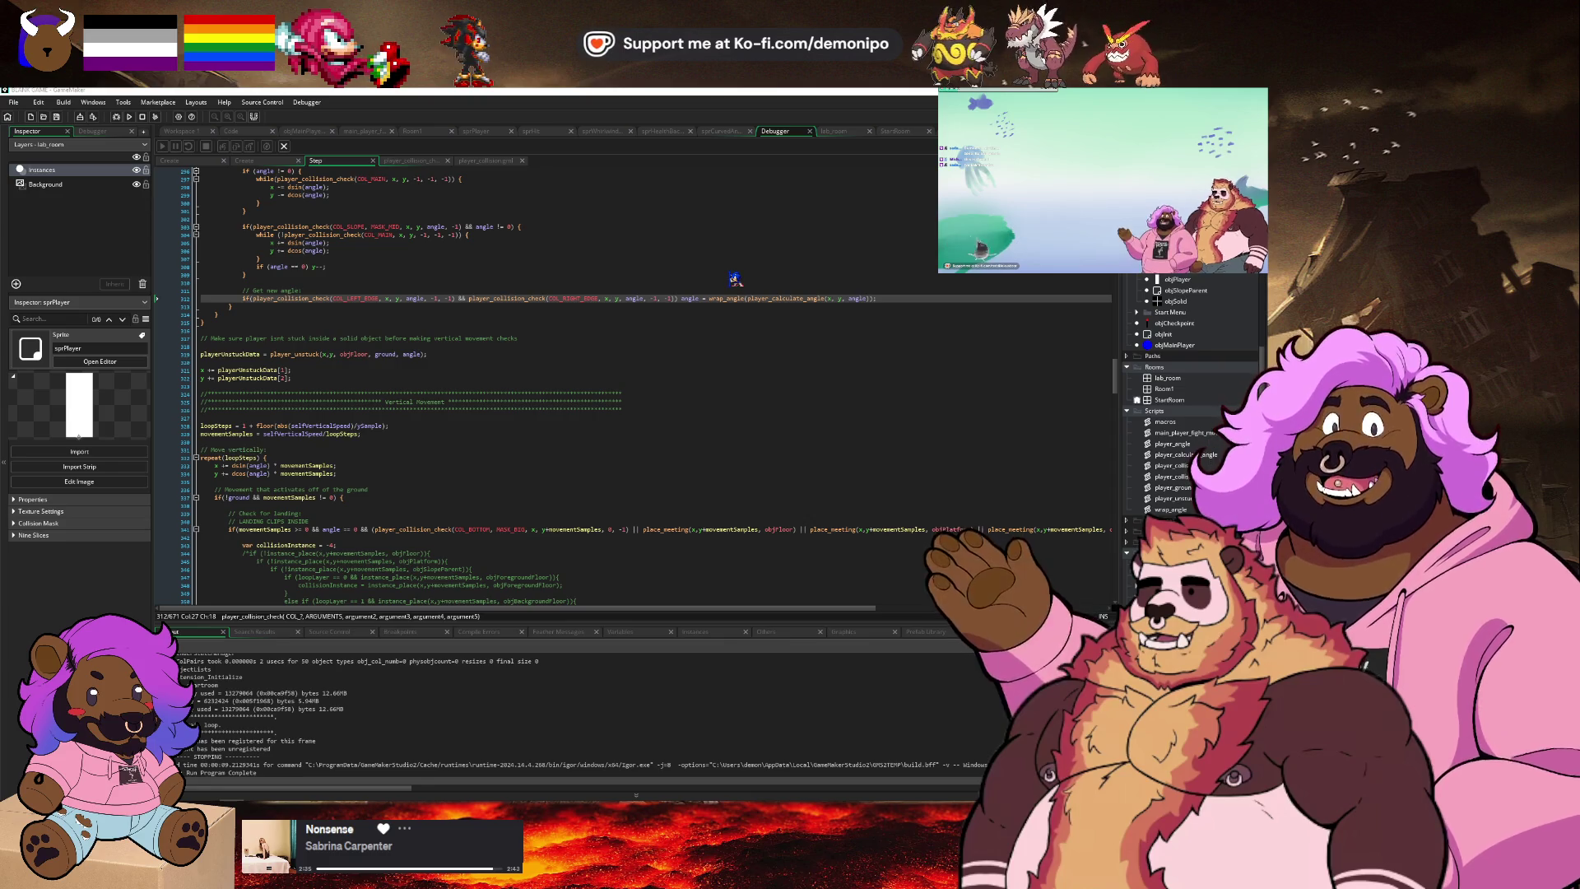